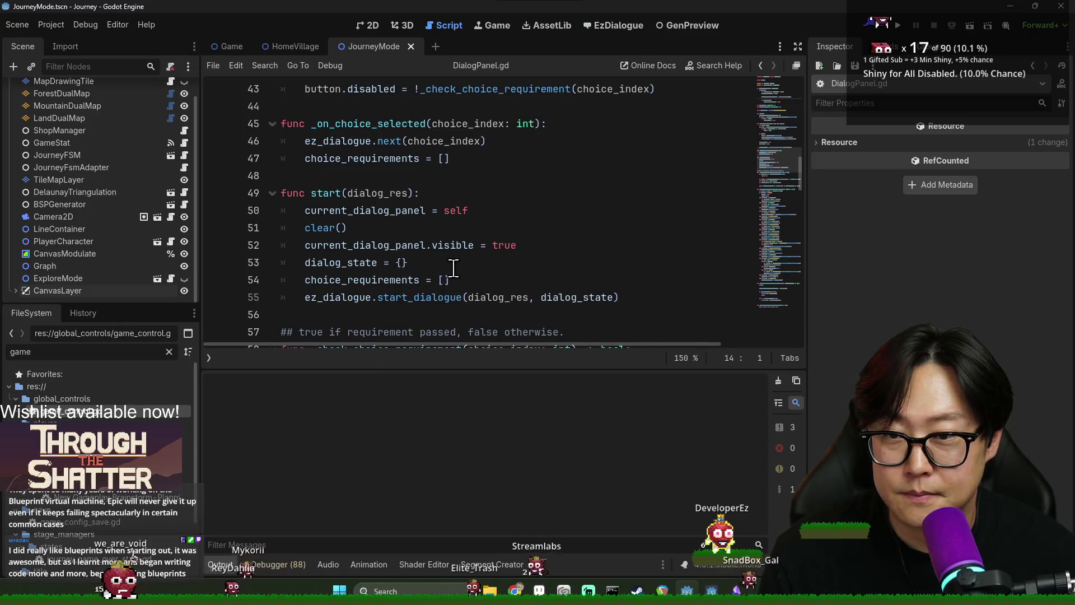
# Step: Scroll down DialogPanel.gd and set a breakpoint on line 122, the convo_box panel assignment
pyautogui.scroll(-10, 448, 281)
pyautogui.scroll(-5, 448, 282)
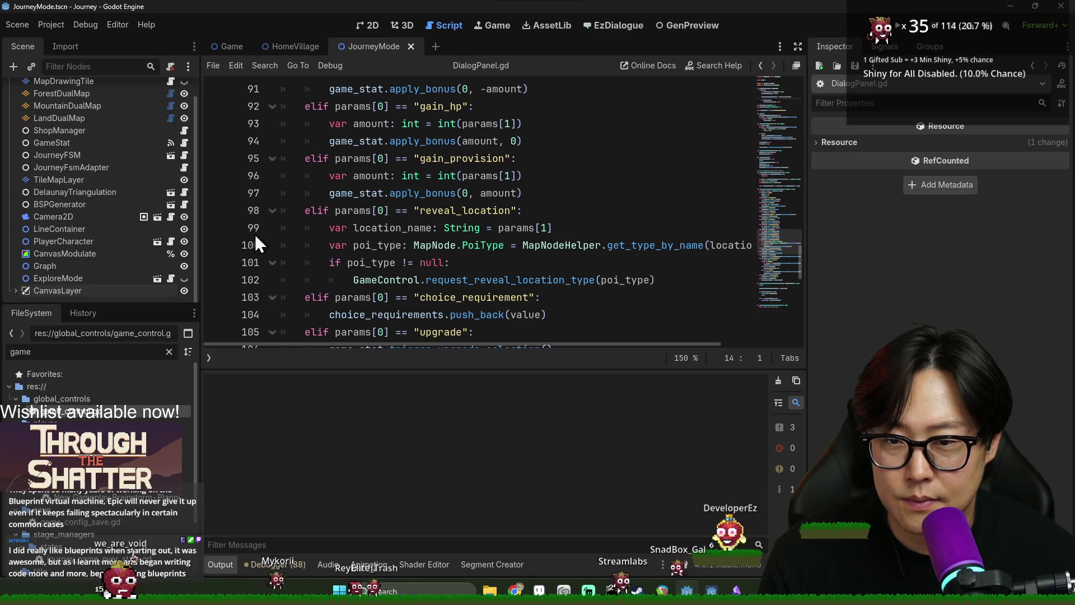
pyautogui.scroll(-6, 312, 251)
pyautogui.scroll(-2, 312, 251)
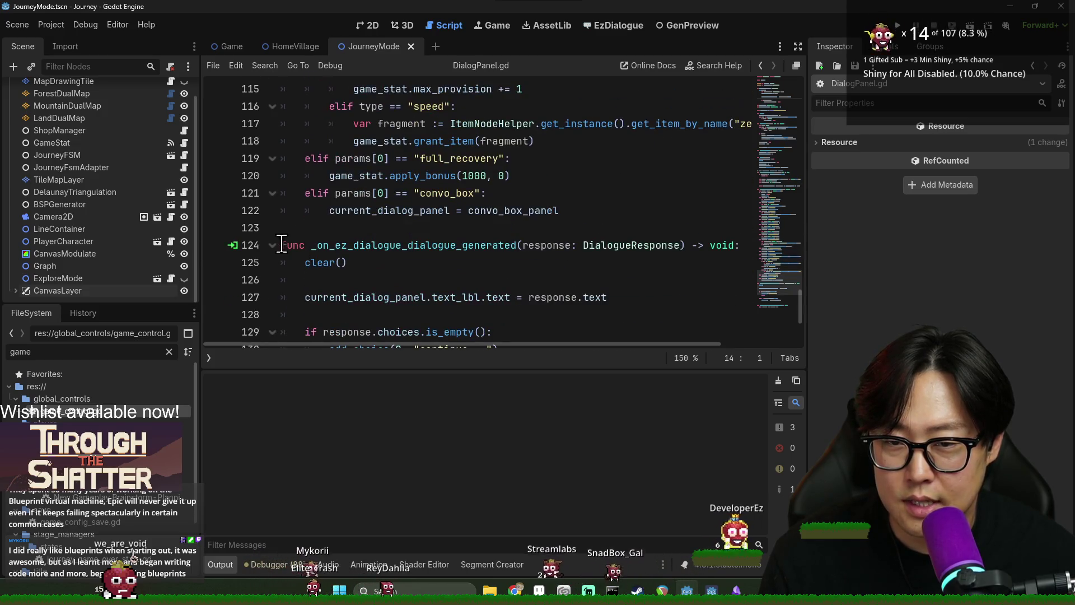
pyautogui.click(215, 210)
# Step: Add a breakpoint on line 125's clear() call and launch the game for debugging
pyautogui.scroll(-3, 300, 211)
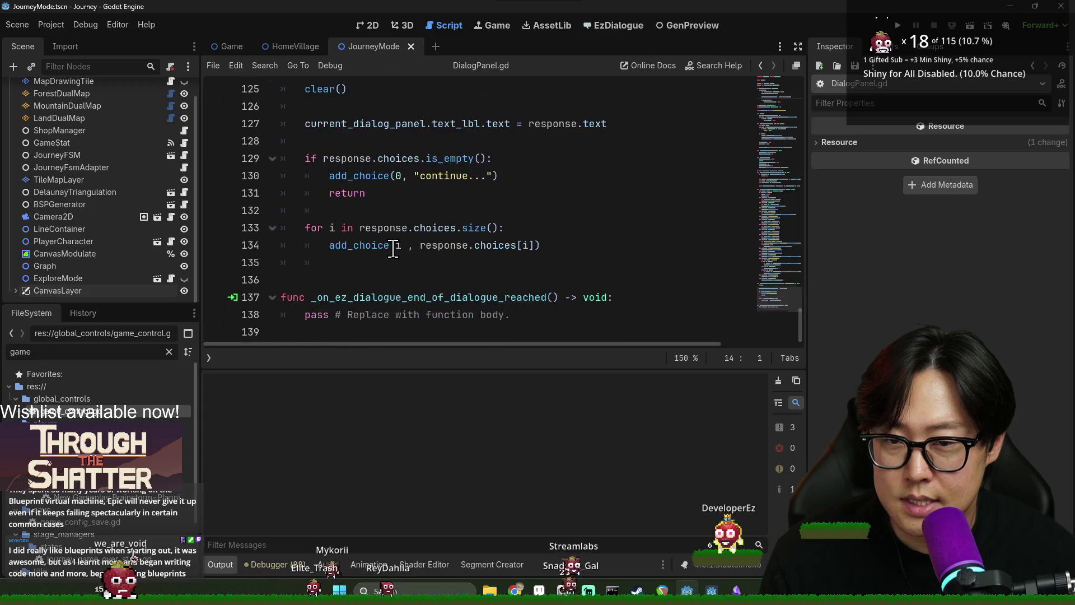
pyautogui.scroll(4, 226, 252)
pyautogui.scroll(-1, 208, 259)
pyautogui.click(208, 247)
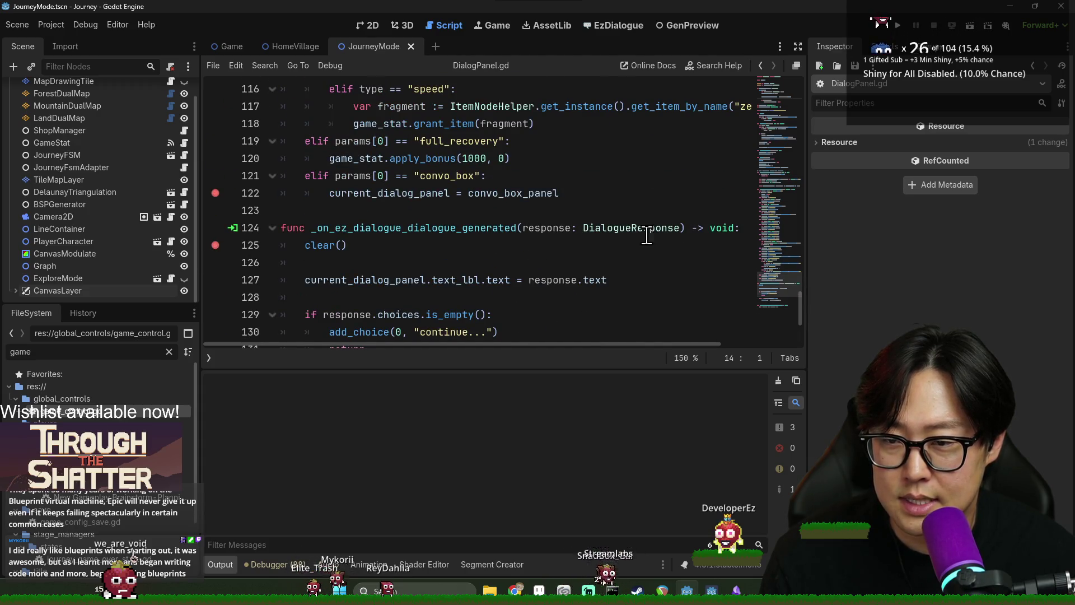
pyautogui.click(901, 26)
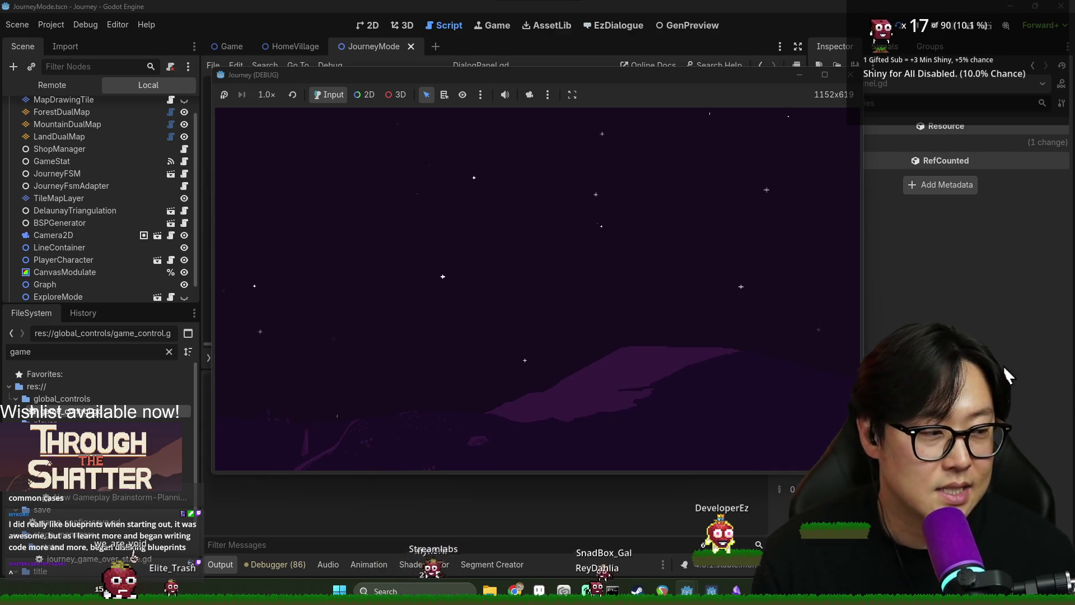
# Step: Resume the game past the breakpoint with F12 and show the warden.ezd dialogue graph in EzDialogue
pyautogui.press('F12')
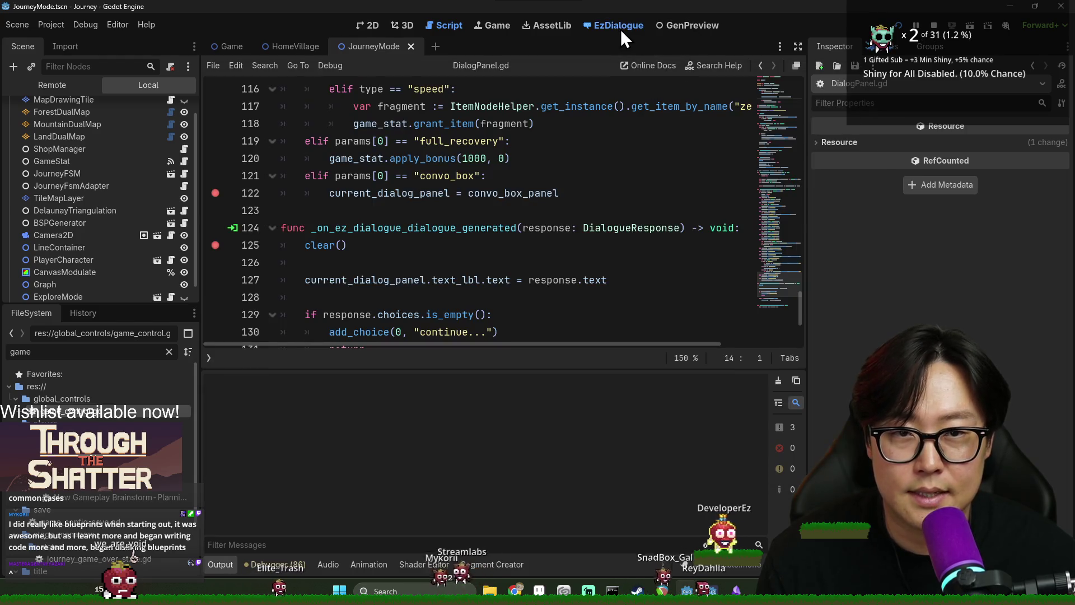
pyautogui.click(619, 27)
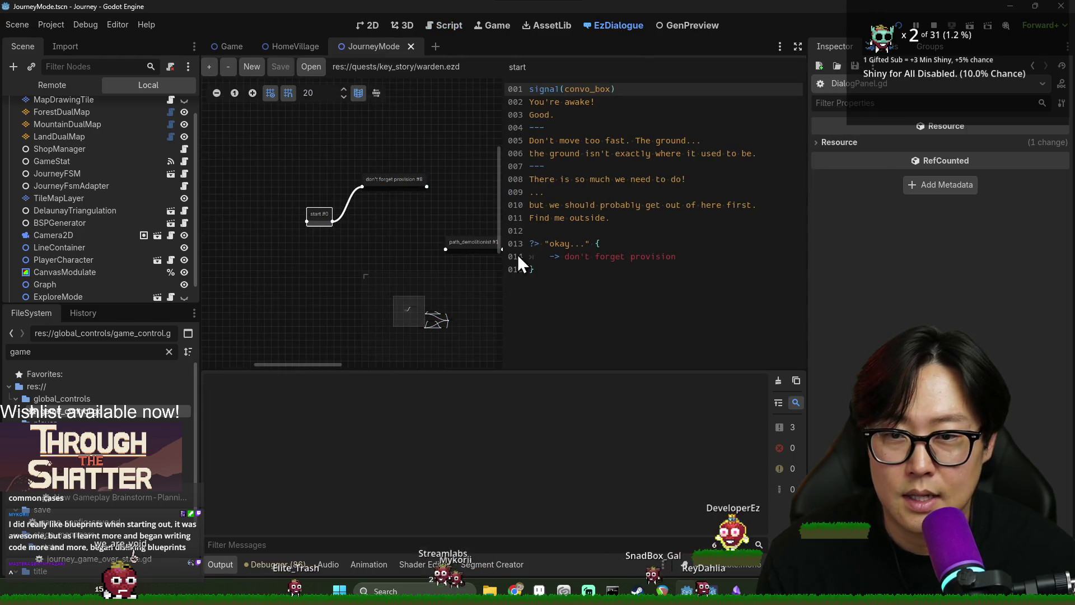
# Step: Look over the start dialogue text and open the 'don't forget provision' node in warden.ezd
pyautogui.hscroll(1, 400, 199)
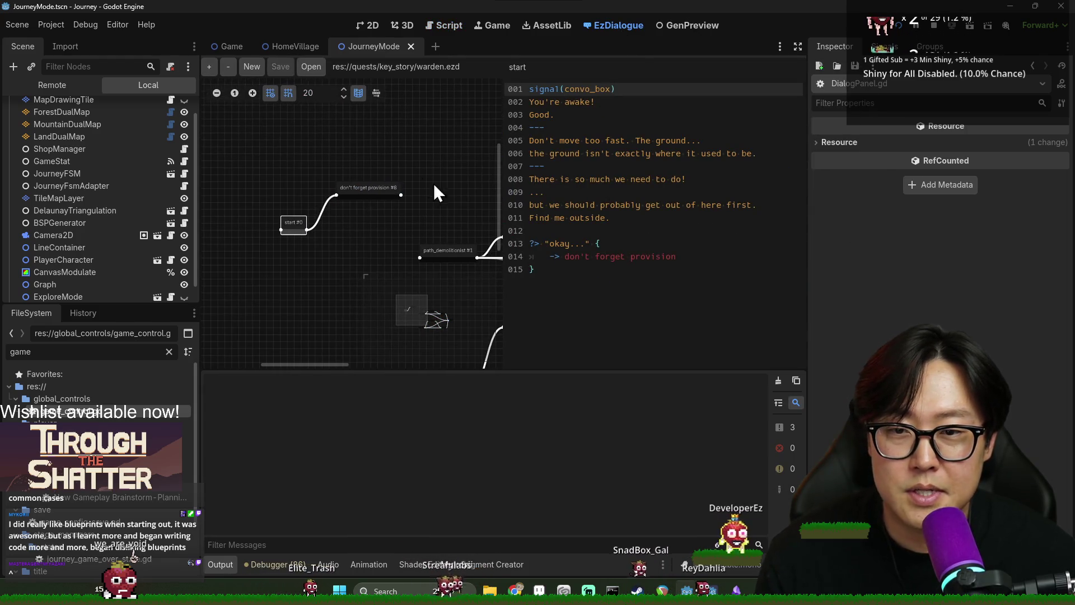
pyautogui.click(577, 154)
pyautogui.click(379, 189)
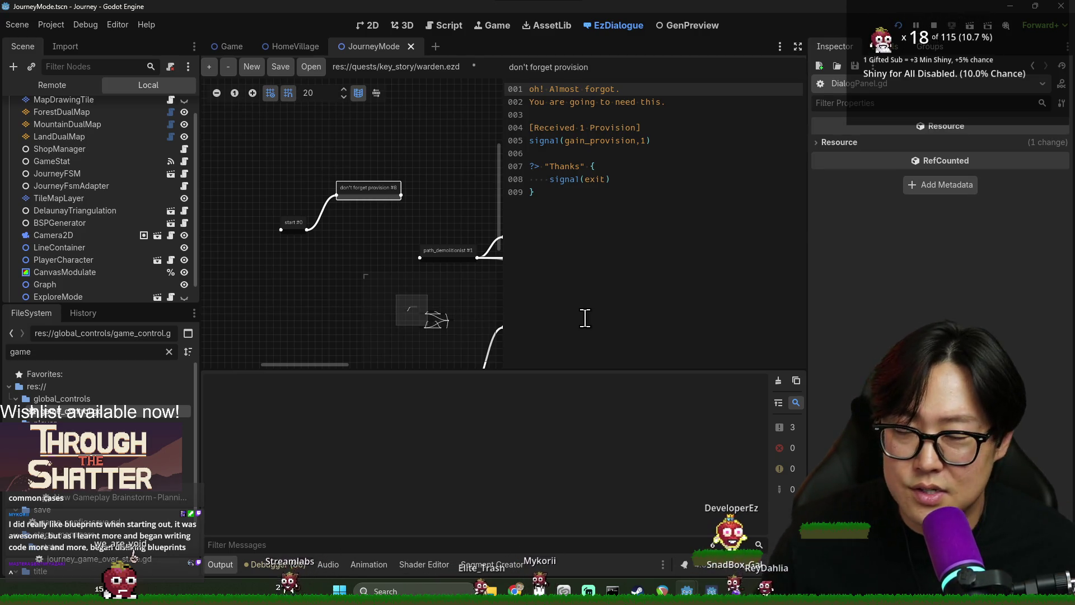
# Step: Save warden.ezd, widen the dialogue text area, and go back to DialogPanel.gd
pyautogui.click(551, 166)
pyautogui.hotkey('ctrl', 's')
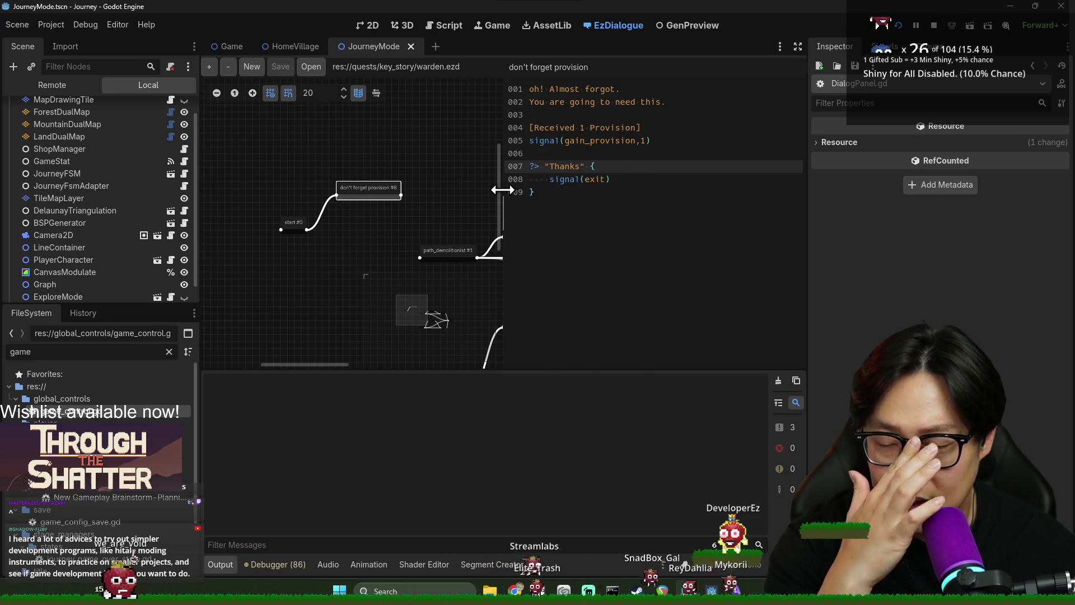
pyautogui.moveTo(502, 190); pyautogui.dragTo(429, 202)
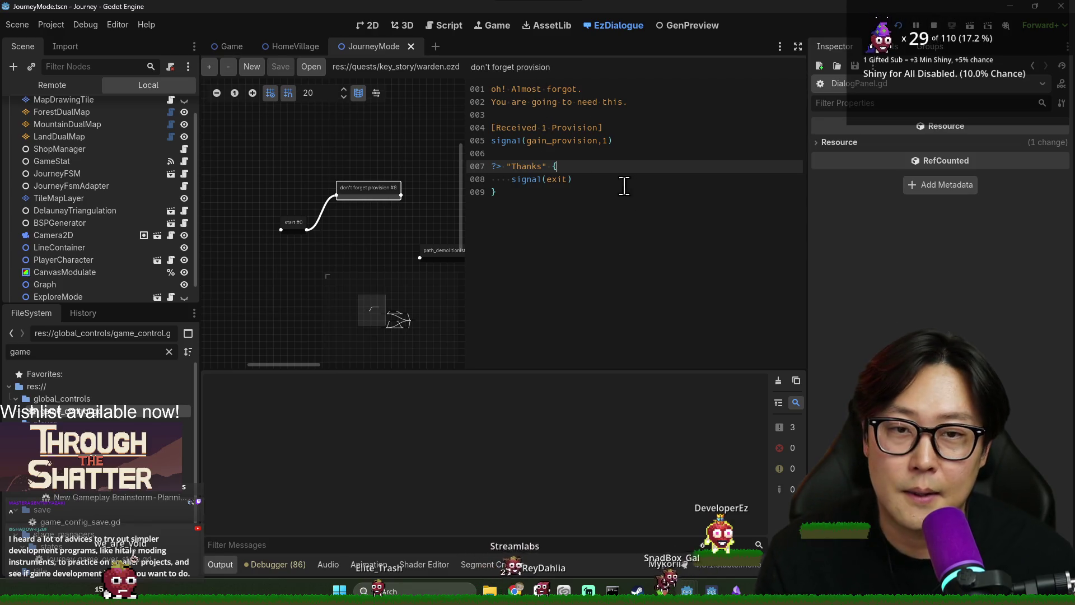
pyautogui.click(444, 26)
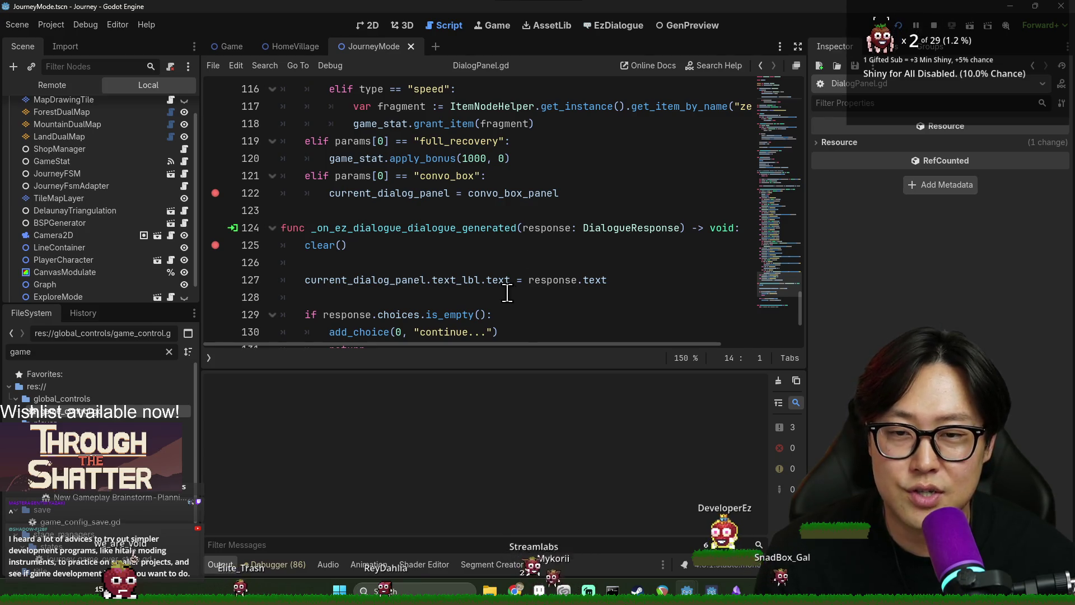
pyautogui.moveTo(531, 368)
pyautogui.mouseDown()
pyautogui.moveTo(531, 410)
pyautogui.moveTo(509, 344)
pyautogui.mouseUp()
pyautogui.click(613, 25)
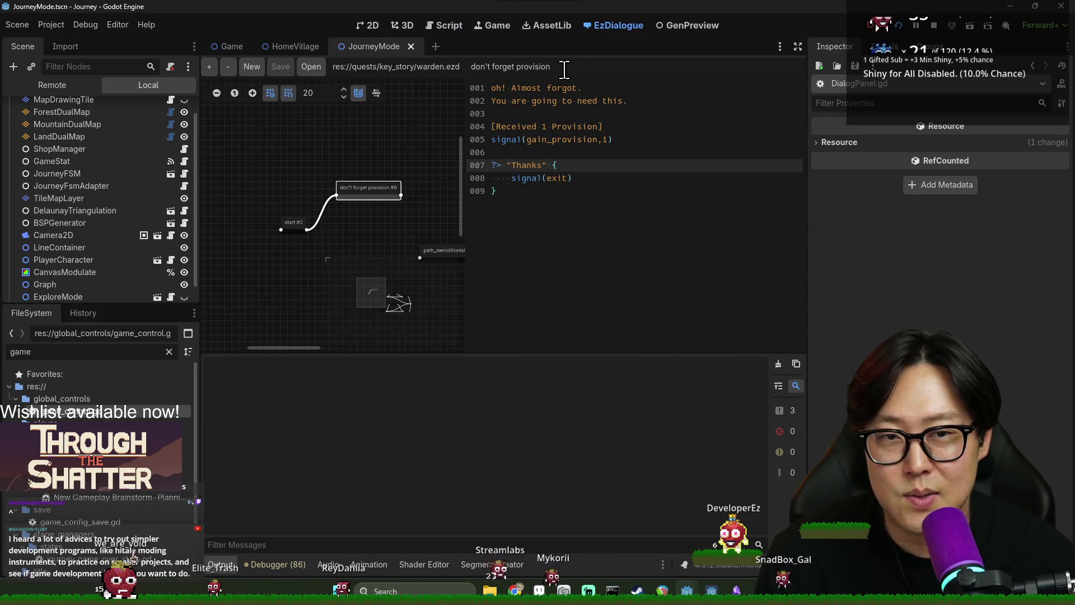
pyautogui.click(297, 226)
pyautogui.click(364, 191)
pyautogui.click(299, 225)
pyautogui.click(354, 198)
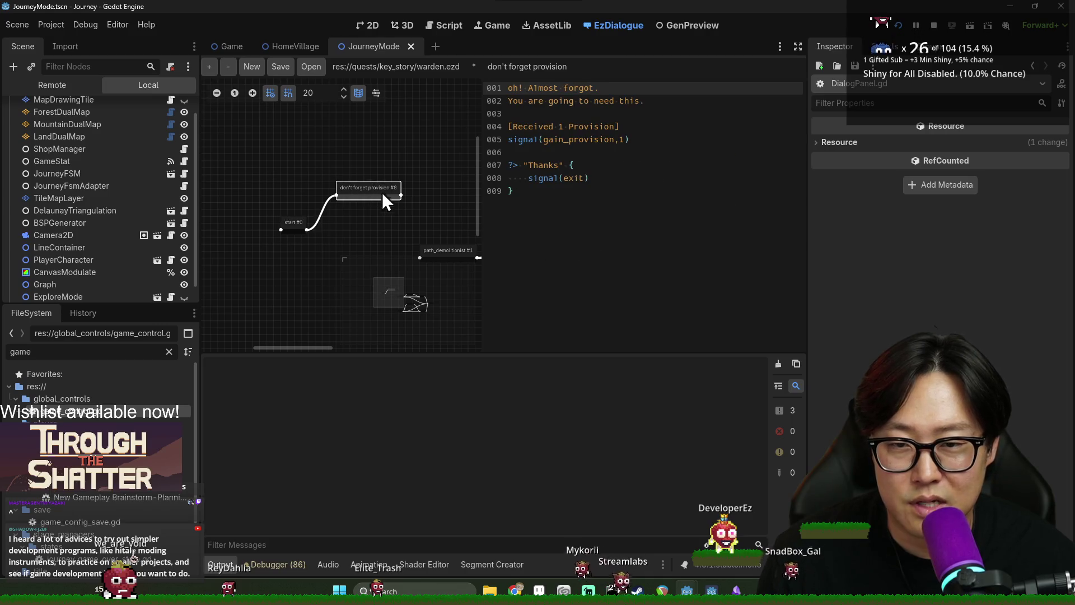
pyautogui.moveTo(643, 238)
pyautogui.mouseDown()
pyautogui.moveTo(560, 103)
pyautogui.moveTo(493, 85)
pyautogui.mouseUp()
pyautogui.click(648, 271)
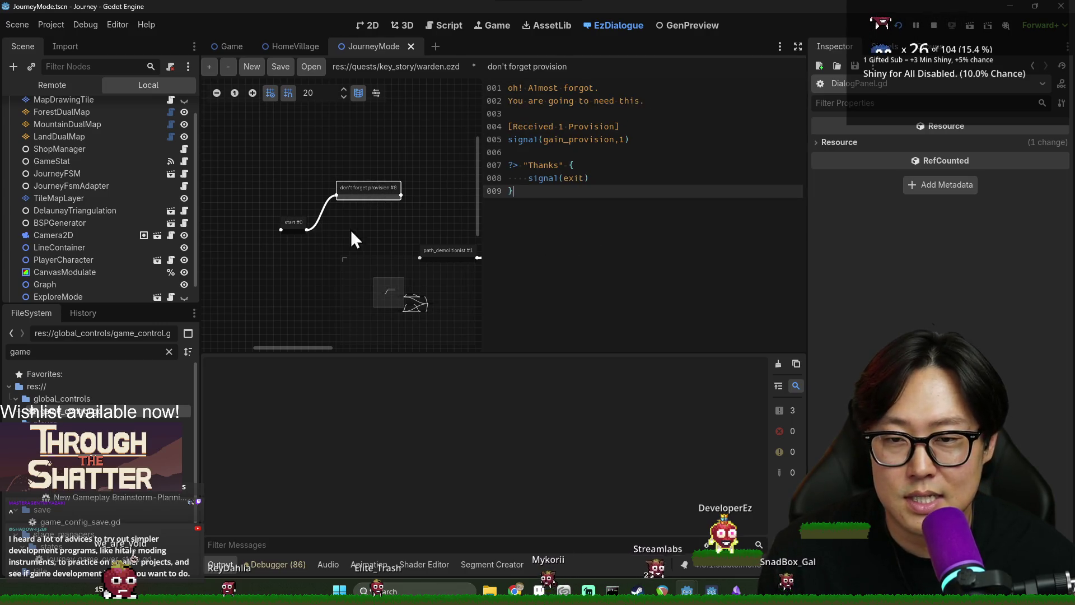
pyautogui.click(444, 25)
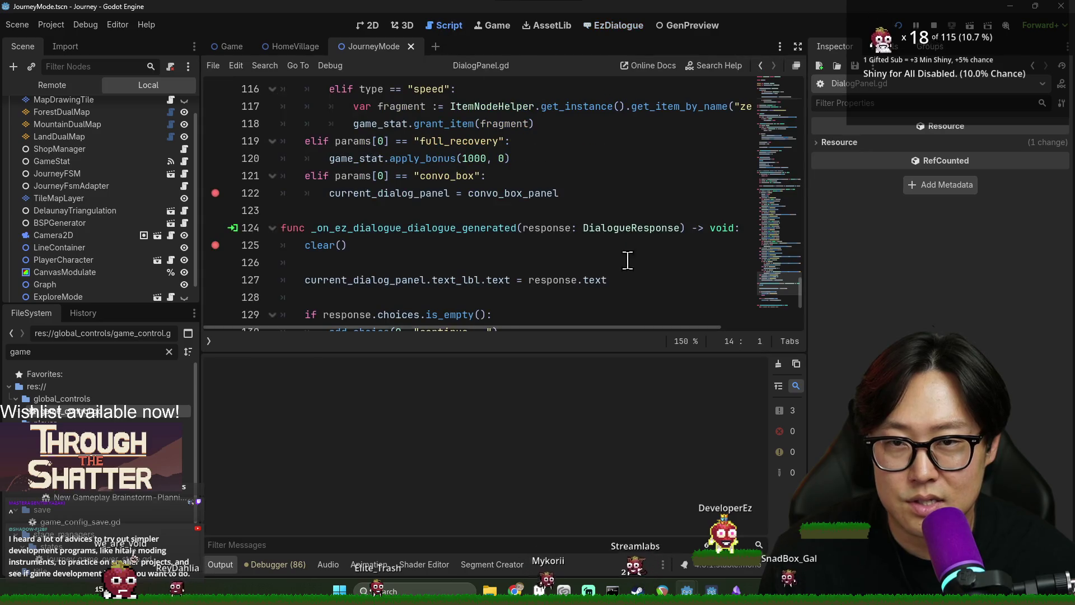
pyautogui.hotkey('alt', 'Tab')
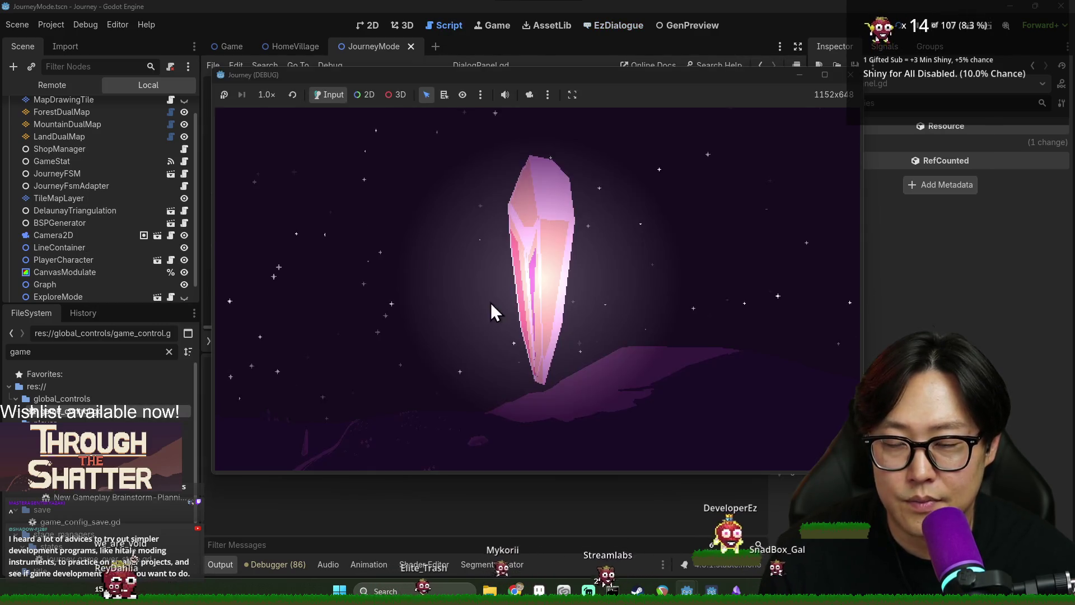
pyautogui.hotkey('alt', 'Tab')
pyautogui.click(244, 251)
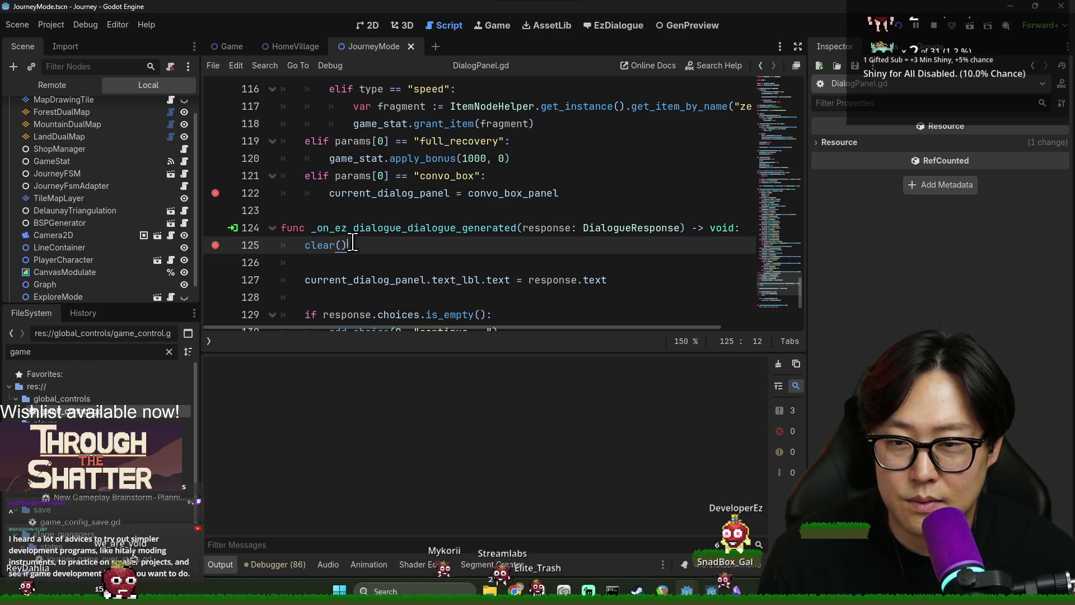
# Step: Switch to the running game and trigger the dialogue so execution halts at line 122 with convo_box
pyautogui.click(345, 224)
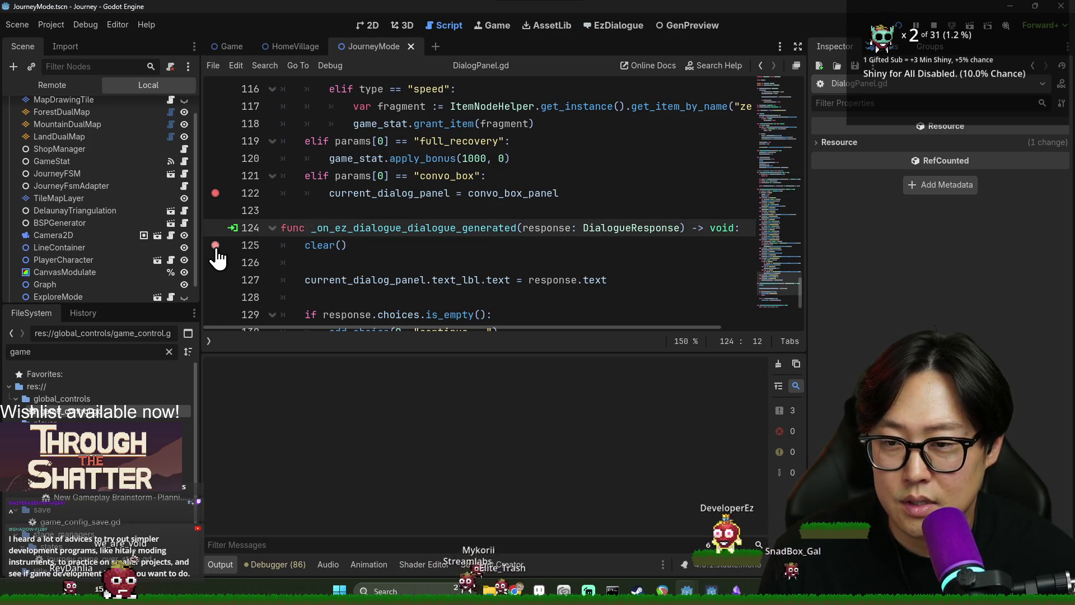
pyautogui.hotkey('alt', 'Tab')
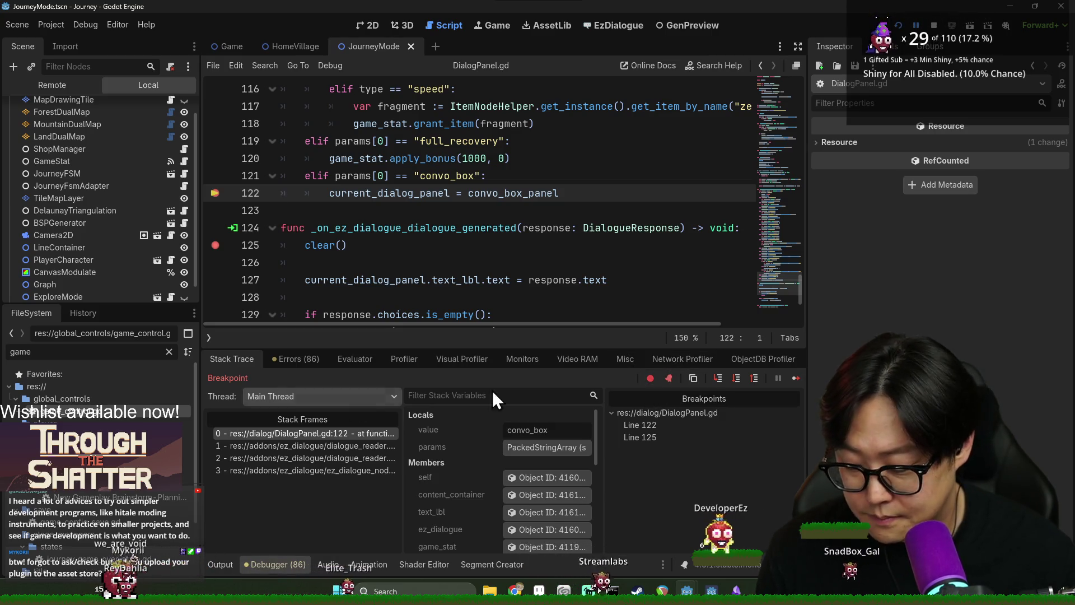
pyautogui.click(231, 563)
# Step: Inspect text_lbl and the line 122 locals, then continue to the line 125 breakpoint
pyautogui.click(254, 564)
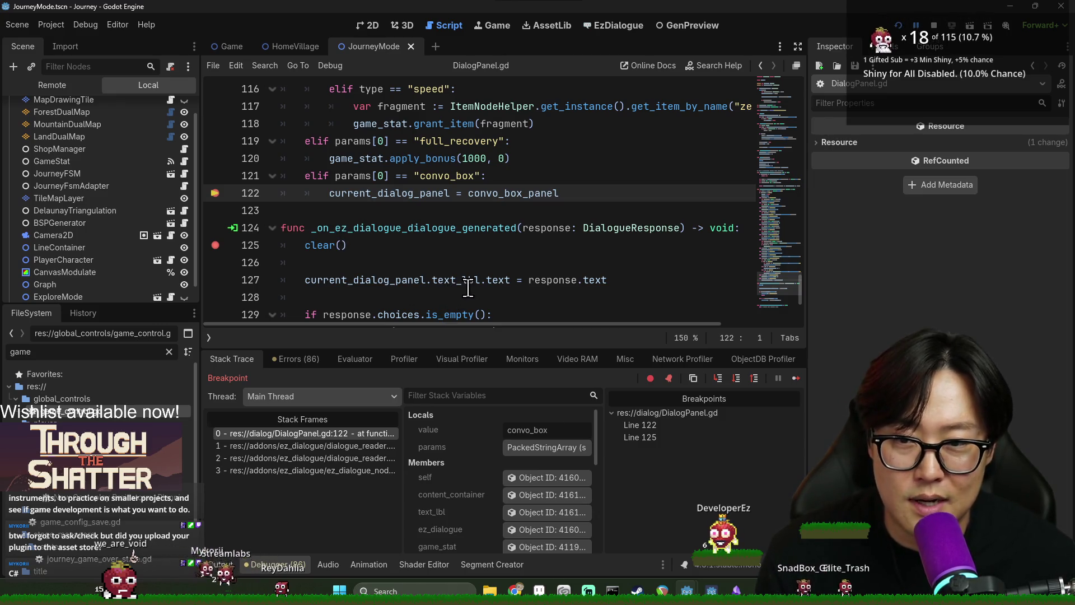
pyautogui.moveTo(468, 289)
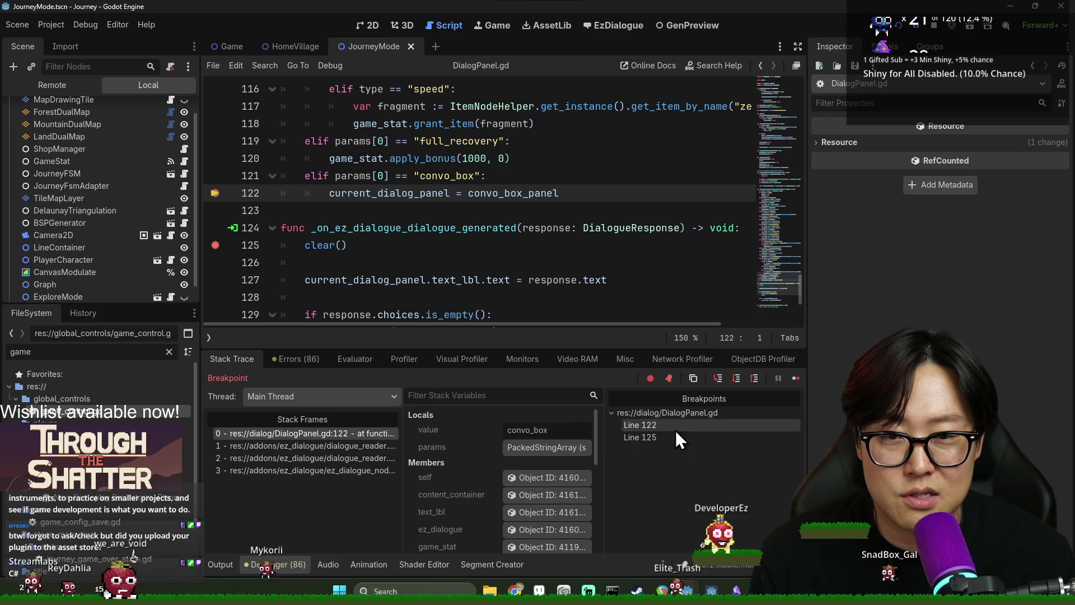
pyautogui.click(795, 378)
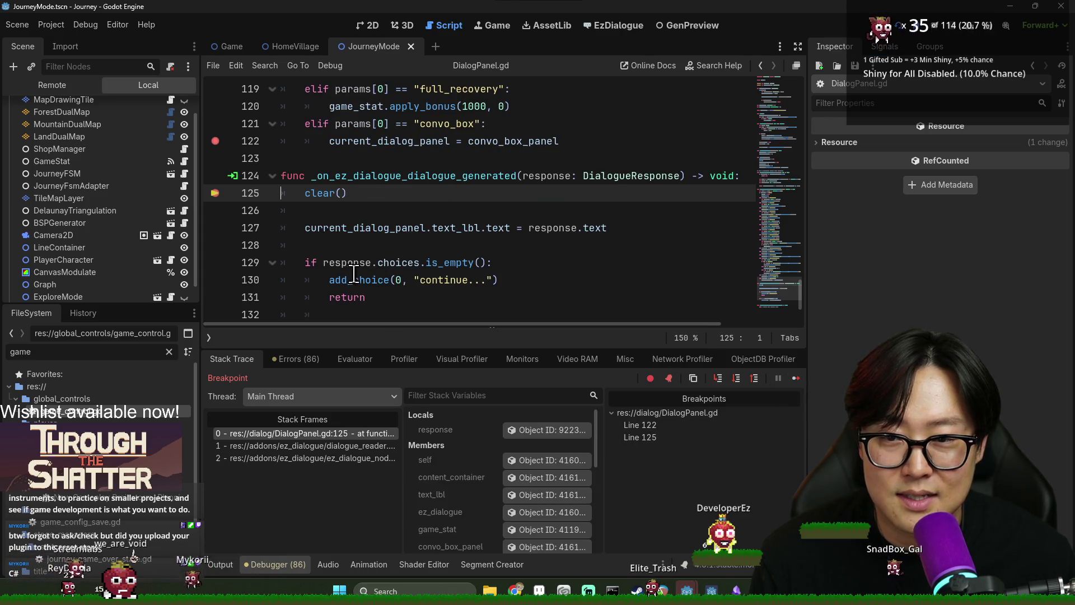
# Step: Check the running game window, then stop the debug session with F8
pyautogui.hotkey('alt', 'Tab')
pyautogui.hotkey('alt', 'Tab')
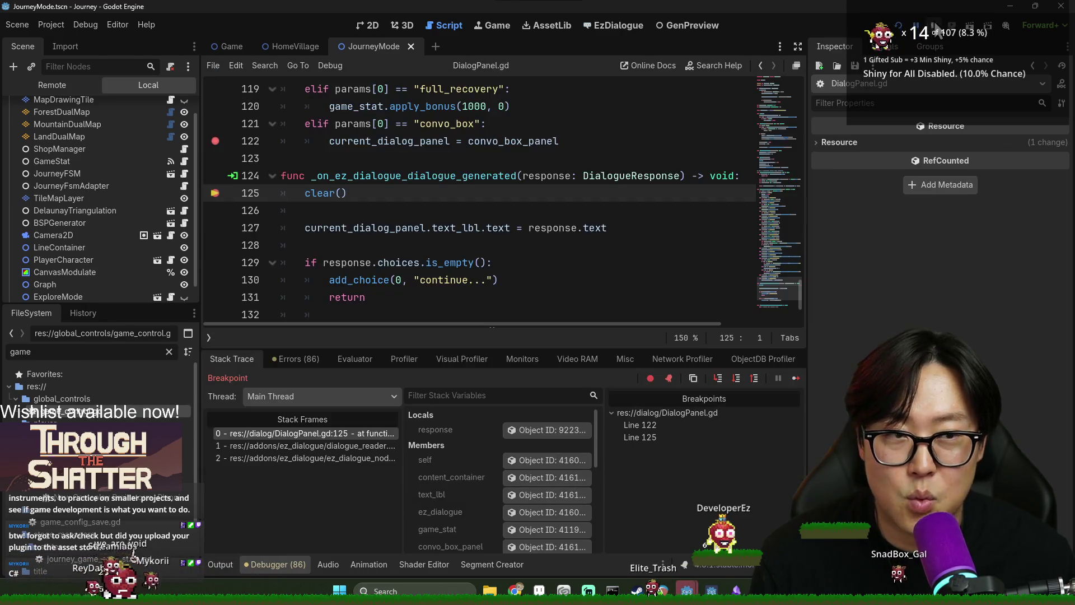
pyautogui.press('F8')
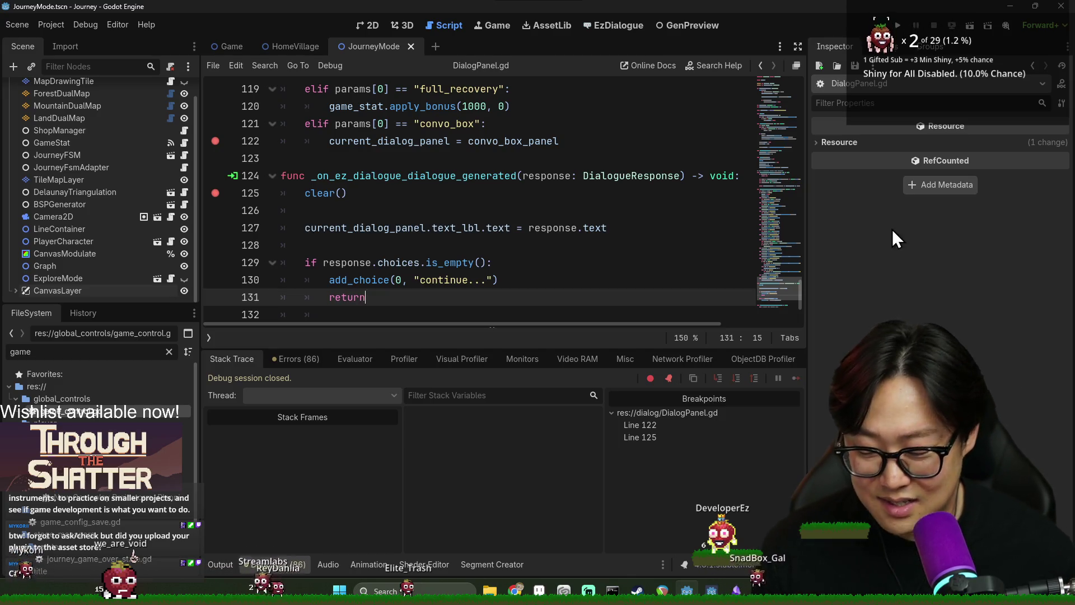
# Step: Save DialogPanel.gd with the caret on line 126 and select the line 122 breakpoint
pyautogui.click(420, 197)
pyautogui.click(516, 228)
pyautogui.click(516, 213)
pyautogui.hotkey('ctrl', 's')
pyautogui.hotkey('ctrl', 's')
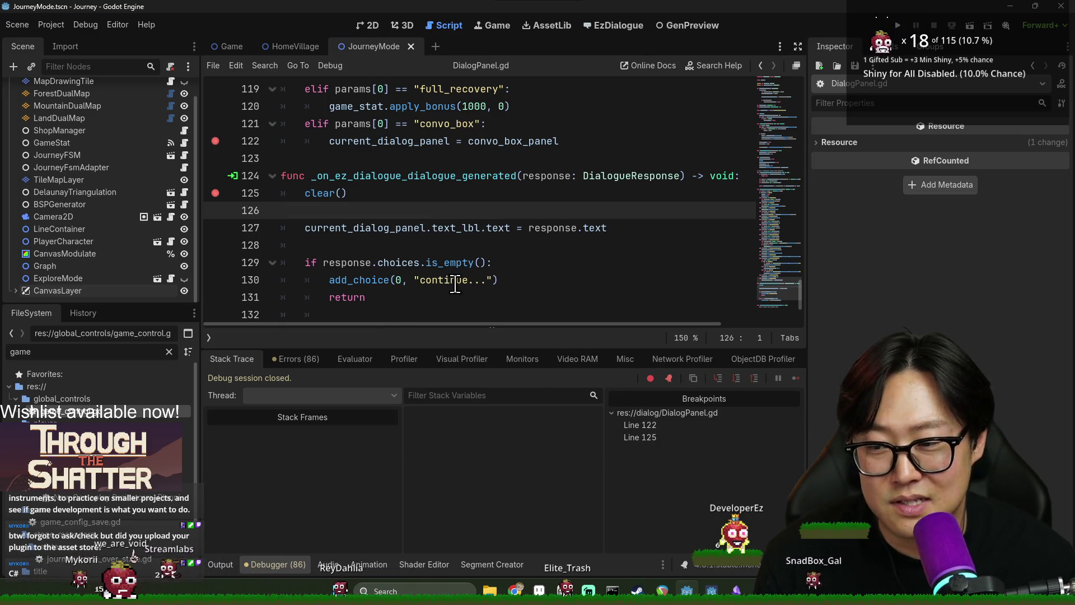
pyautogui.click(663, 426)
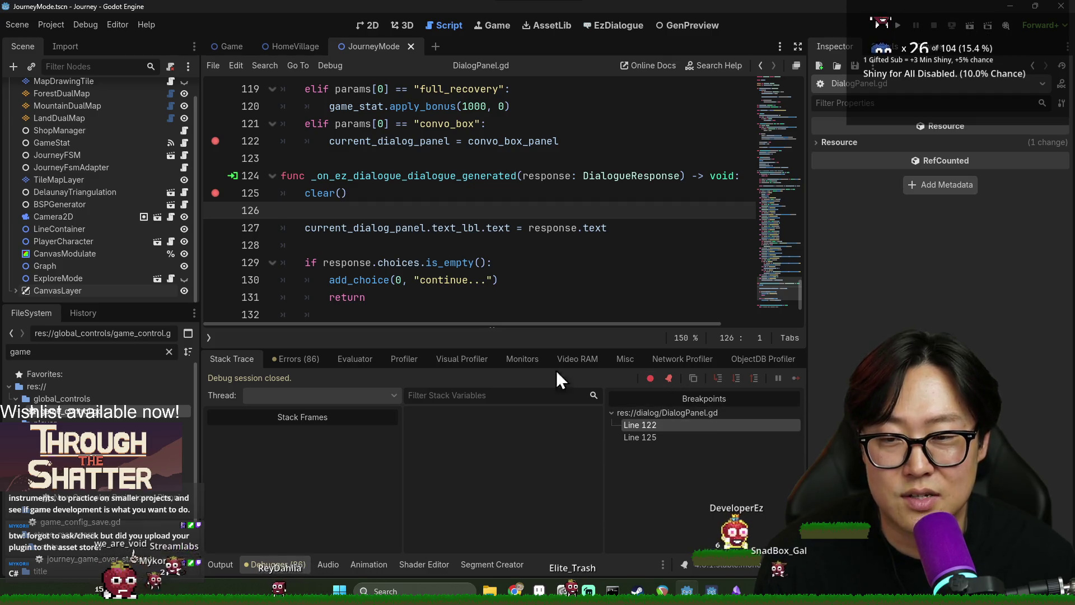
# Step: Jump to the current_dialog_panel declaration and add a breakpoint on setter line 10
pyautogui.click(322, 204)
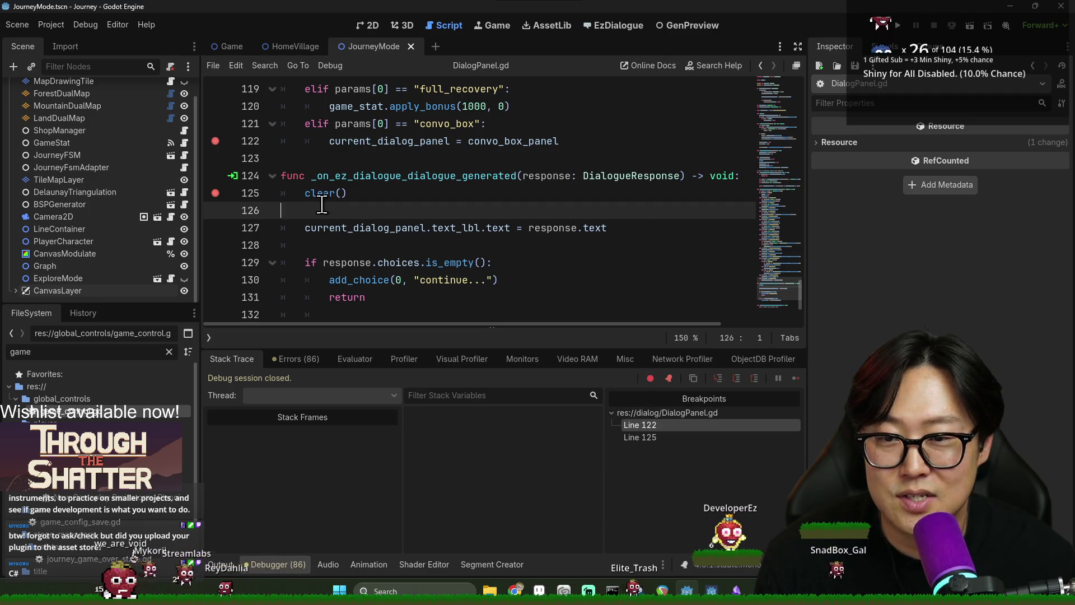
pyautogui.doubleClick(314, 228)
pyautogui.scroll(2, 451, 241)
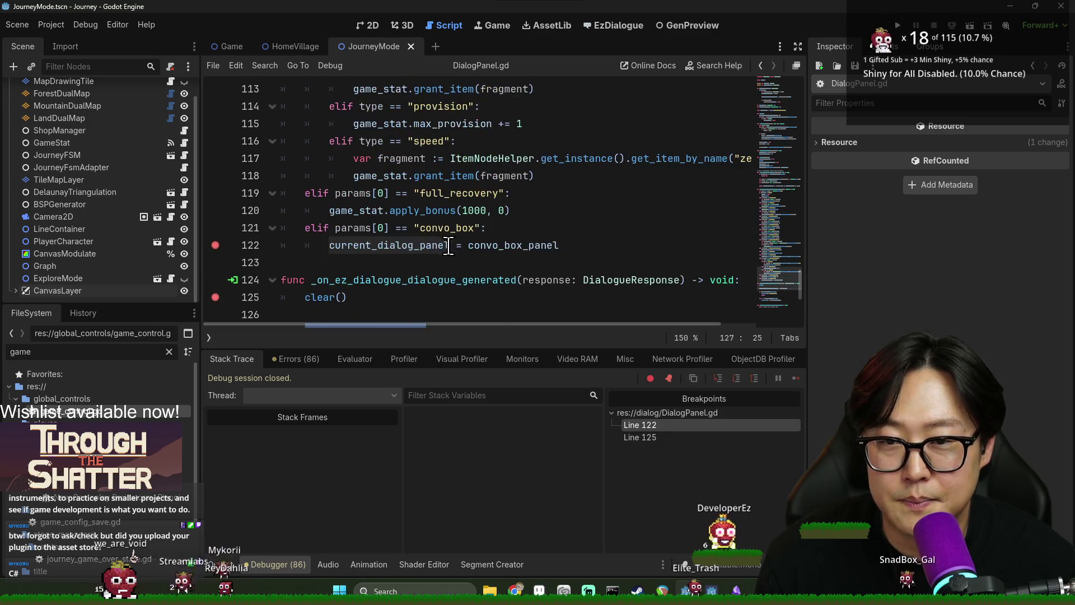
pyautogui.click(377, 187)
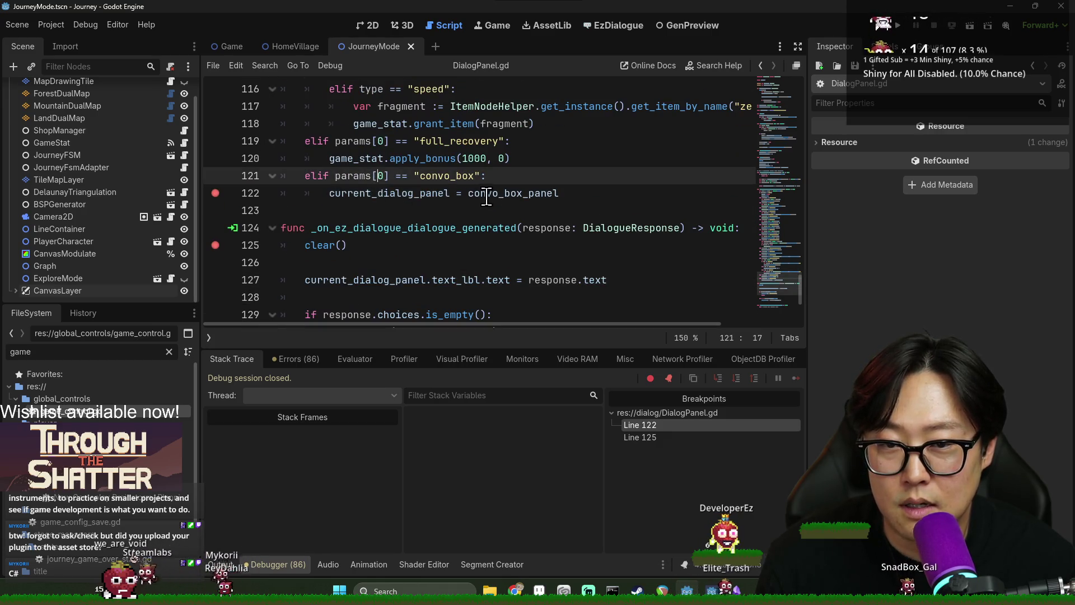
pyautogui.keyDown('ctrl'); pyautogui.click(416, 197); pyautogui.keyUp('ctrl')
pyautogui.scroll(-2, 314, 167)
pyautogui.click(216, 128)
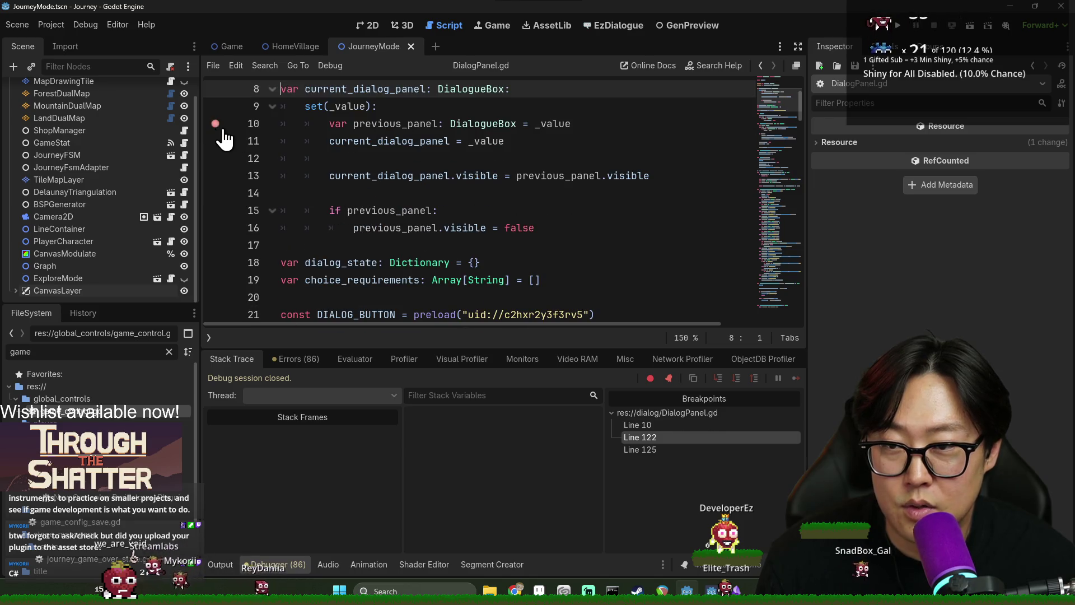
# Step: Review where previous_panel and current_dialog_panel are used around the line 15 check
pyautogui.click(485, 180)
pyautogui.doubleClick(414, 211)
pyautogui.doubleClick(392, 175)
pyautogui.doubleClick(391, 211)
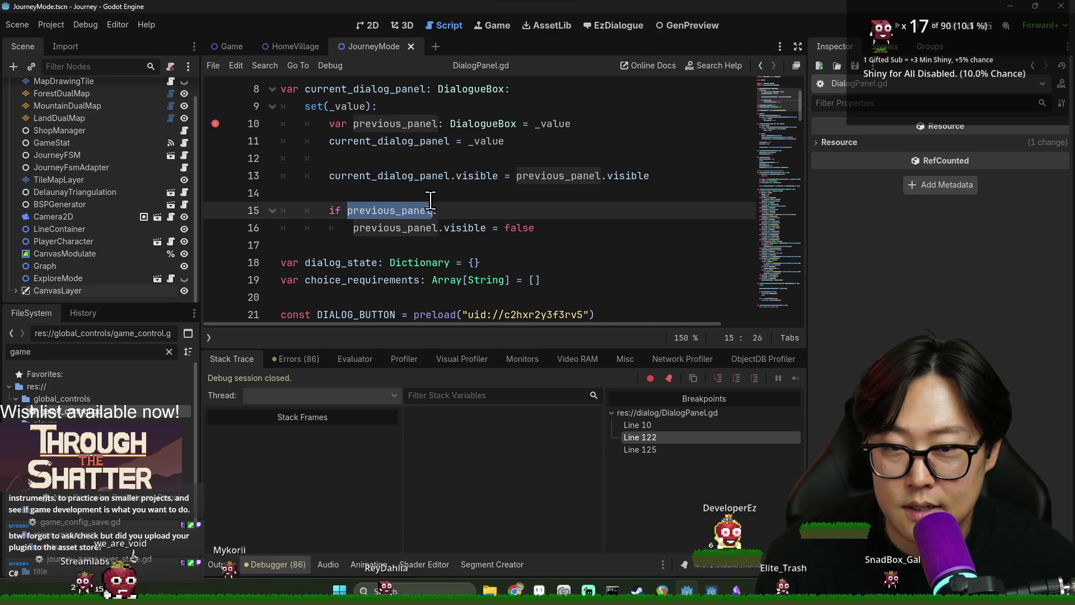
# Step: Check the line 13 visibility assignment, add a breakpoint there, and run the game with F5
pyautogui.click(569, 176)
pyautogui.doubleClick(523, 176)
pyautogui.click(506, 175)
pyautogui.doubleClick(520, 176)
pyautogui.doubleClick(413, 176)
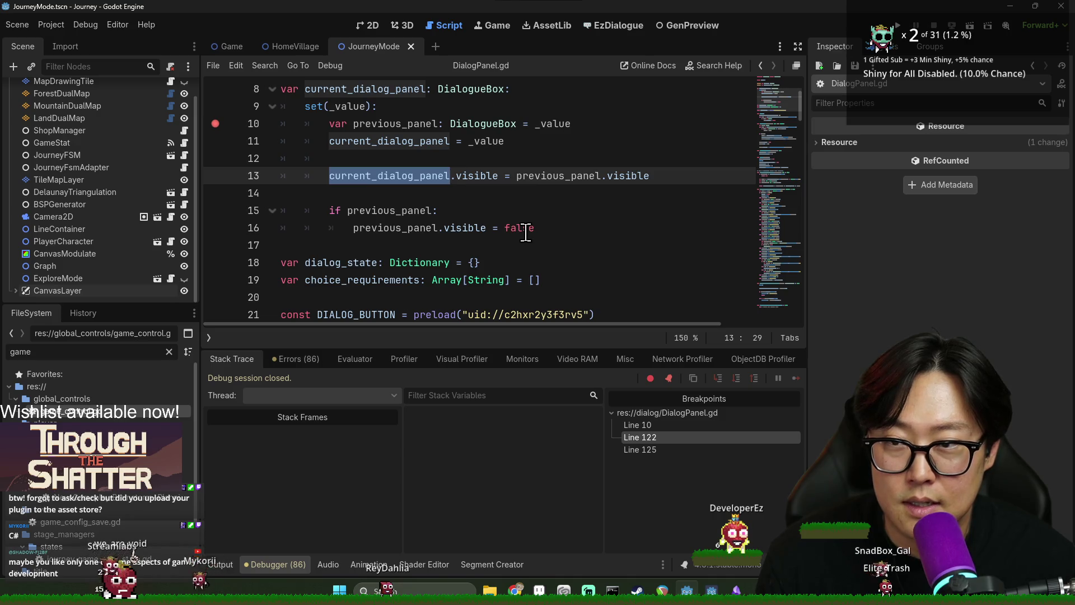
pyautogui.click(215, 177)
pyautogui.press('F5')
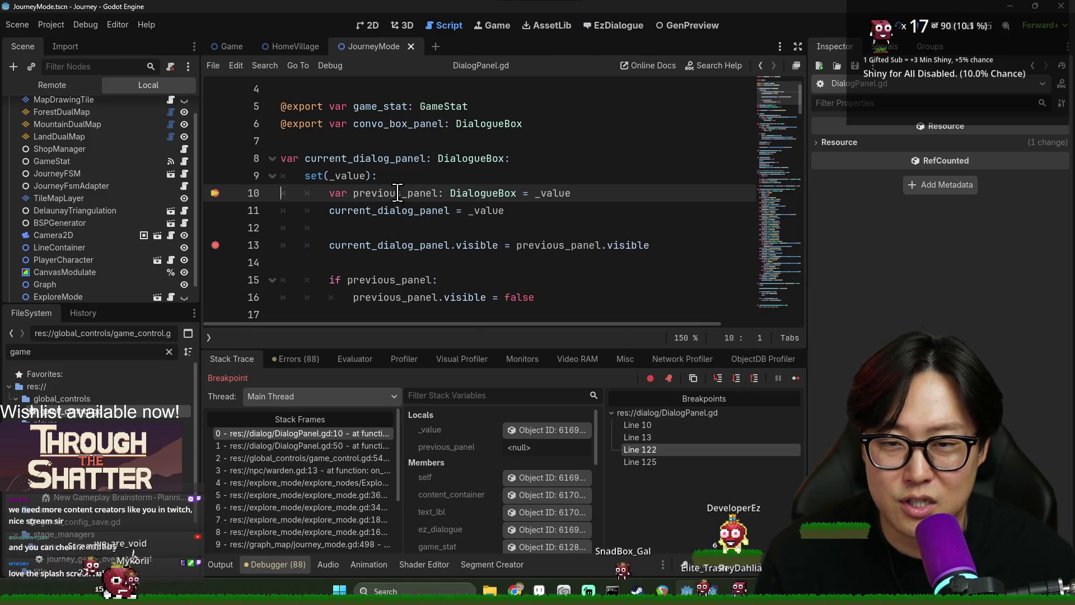
# Step: Step over setter lines 10 to 13, checking variable values along the way
pyautogui.click(736, 380)
pyautogui.moveTo(412, 181)
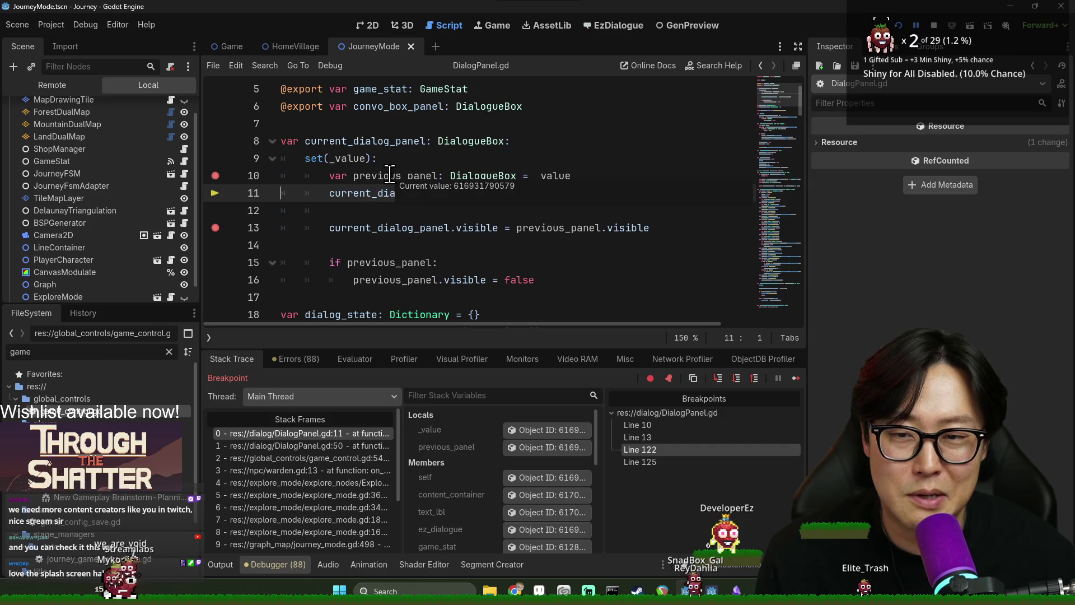
pyautogui.click(735, 379)
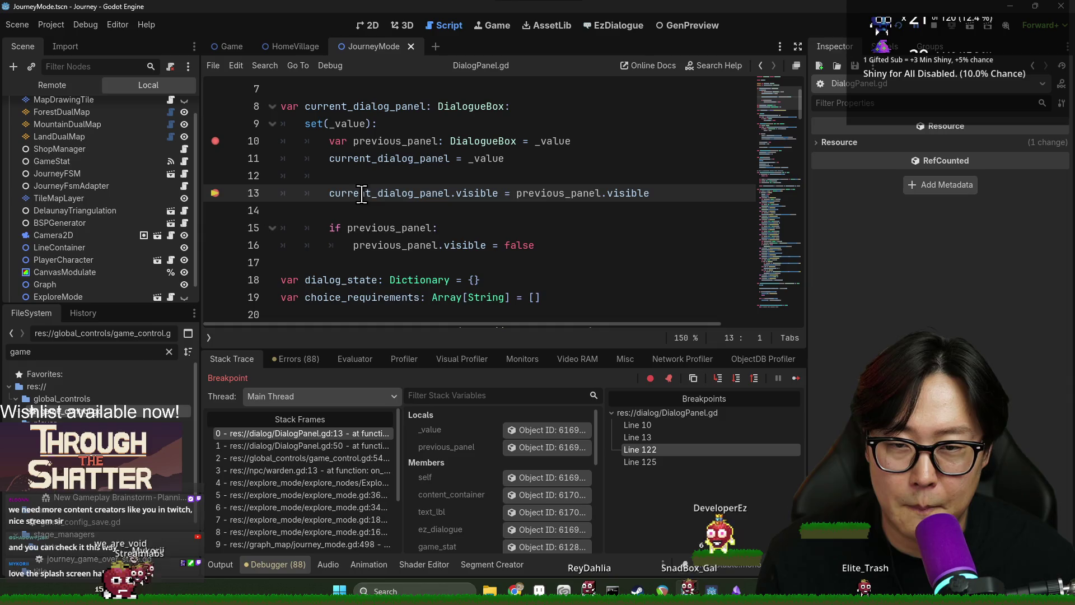
pyautogui.moveTo(361, 195)
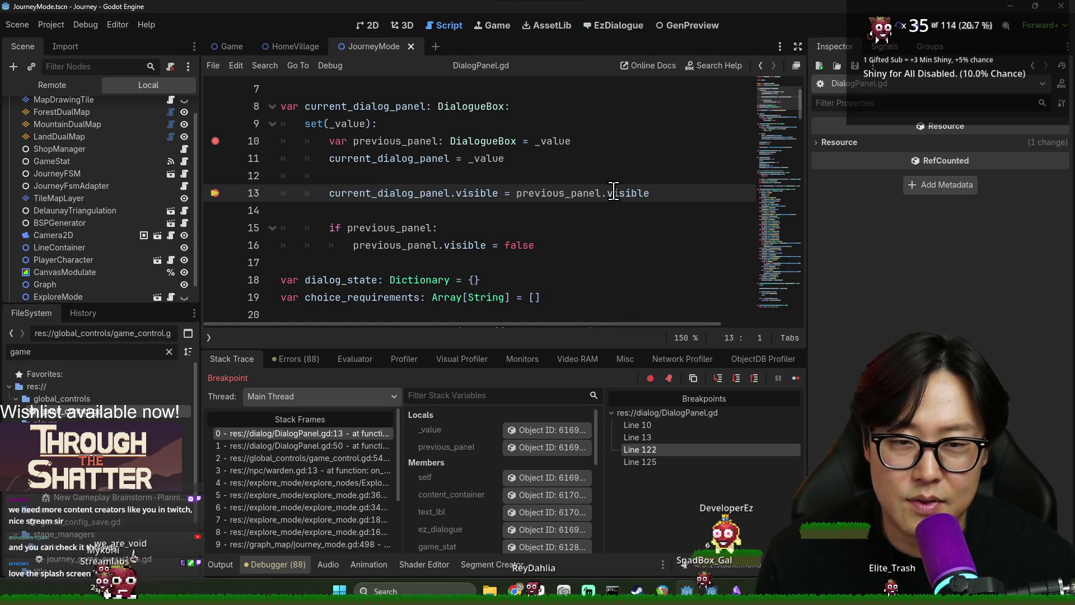
pyautogui.moveTo(571, 194)
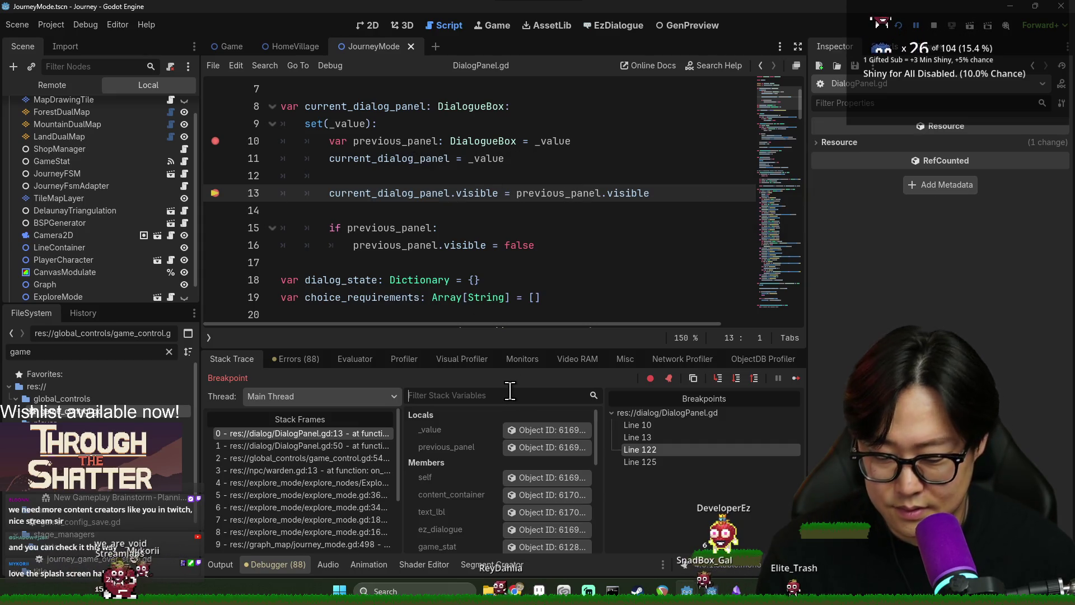
# Step: Filter Stack Variables by 'previous', inspect the previous_panel object and line 50 caller, then step to line 16
pyautogui.write('previous')
pyautogui.click(554, 430)
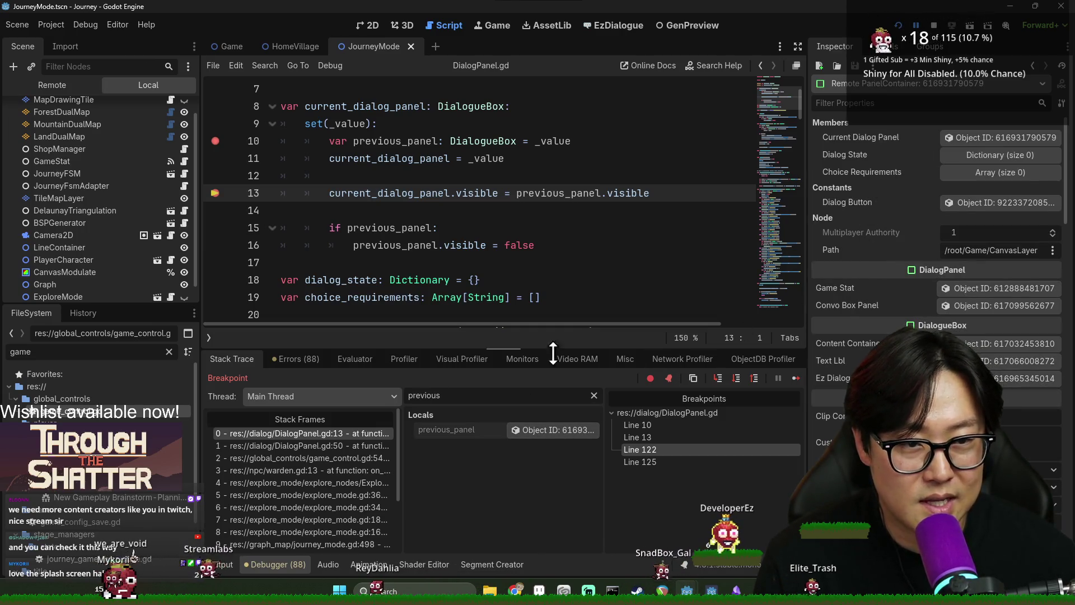
pyautogui.click(259, 449)
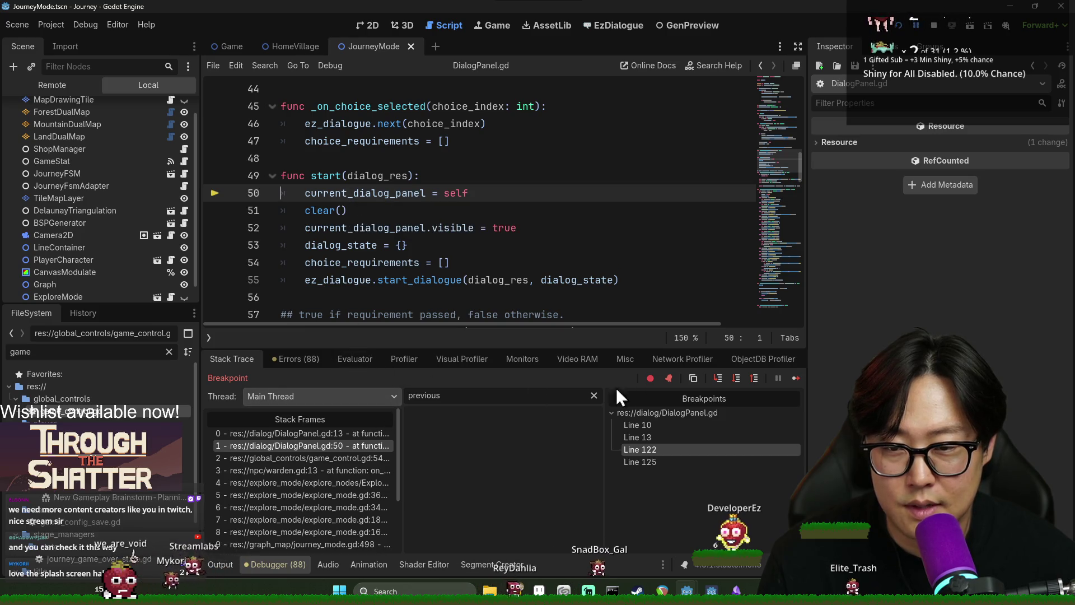
pyautogui.click(734, 382)
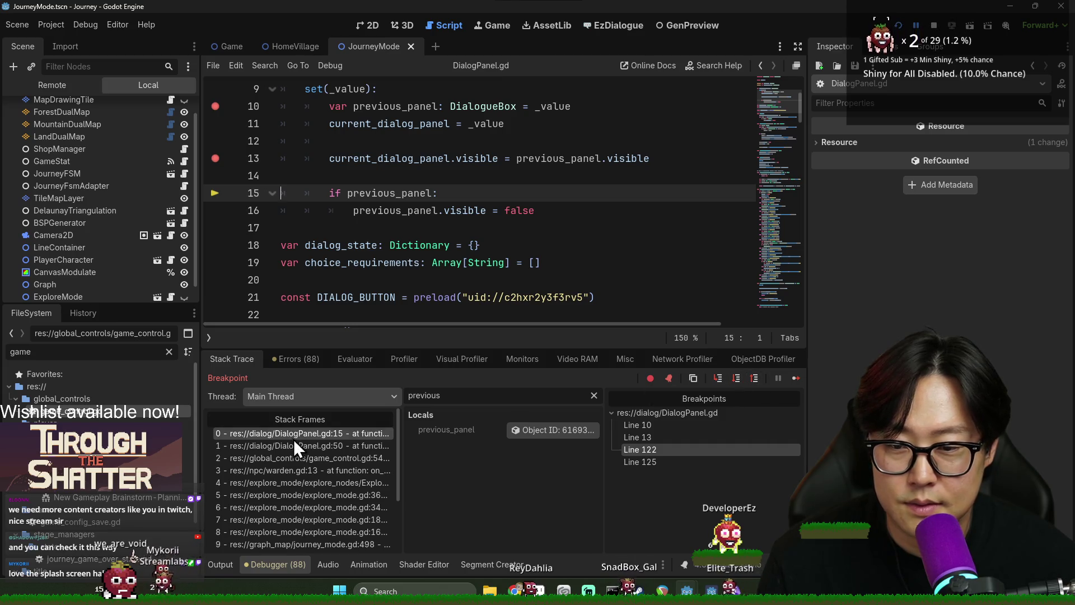
pyautogui.click(736, 377)
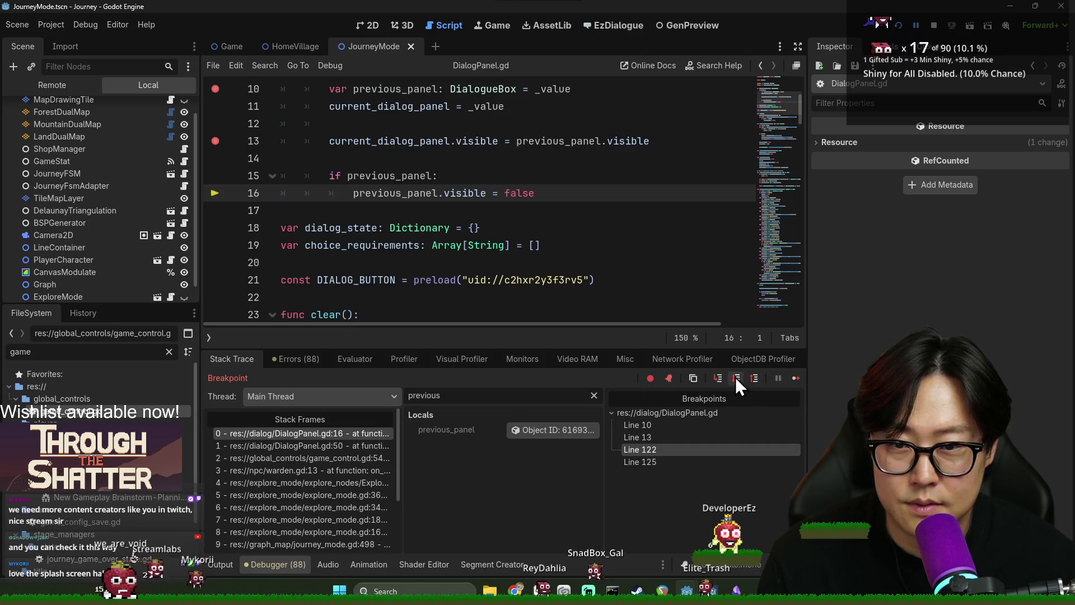
# Step: Stop the game and change line 15 to 'if previous_panel != current_dialog_panel:'
pyautogui.press('F8')
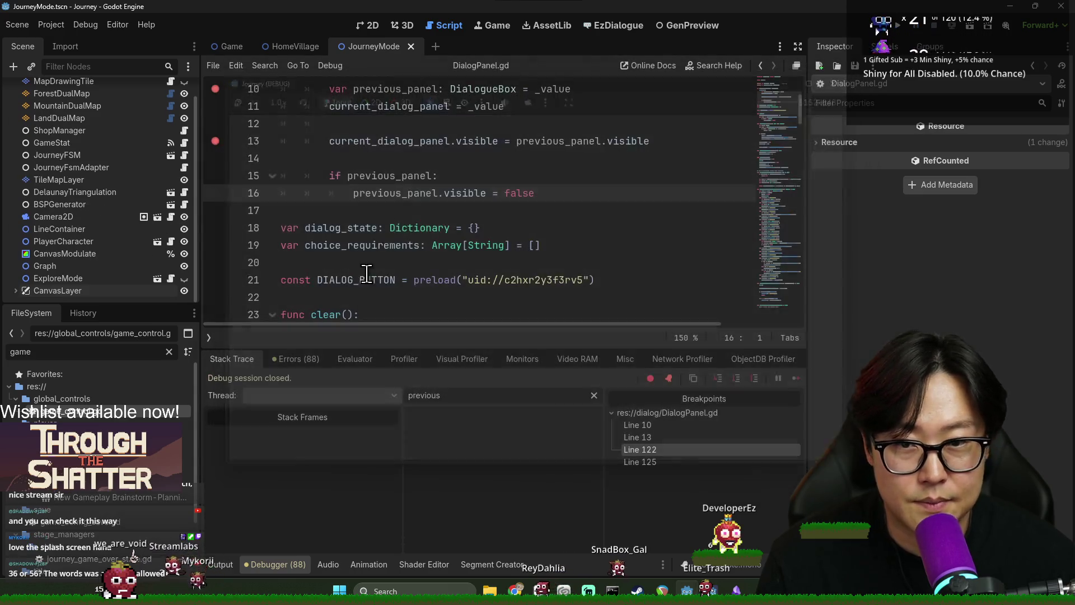
pyautogui.scroll(3, 364, 224)
pyautogui.click(388, 228)
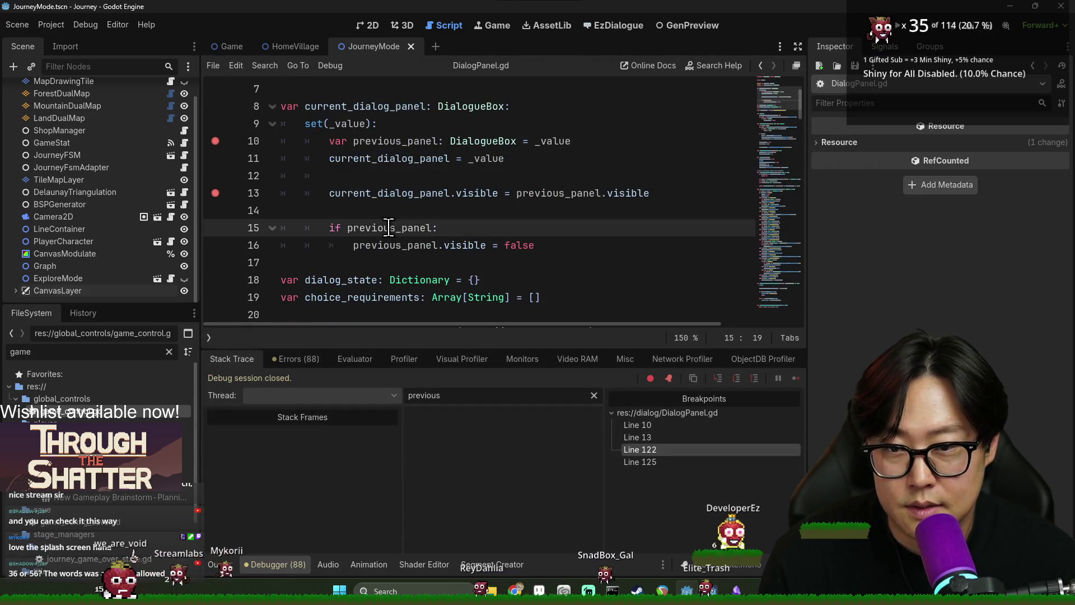
pyautogui.doubleClick(388, 227)
pyautogui.press('Right')
pyautogui.write('!=')
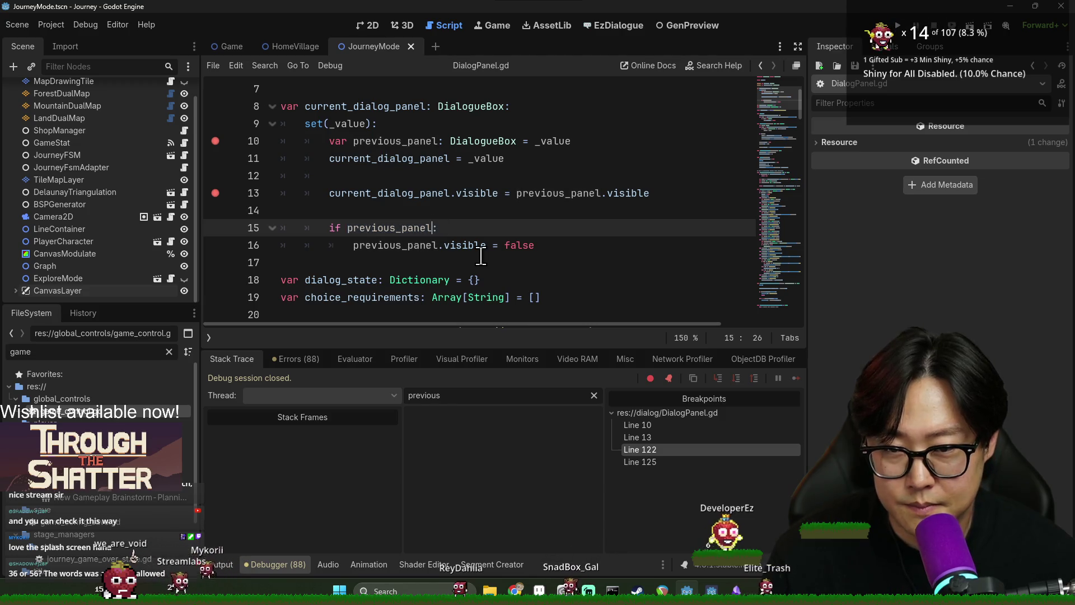
pyautogui.click(335, 196)
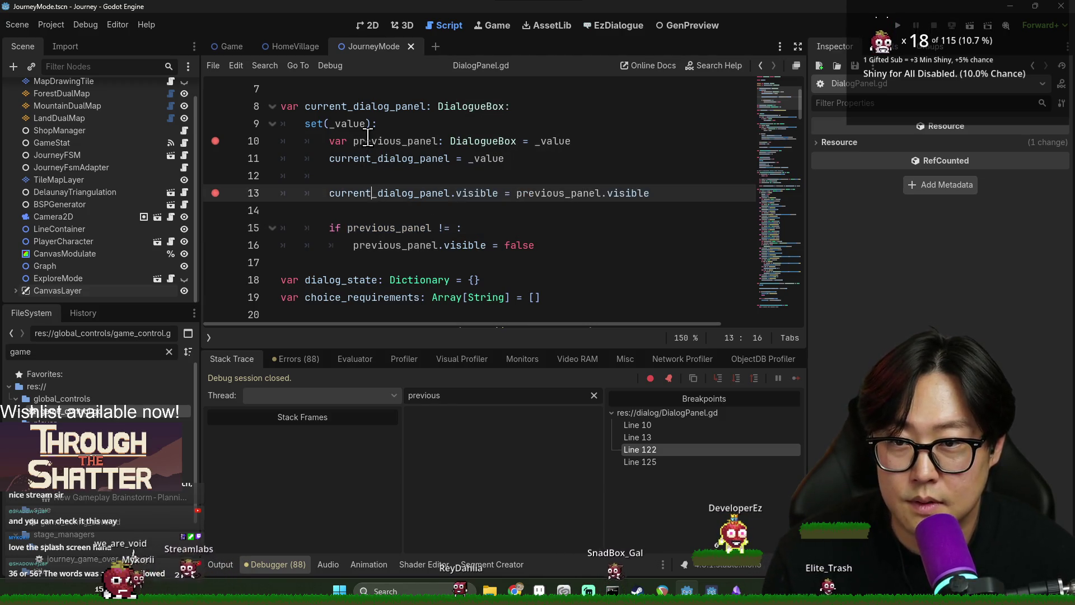
pyautogui.click(394, 140)
pyautogui.doubleClick(395, 141)
pyautogui.click(453, 227)
pyautogui.write('previous_panel')
pyautogui.doubleClick(365, 159)
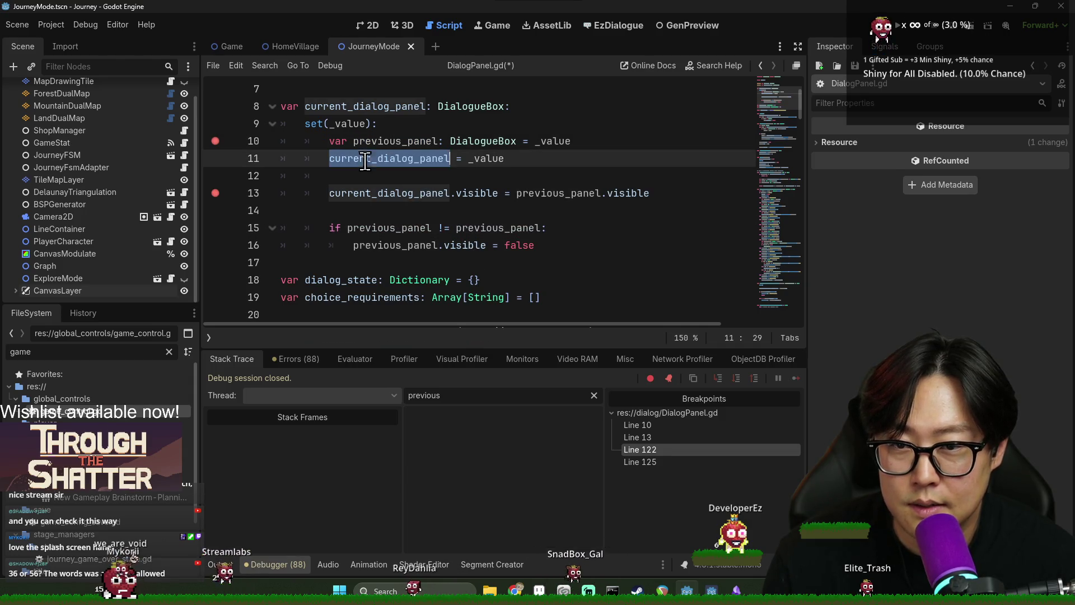
pyautogui.hotkey('ctrl', 'c')
pyautogui.doubleClick(503, 227)
pyautogui.hotkey('ctrl', 'v')
# Step: Add 'if previous_panel == _value: return' at the top of the current_dialog_panel setter
pyautogui.click(413, 179)
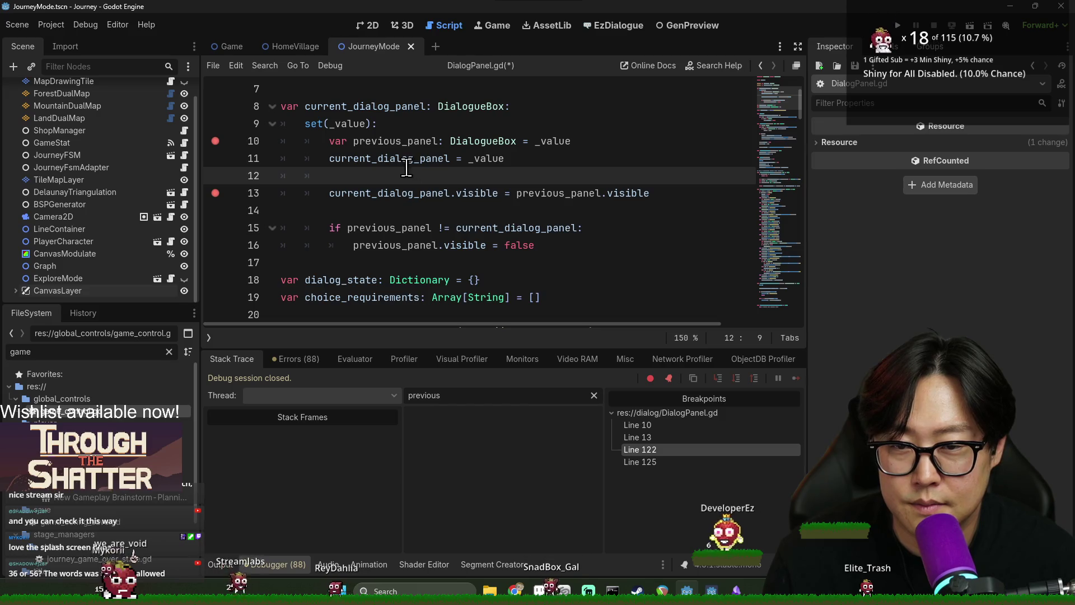
pyautogui.click(533, 162)
pyautogui.click(504, 147)
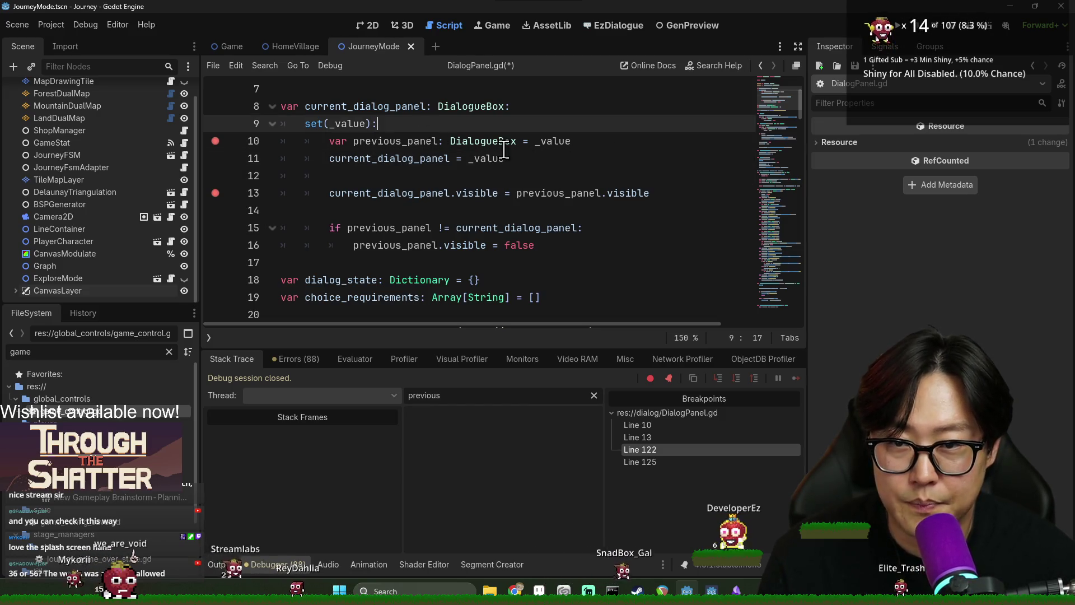
pyautogui.hotkey('ctrl', 'shift', 'Return')
pyautogui.write('if ')
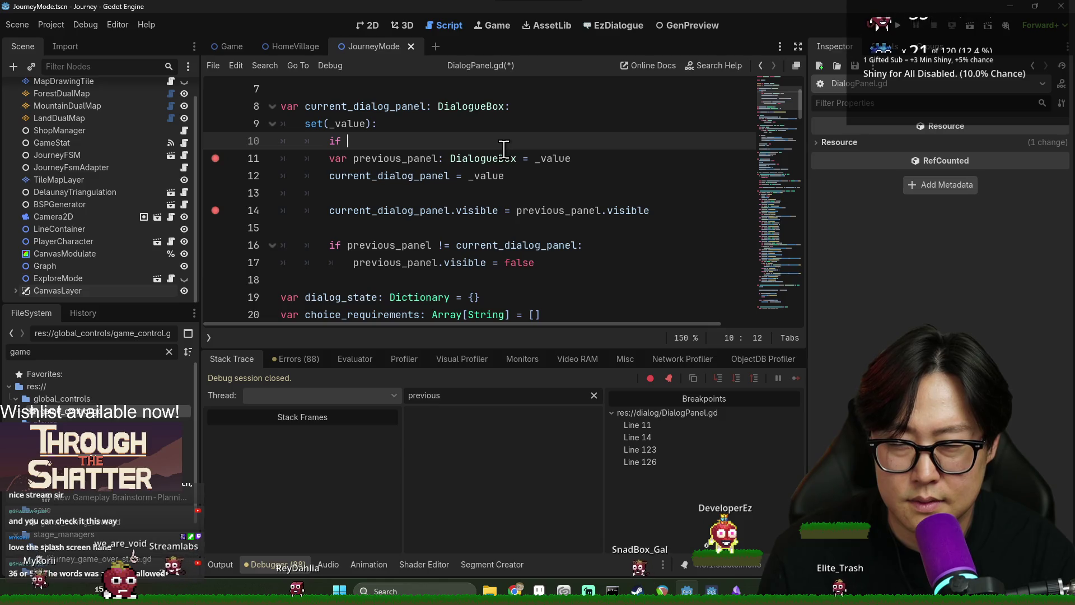
pyautogui.write('previous_panel == curen')
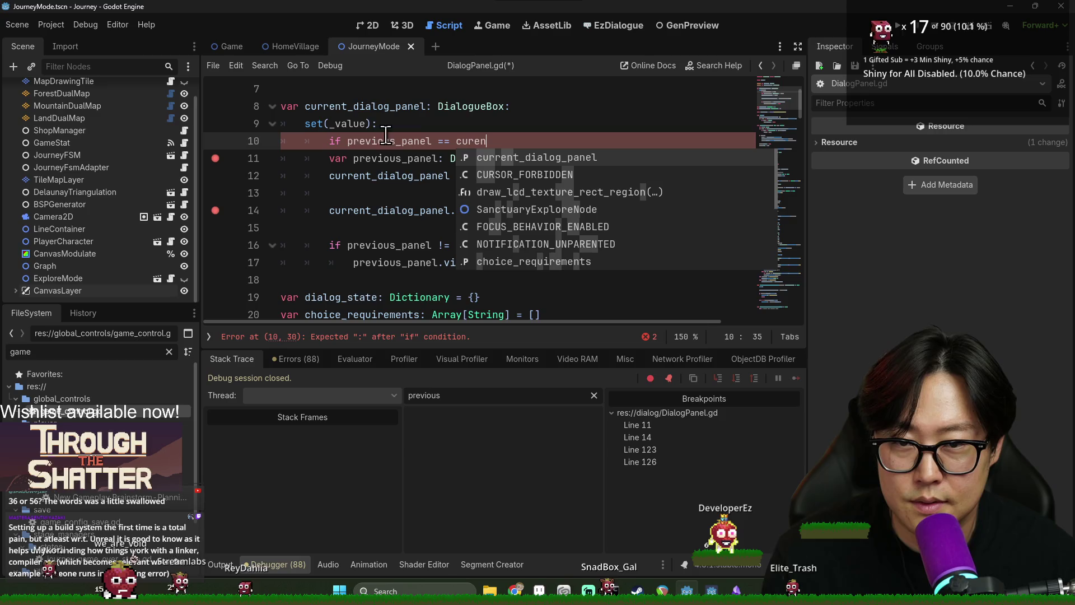
pyautogui.press('BackSpace')
pyautogui.press('BackSpace')
pyautogui.press('BackSpace')
pyautogui.write('_value')
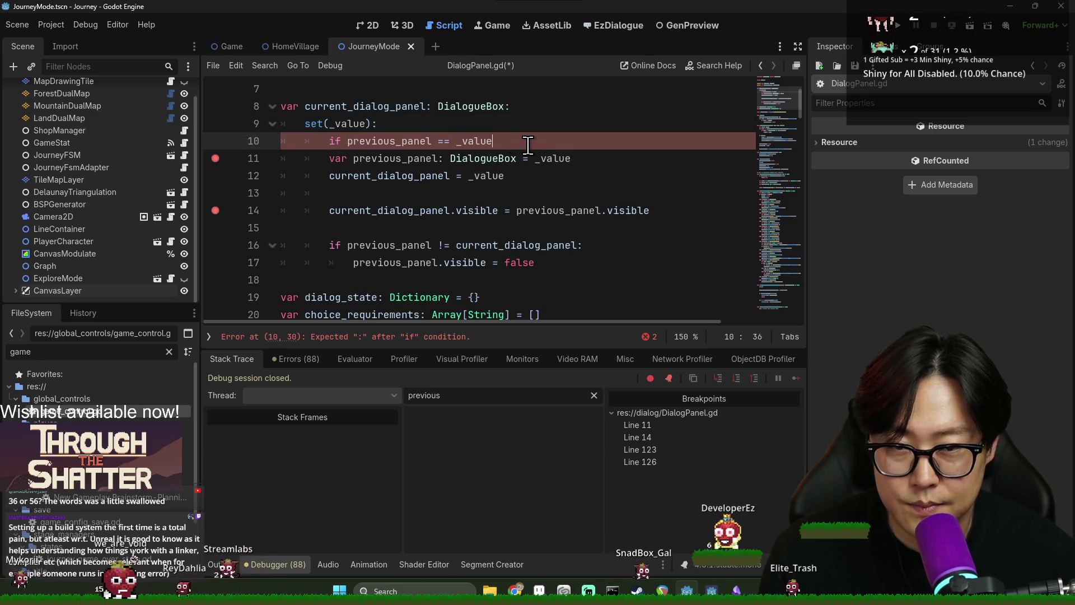
pyautogui.write(':')
pyautogui.press('Return')
pyautogui.write('retur')
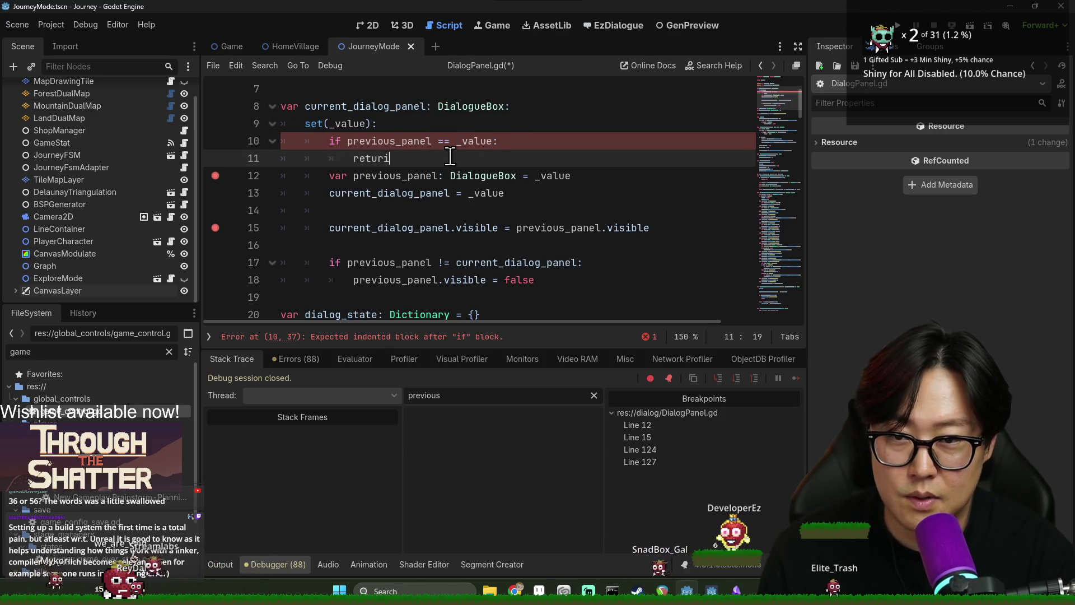
pyautogui.press('Escape')
# Step: Remove the line 12 breakpoint, save DialogPanel.gd, and relaunch the game with F5
pyautogui.click(218, 175)
pyautogui.press('Return')
pyautogui.hotkey('ctrl', 's')
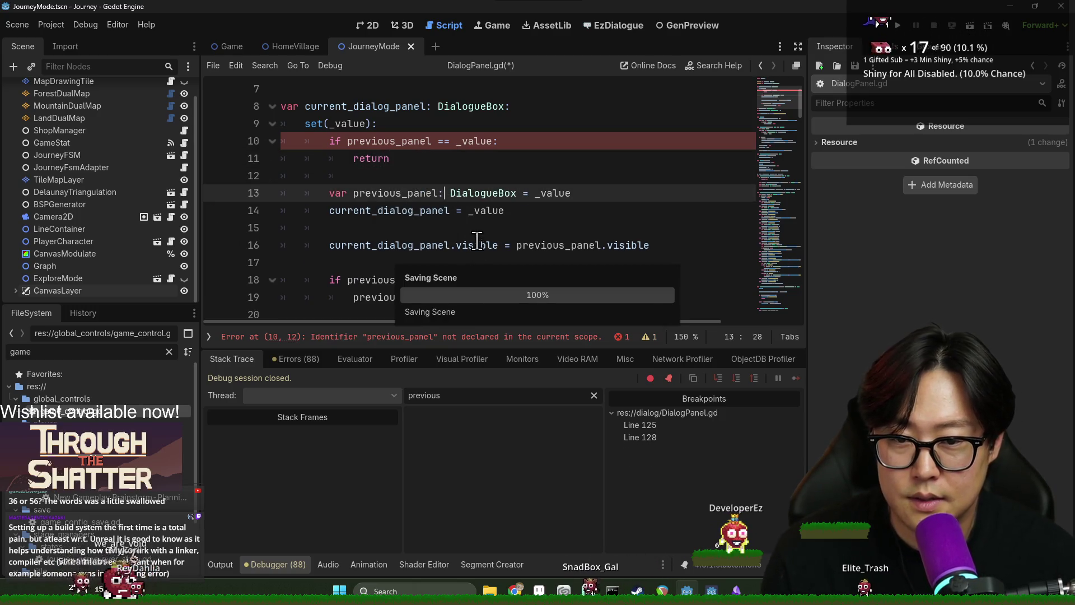
pyautogui.click(523, 298)
pyautogui.scroll(-1, 526, 286)
pyautogui.press('F5')
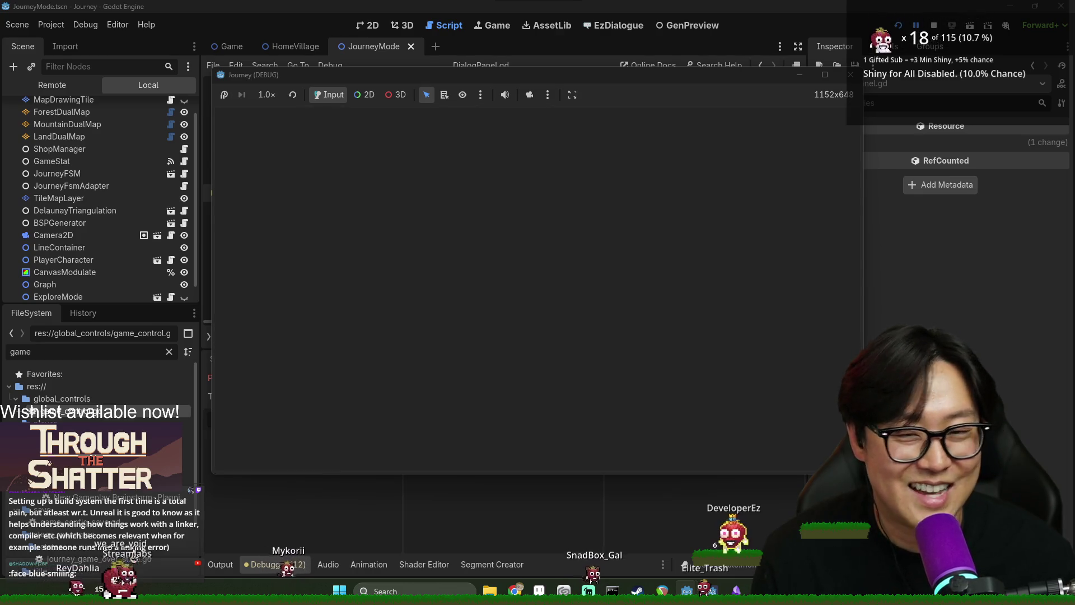
# Step: Move the previous_panel declaration up above the setter's early-exit check
pyautogui.hotkey('alt', 'Tab')
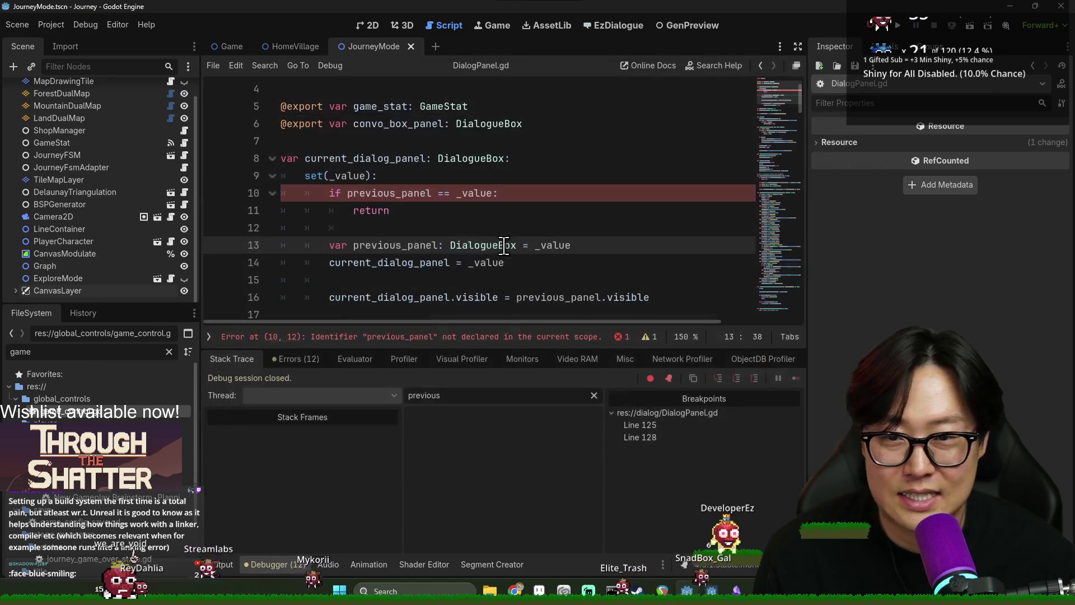
pyautogui.doubleClick(389, 192)
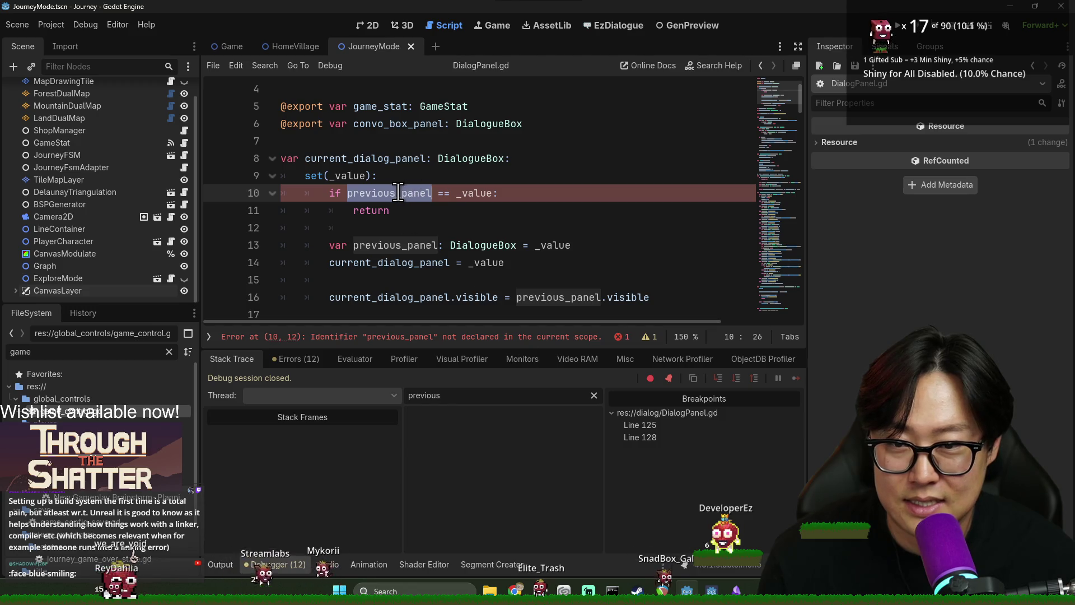
pyautogui.click(379, 245)
pyautogui.tripleClick(379, 245)
pyautogui.hotkey('ctrl', 'x')
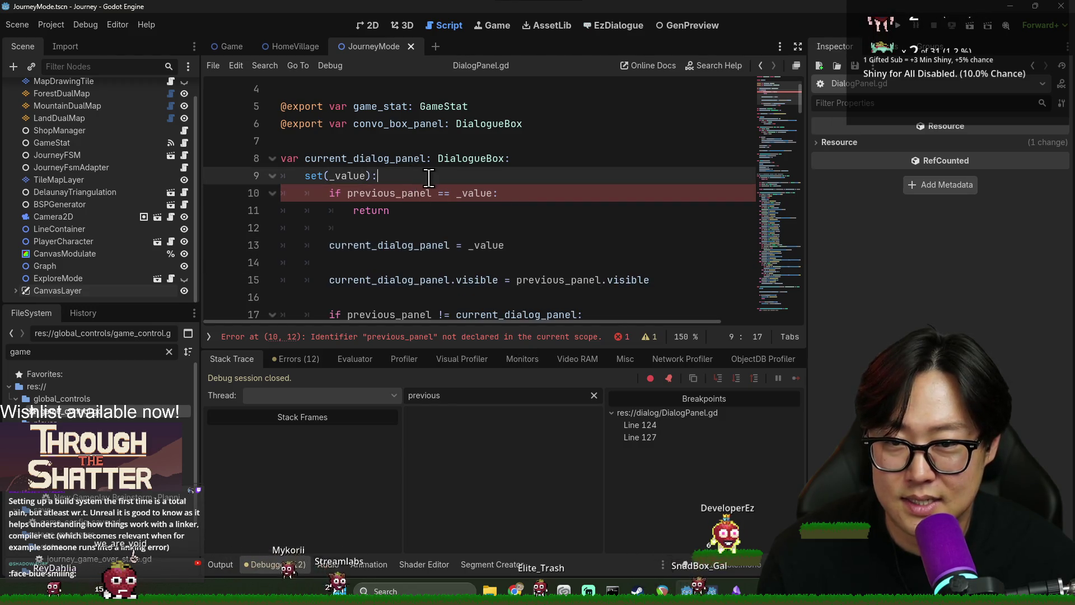
pyautogui.click(432, 175)
pyautogui.press('Return')
pyautogui.hotkey('ctrl', 'v')
pyautogui.click(439, 192)
pyautogui.hotkey('shift', 'Tab')
pyautogui.hotkey('shift', 'Tab')
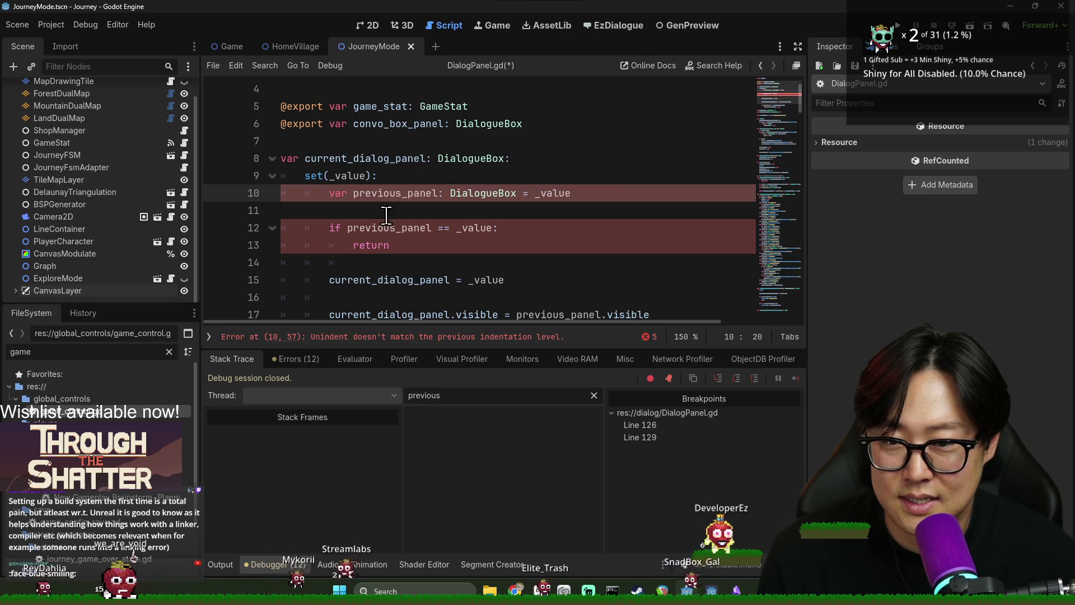
pyautogui.press('End')
pyautogui.press('Delete')
# Step: Compare current_dialog_panel against _value in the if check and move the previous_panel line after the return
pyautogui.doubleClick(391, 159)
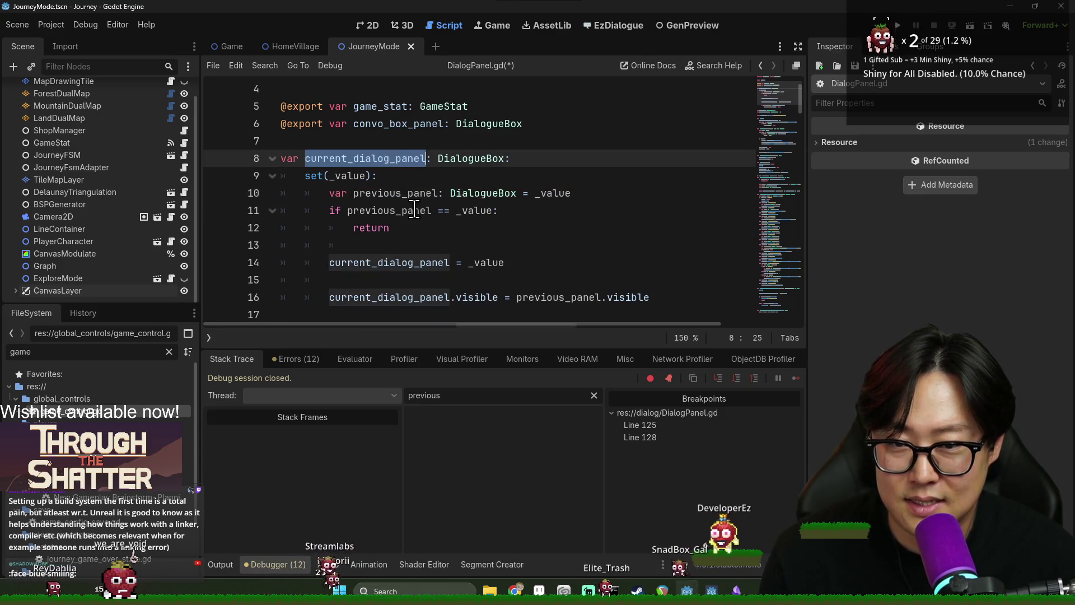
pyautogui.hotkey('ctrl', 'c')
pyautogui.doubleClick(388, 211)
pyautogui.hotkey('ctrl', 'v')
pyautogui.tripleClick(390, 196)
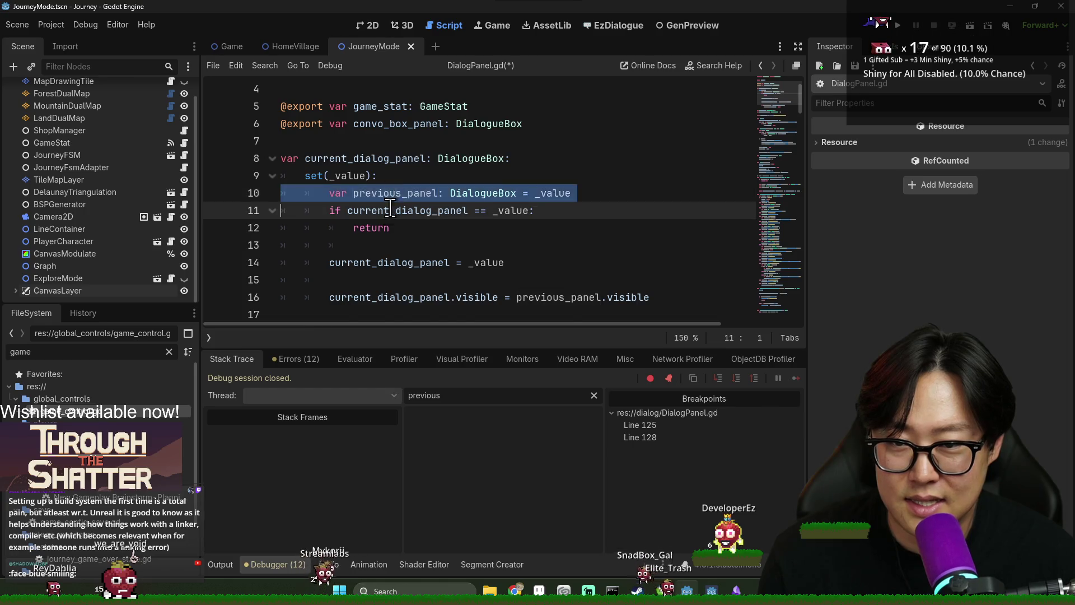
pyautogui.hotkey('ctrl', 'x')
pyautogui.click(371, 227)
pyautogui.hotkey('ctrl', 'v')
pyautogui.click(381, 245)
pyautogui.press('BackSpace')
# Step: Save the edited script and run the game to test the fix
pyautogui.click(422, 211)
pyautogui.press('Return')
pyautogui.click(898, 26)
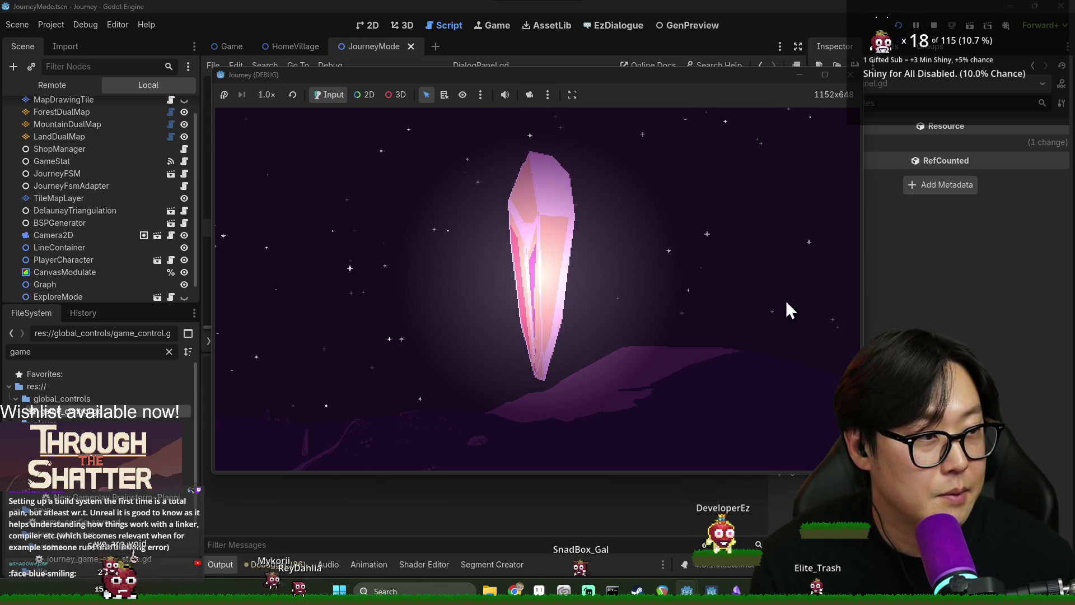
# Step: Shatter the intro crystal, then switch to the BEACN mixer and mute the mic to the audience
pyautogui.click(556, 244)
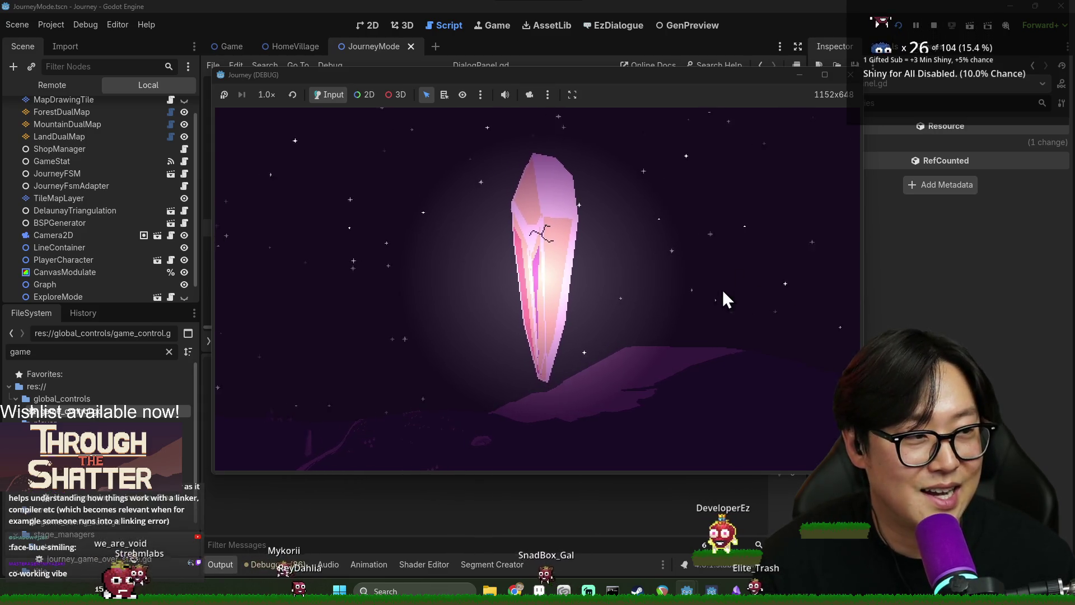
pyautogui.click(513, 305)
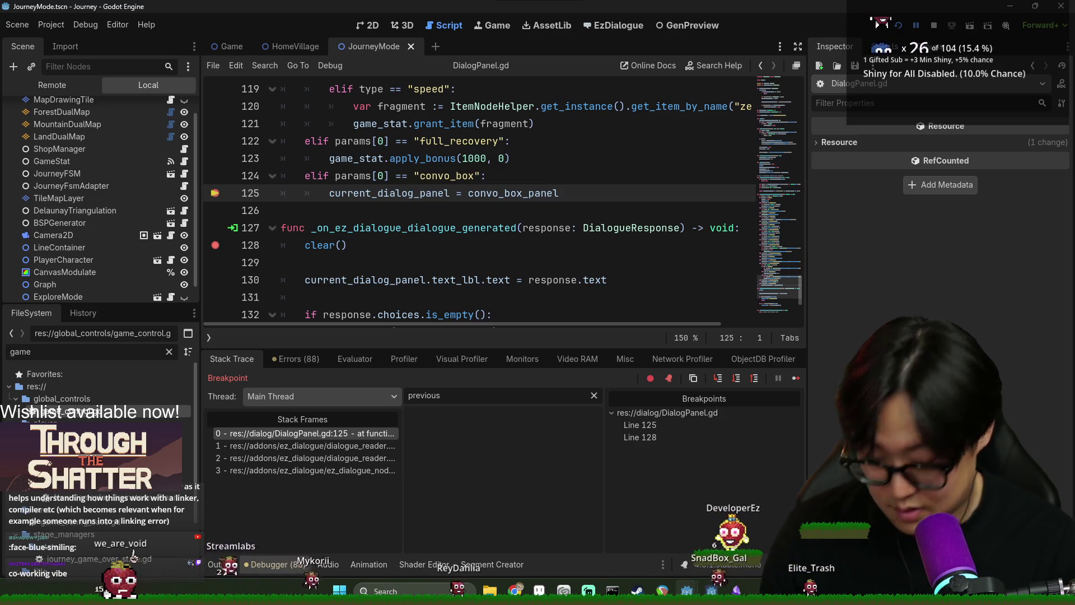
pyautogui.hotkey('alt', 'Tab')
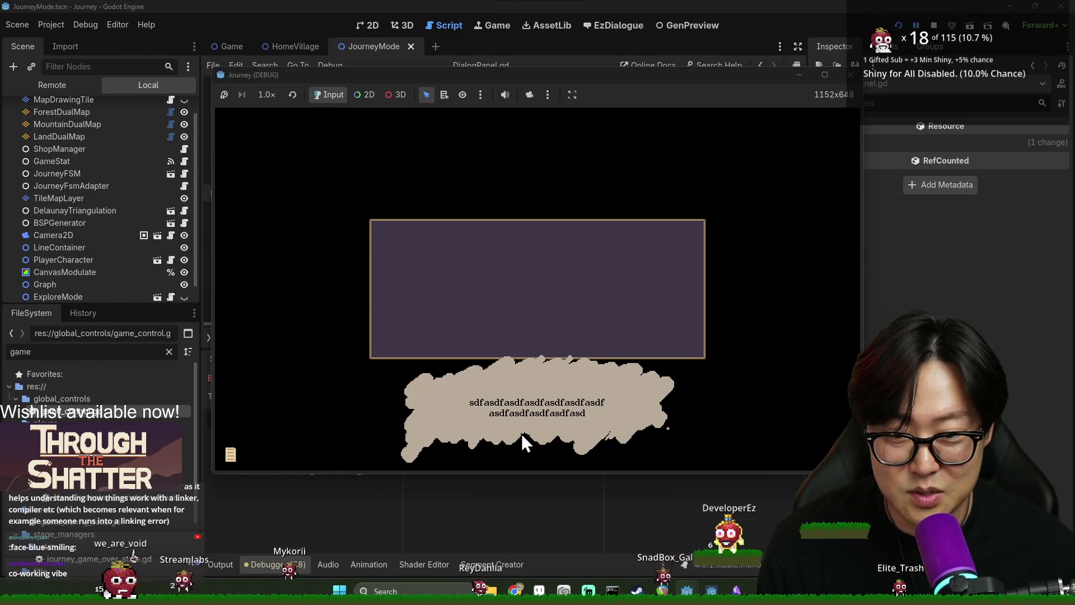
pyautogui.hotkey('alt', 'Tab')
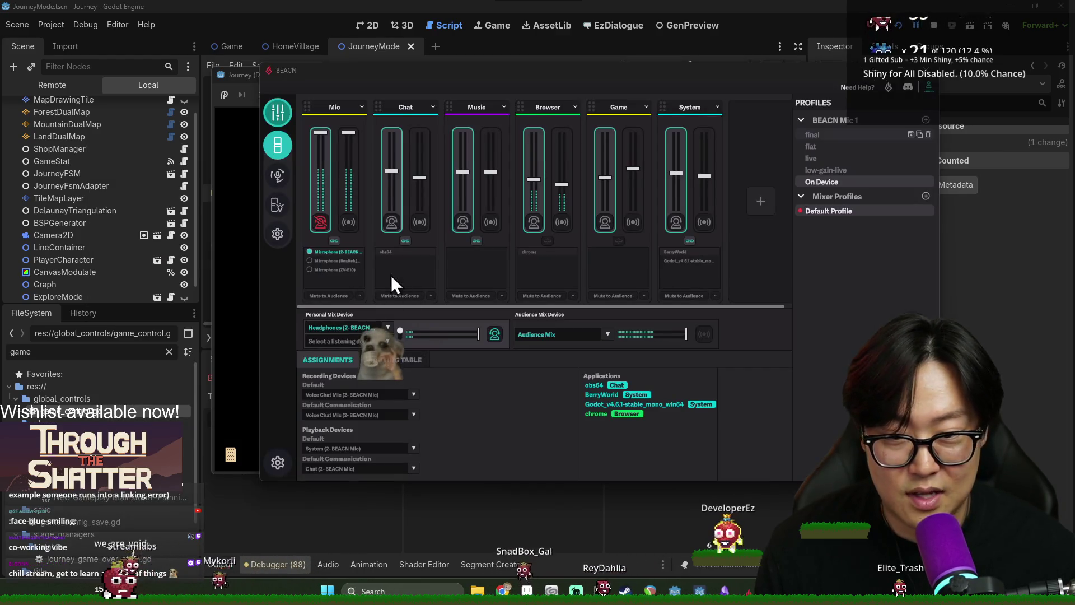
pyautogui.click(350, 222)
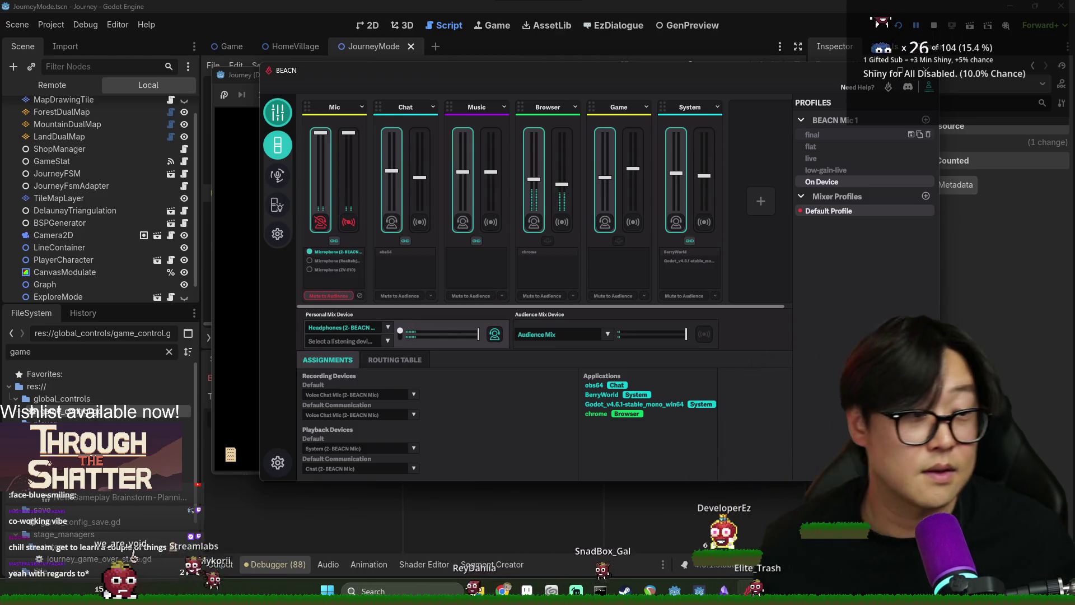
# Step: Unmute the BEACN mic to the audience and return to the Godot editor
pyautogui.click(348, 224)
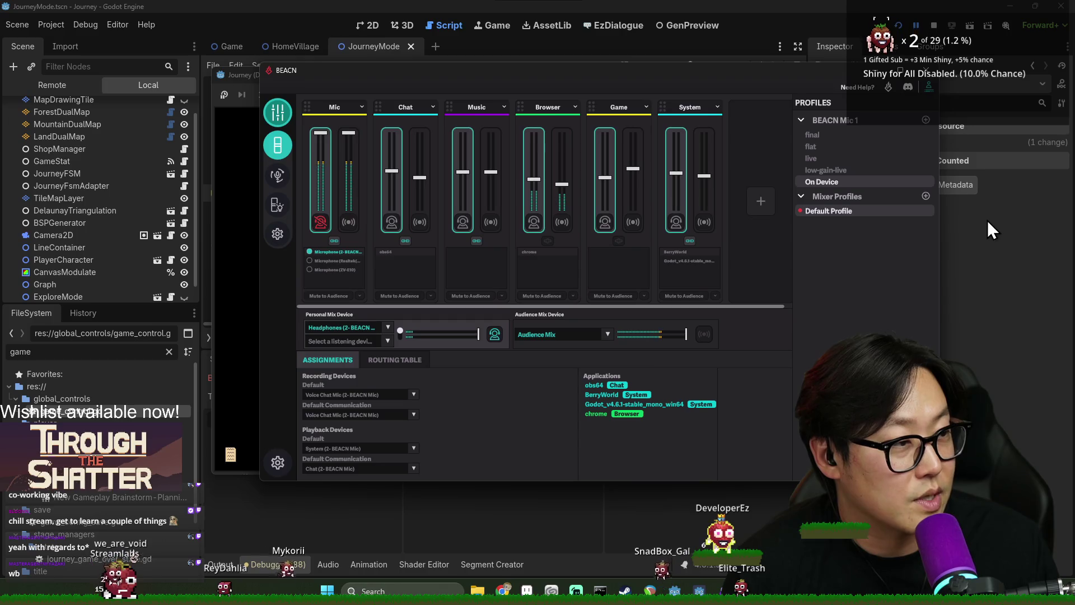
pyautogui.click(691, 1)
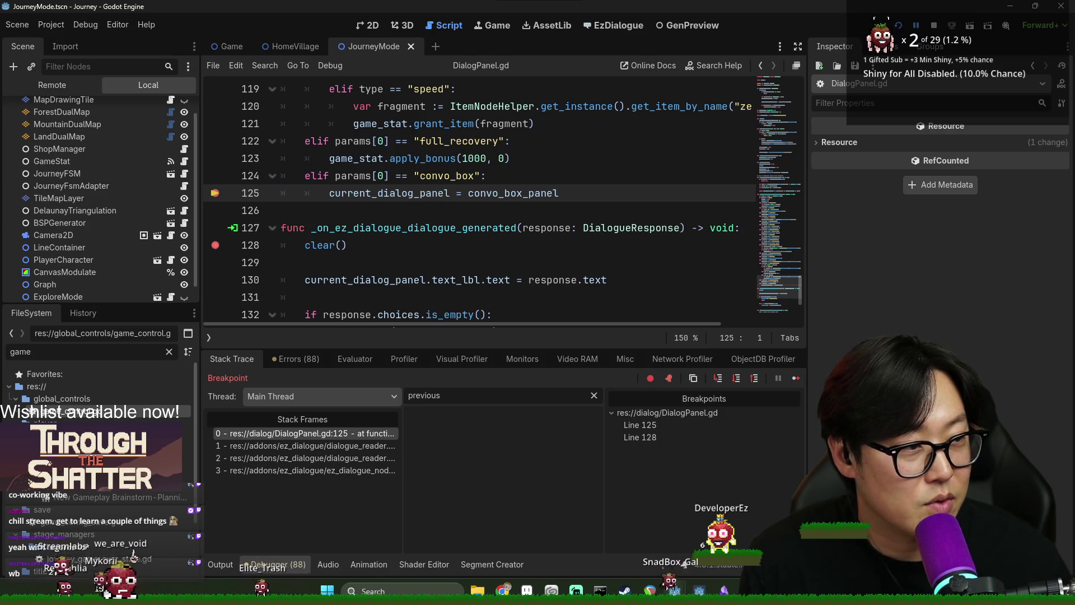
# Step: Step and continue the debugger past the paused DialogPanel.gd breakpoints
pyautogui.hotkey('alt', 'Tab')
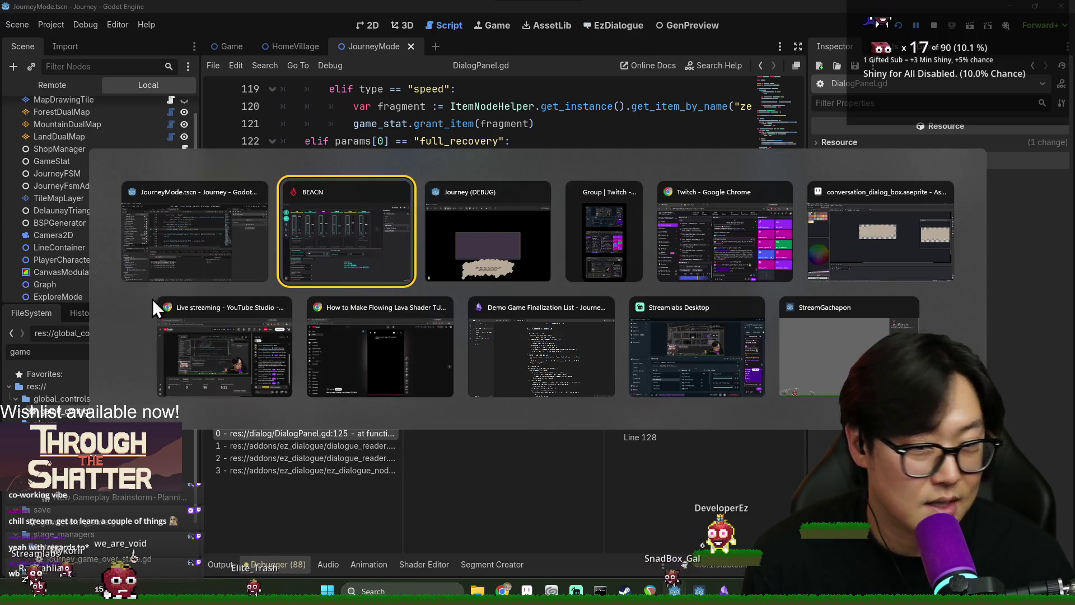
pyautogui.click(456, 264)
pyautogui.click(887, 335)
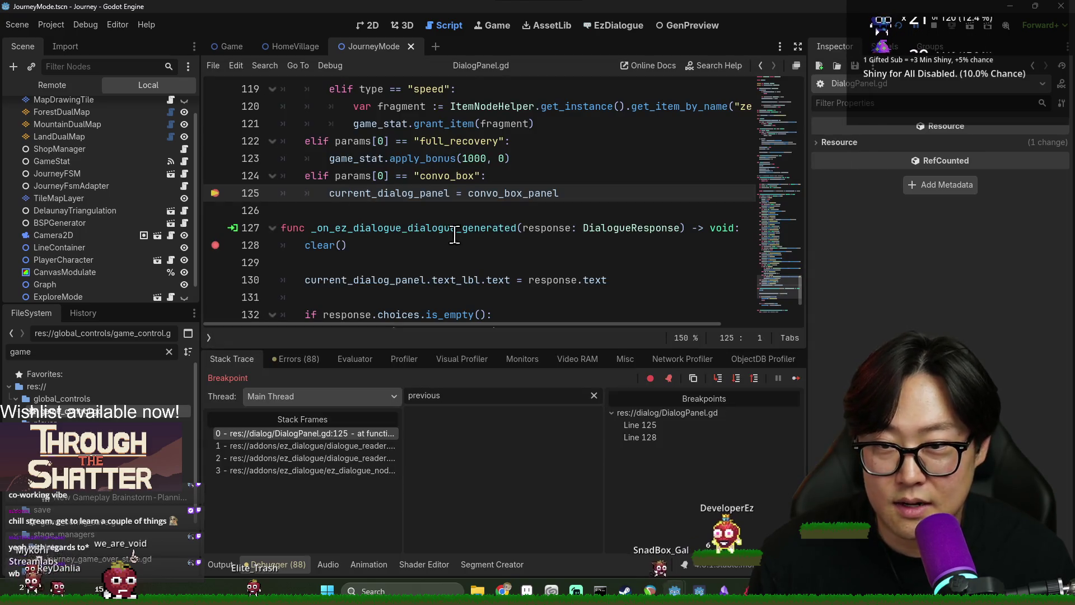
pyautogui.click(736, 381)
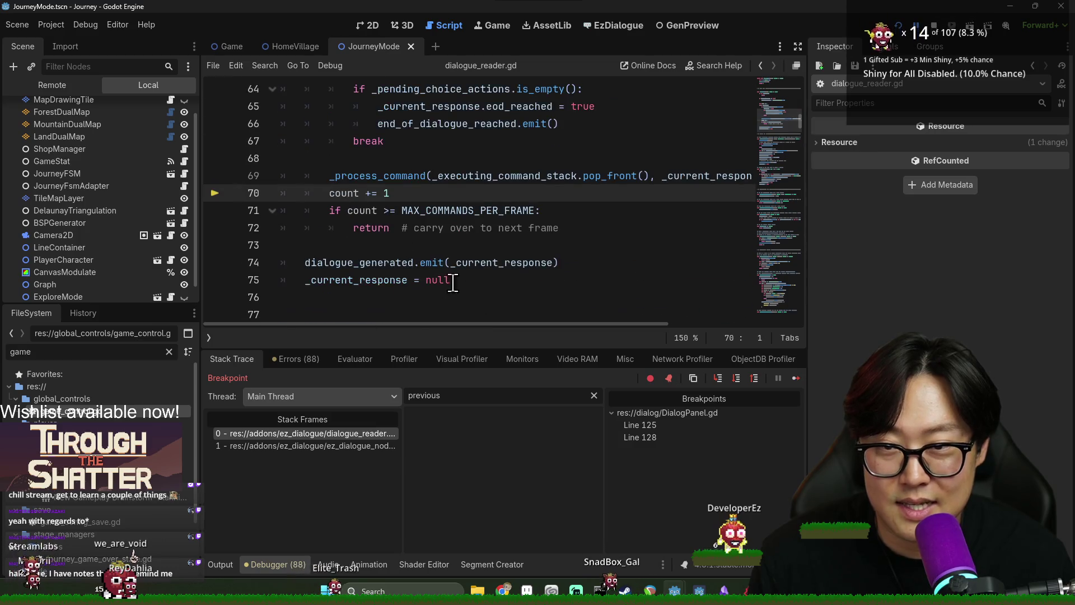
pyautogui.click(783, 377)
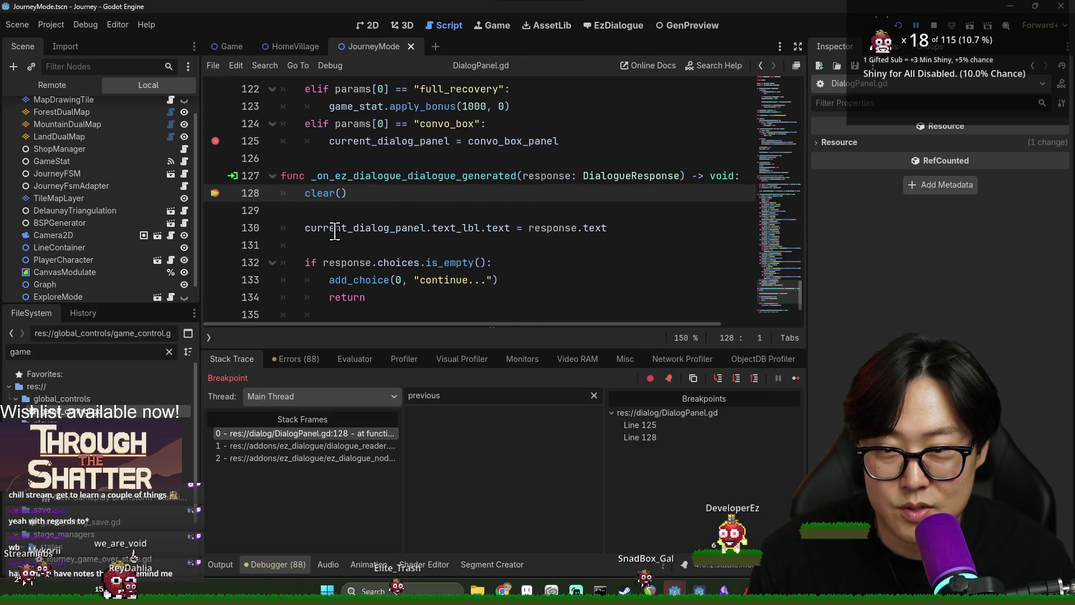
pyautogui.click(795, 379)
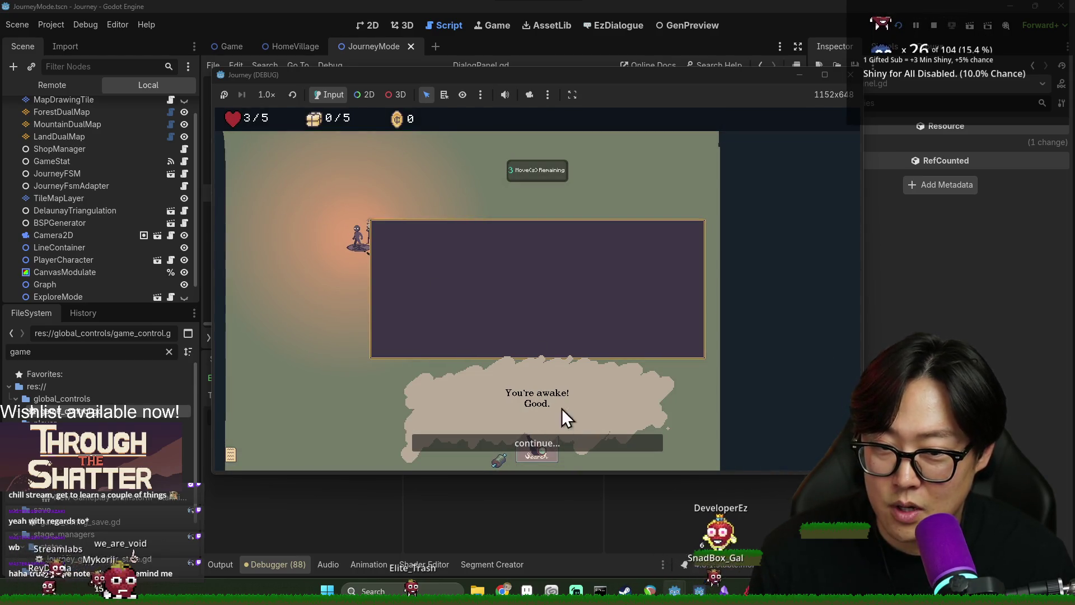
# Step: Advance the dialogue until 1 Provision is granted, then stop the game
pyautogui.click(544, 443)
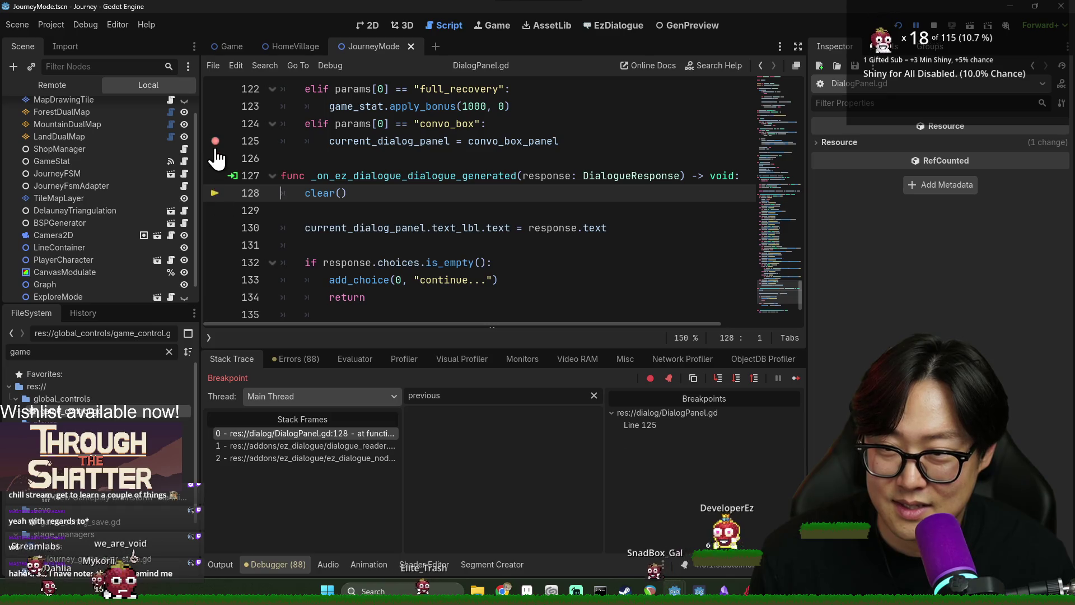
pyautogui.click(794, 378)
pyautogui.click(555, 448)
pyautogui.click(556, 448)
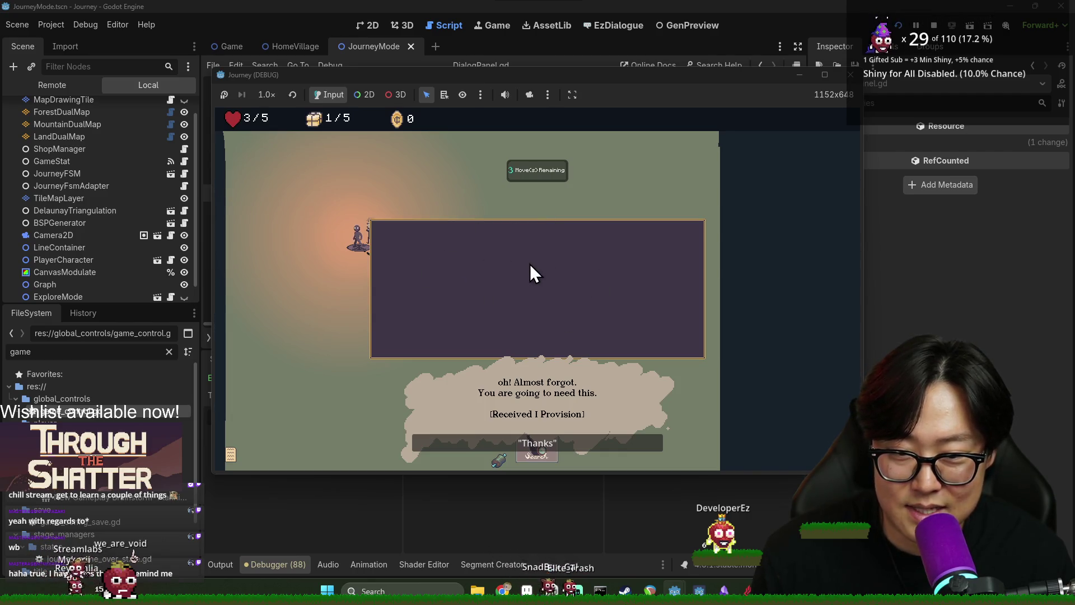
pyautogui.click(520, 448)
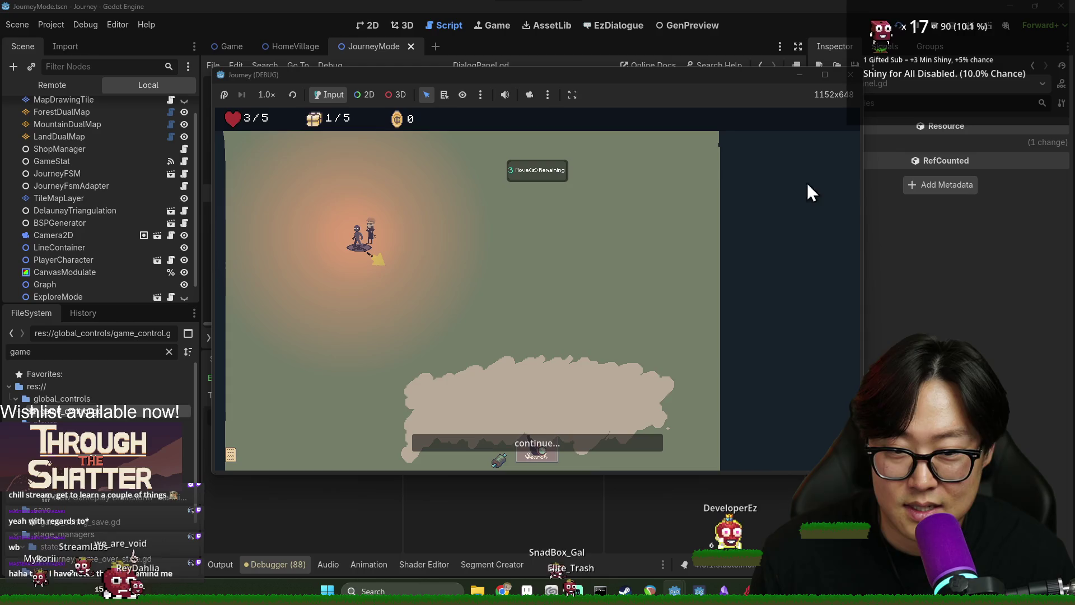
pyautogui.click(934, 25)
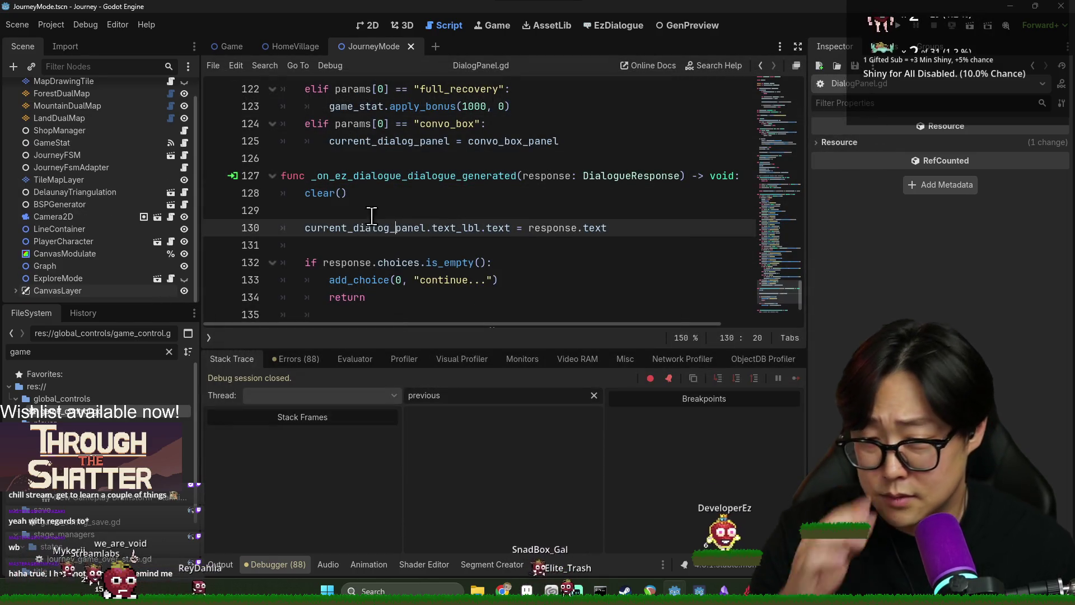
# Step: Expand CanvasLayer in the Scene dock and inspect DialoguePanel's properties down to its panel style
pyautogui.click(96, 353)
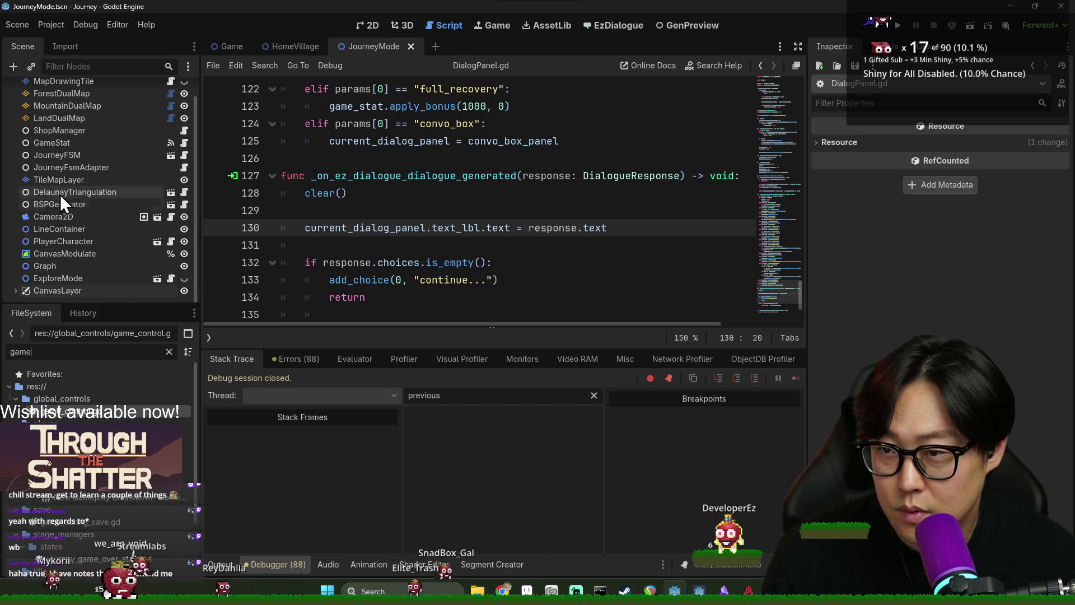
pyautogui.scroll(3, 66, 197)
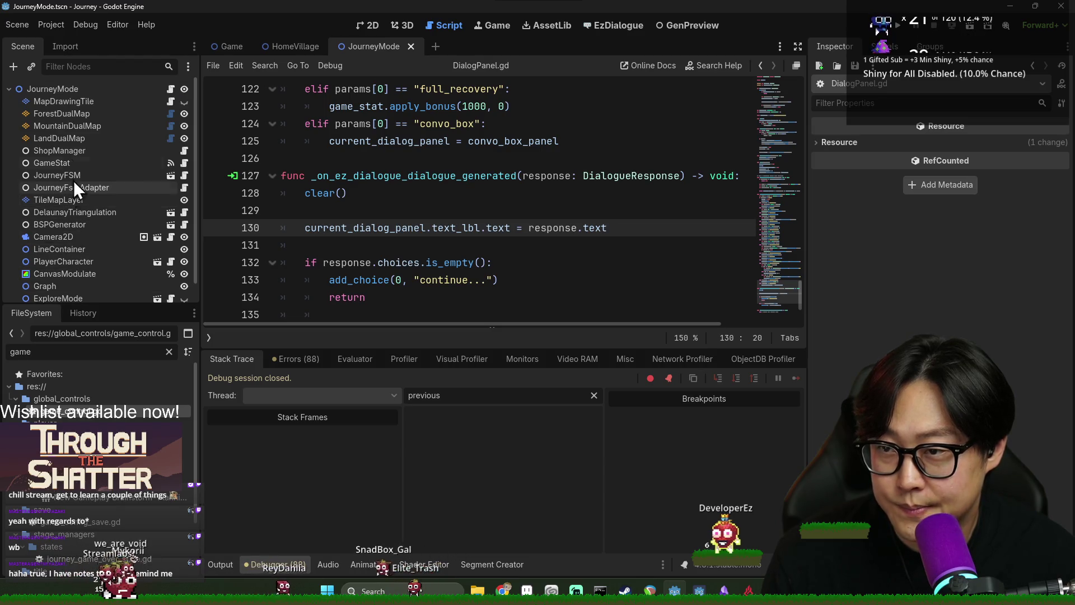
pyautogui.scroll(-3, 79, 240)
pyautogui.click(57, 291)
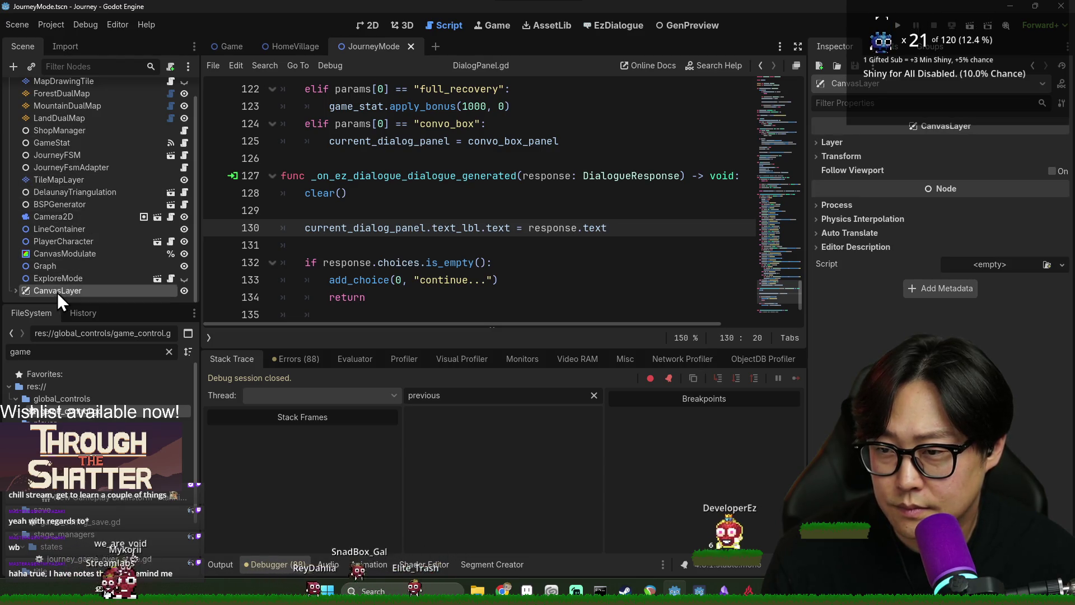
pyautogui.click(16, 290)
pyautogui.scroll(-3, 126, 254)
pyautogui.scroll(-2, 77, 229)
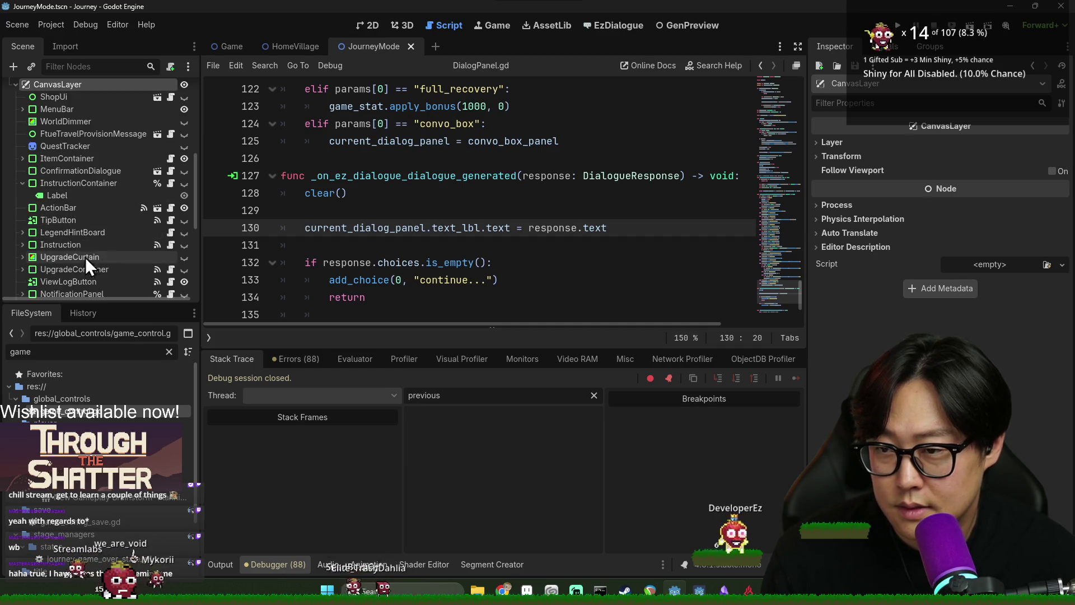
pyautogui.scroll(-3, 79, 294)
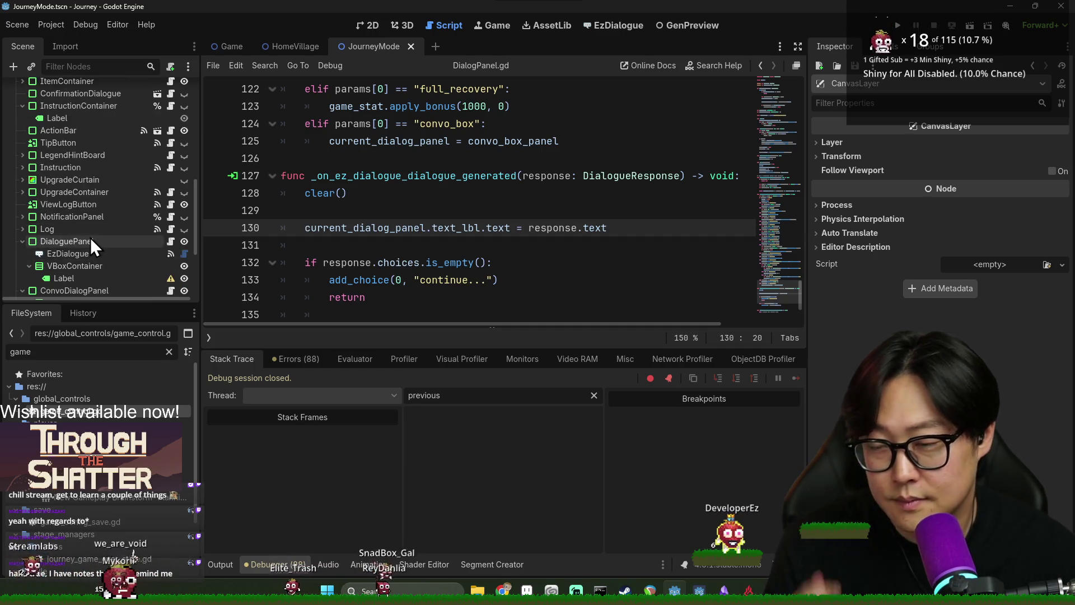
pyautogui.click(29, 266)
pyautogui.click(67, 241)
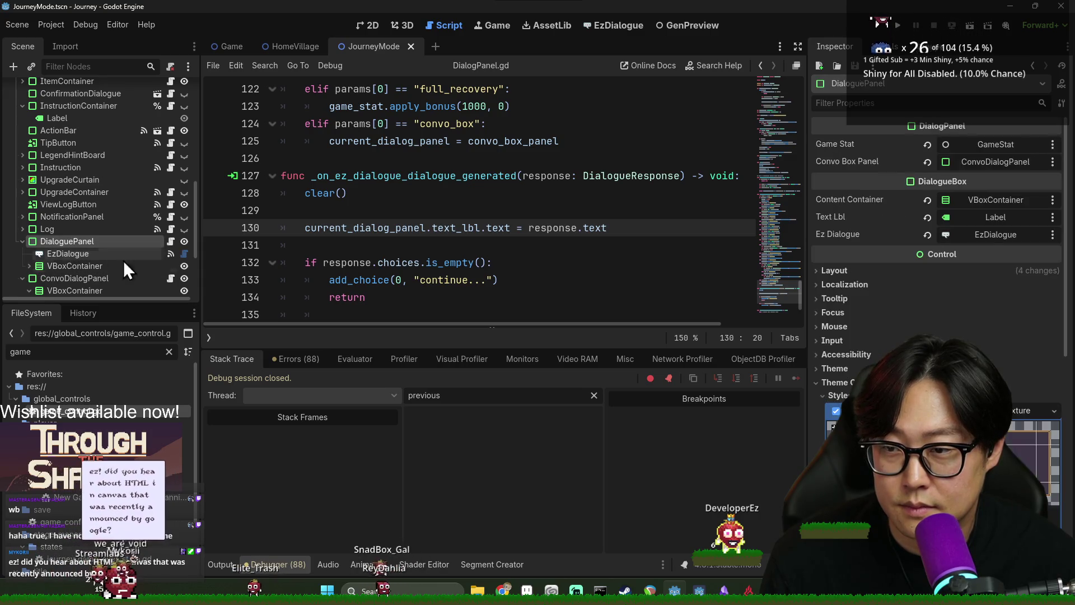
pyautogui.scroll(-5, 936, 336)
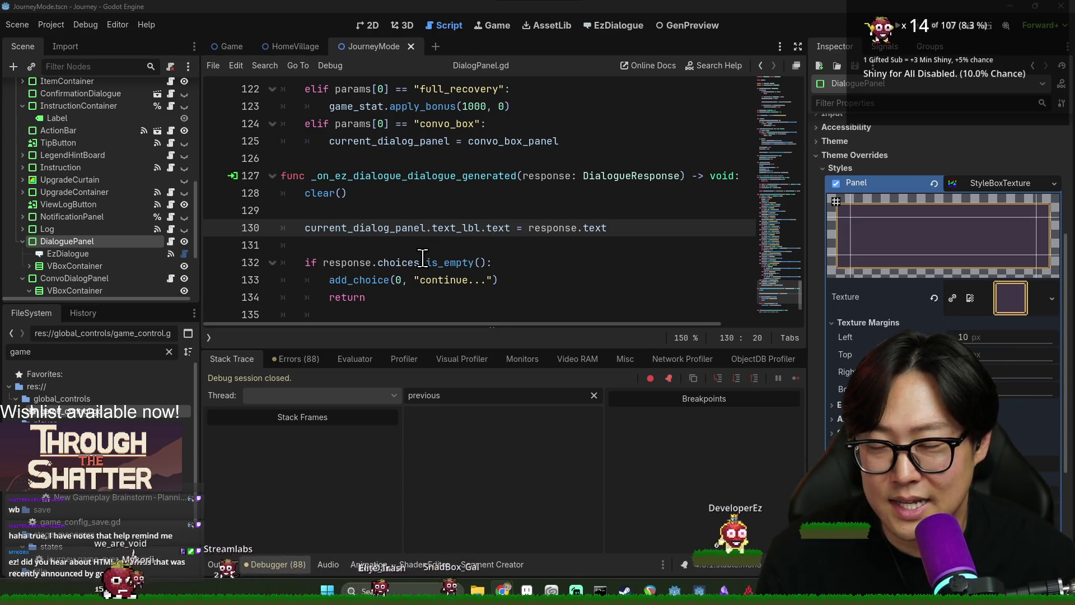
# Step: Place the caret after the text assignment and inspect the ConvoDialogPanel node
pyautogui.click(312, 246)
pyautogui.scroll(-2, 385, 259)
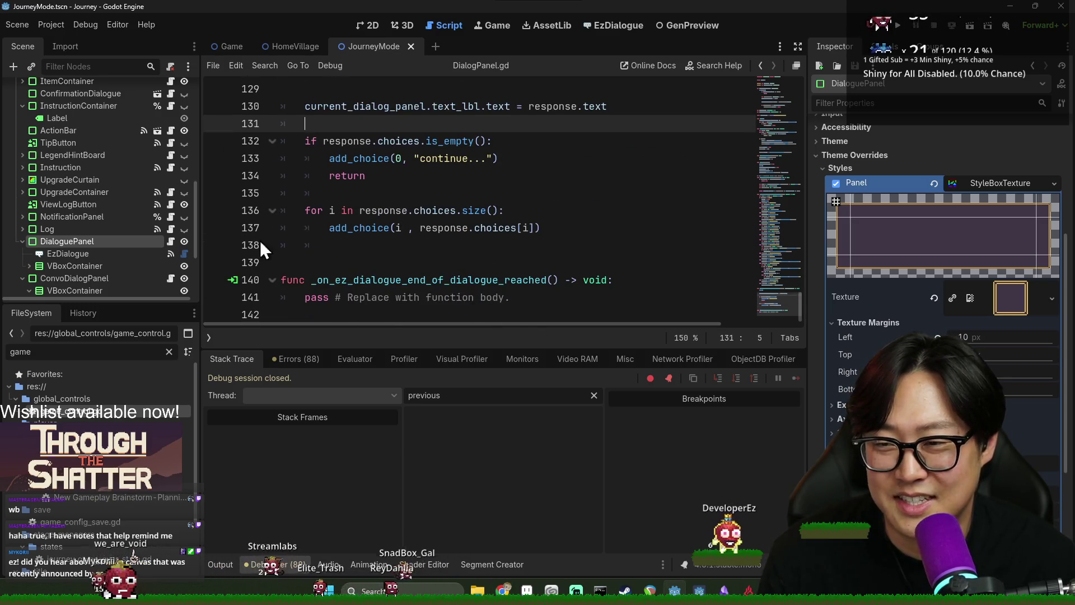
pyautogui.scroll(2, 265, 260)
pyautogui.scroll(-3, 99, 260)
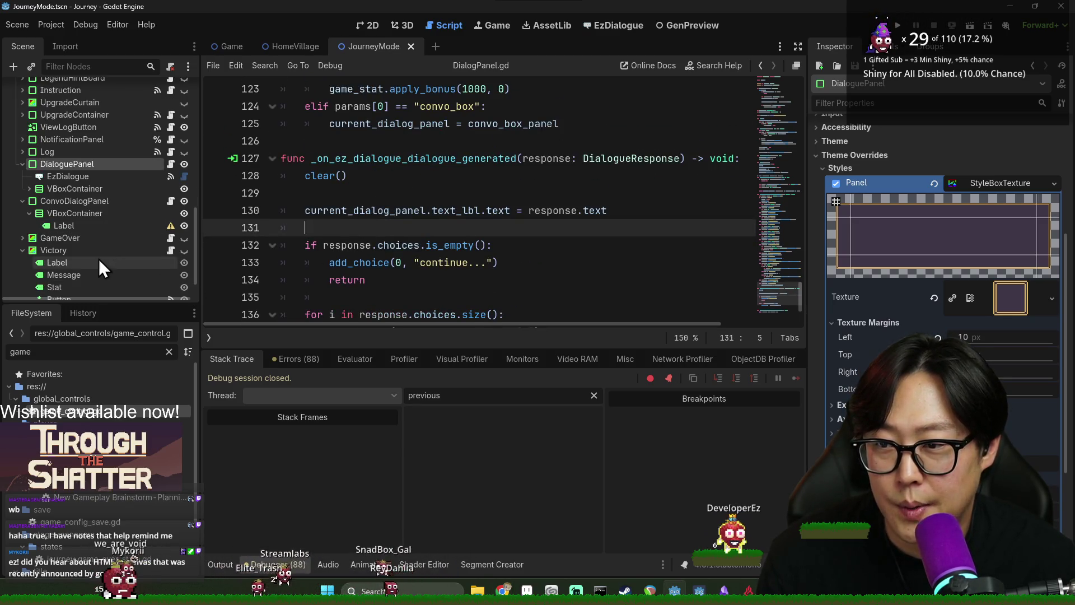
pyautogui.click(59, 202)
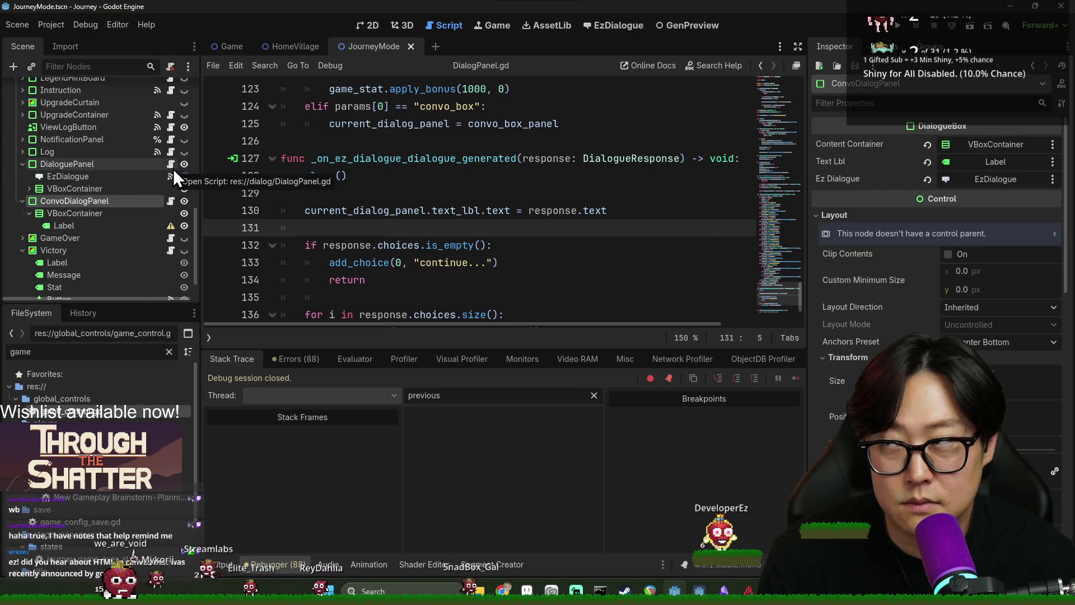
# Step: Save DialogPanel.gd while reviewing the convo_box branch of the signal handler
pyautogui.scroll(-5, 960, 341)
pyautogui.scroll(-2, 960, 342)
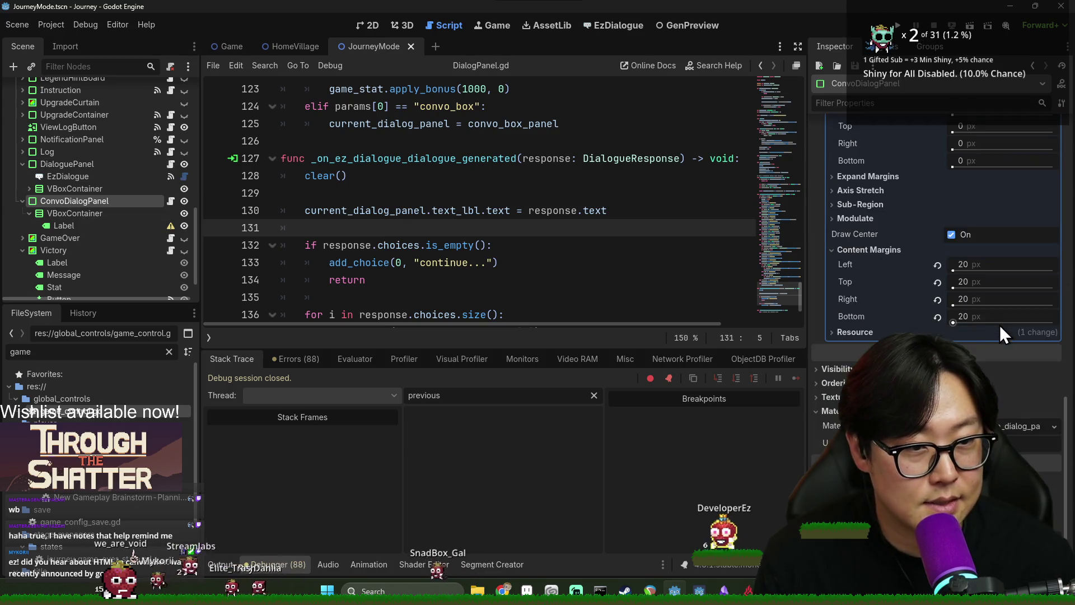
pyautogui.scroll(-6, 960, 341)
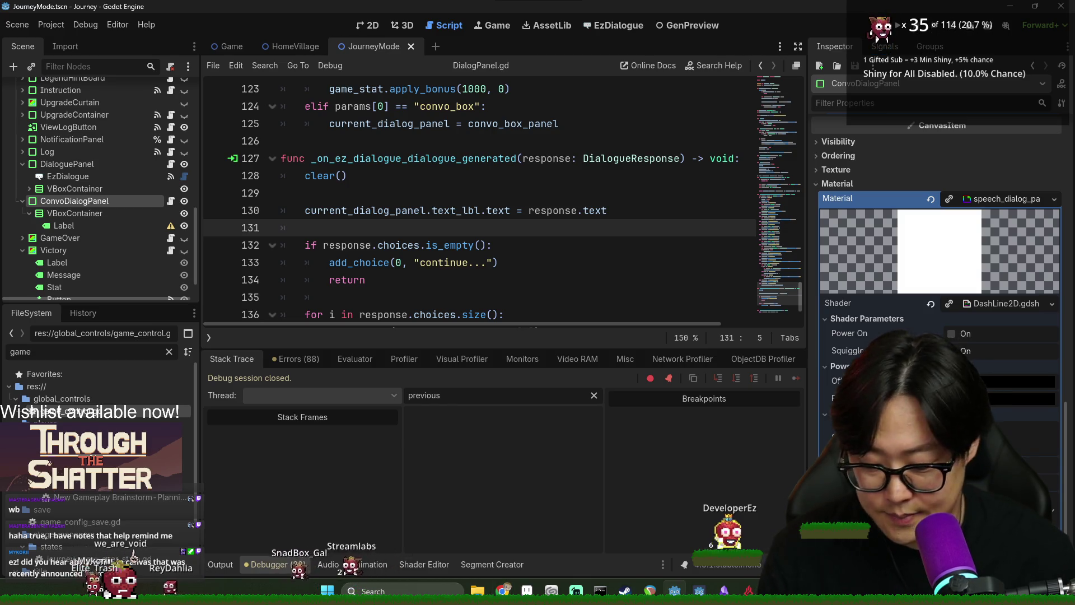
pyautogui.hotkey('ctrl', 's')
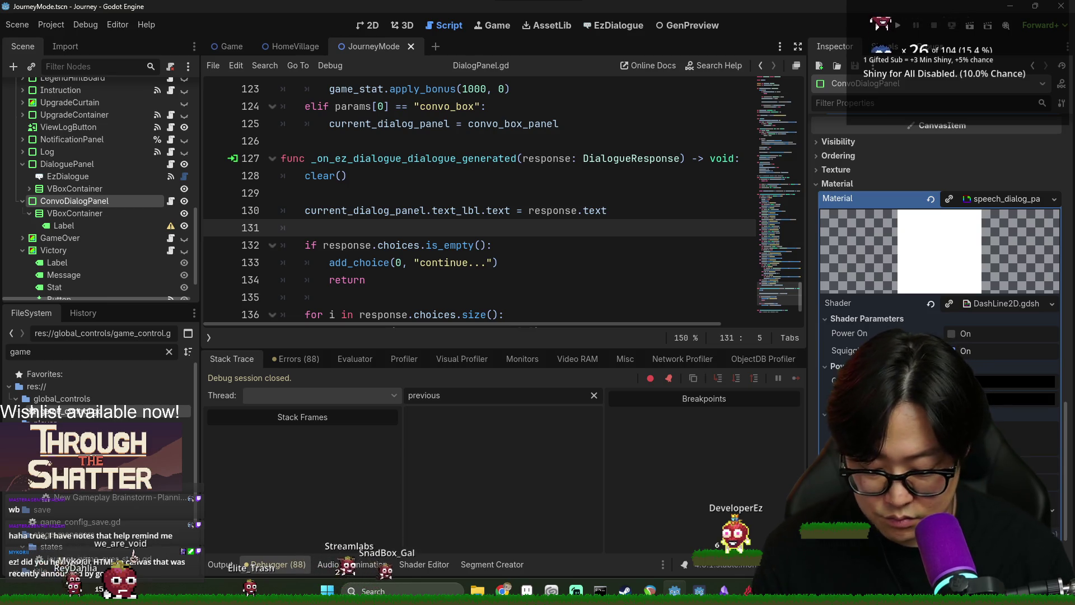
pyautogui.hotkey('ctrl', 's')
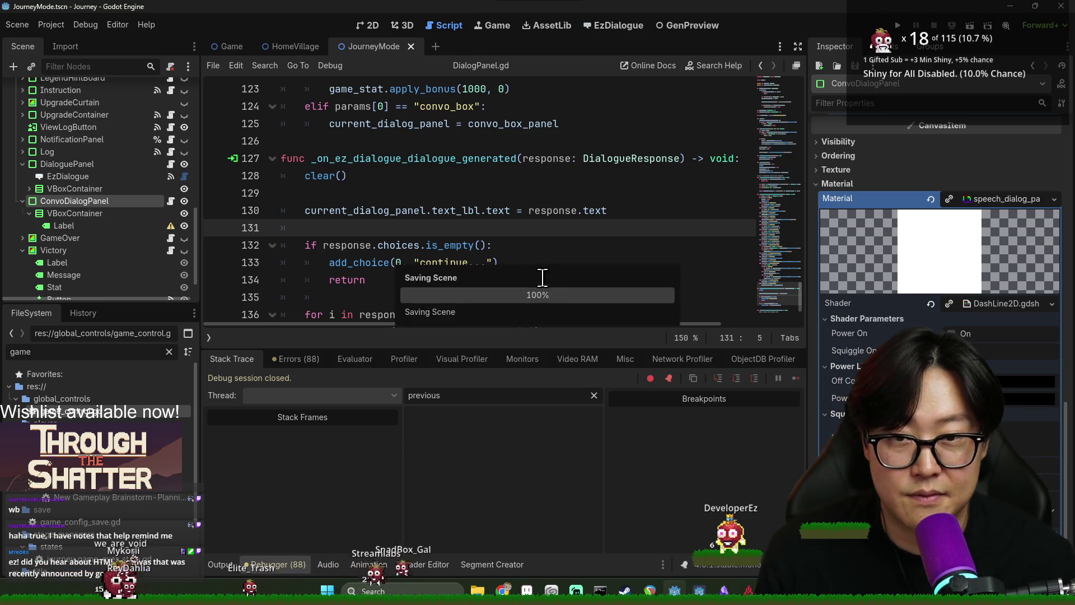
pyautogui.scroll(-2, 474, 183)
pyautogui.scroll(5, 474, 183)
pyautogui.hotkey('ctrl', 's')
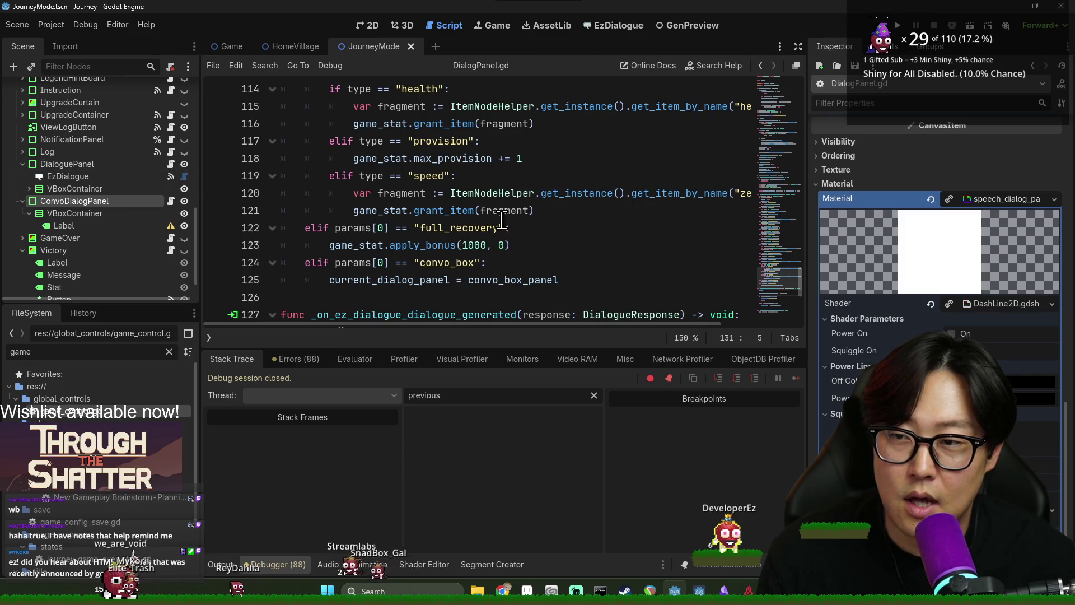
# Step: Trace the convo_box_panel declaration and where current_dialog_panel and previous_panel are used
pyautogui.scroll(13, 501, 220)
pyautogui.scroll(-14, 464, 241)
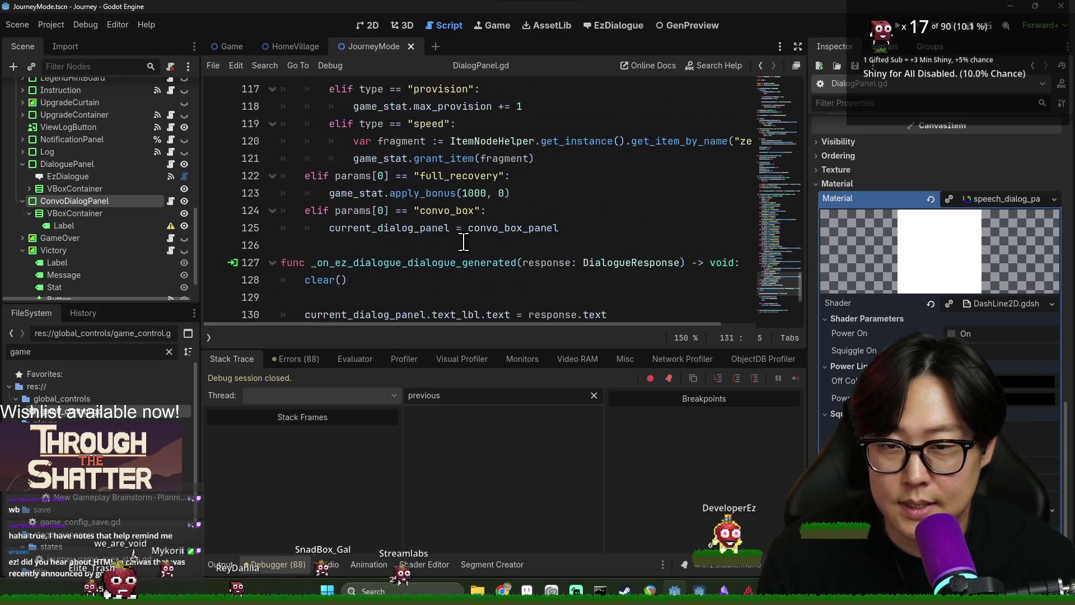
pyautogui.click(464, 232)
pyautogui.keyDown('ctrl'); pyautogui.click(503, 229); pyautogui.keyUp('ctrl')
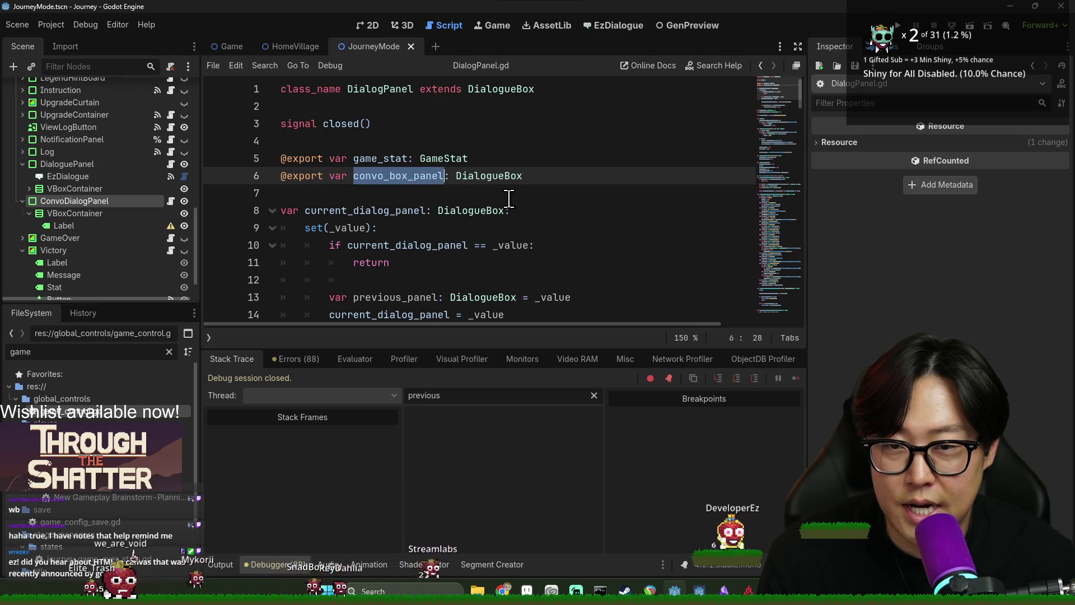
pyautogui.scroll(-2, 508, 199)
pyautogui.doubleClick(407, 141)
pyautogui.doubleClick(504, 192)
pyautogui.doubleClick(408, 140)
pyautogui.click(388, 141)
pyautogui.doubleClick(387, 141)
pyautogui.doubleClick(413, 193)
# Step: Reduce line 18's check to 'if previous_panel:', save, and run the game
pyautogui.scroll(-1, 462, 239)
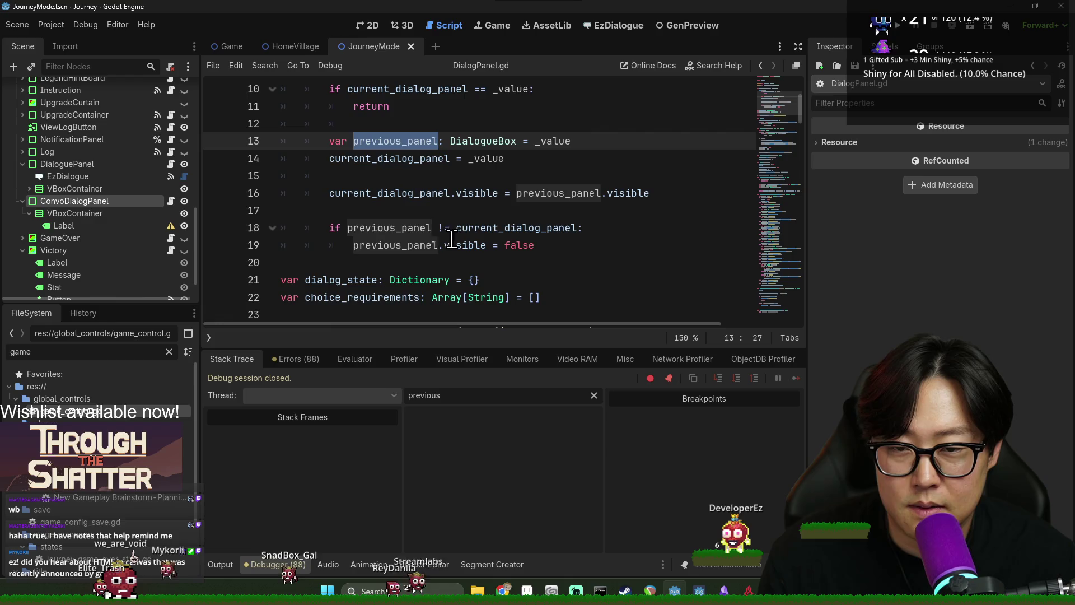
pyautogui.doubleClick(407, 227)
pyautogui.doubleClick(457, 228)
pyautogui.press('BackSpace')
pyautogui.press('BackSpace')
pyautogui.press('BackSpace')
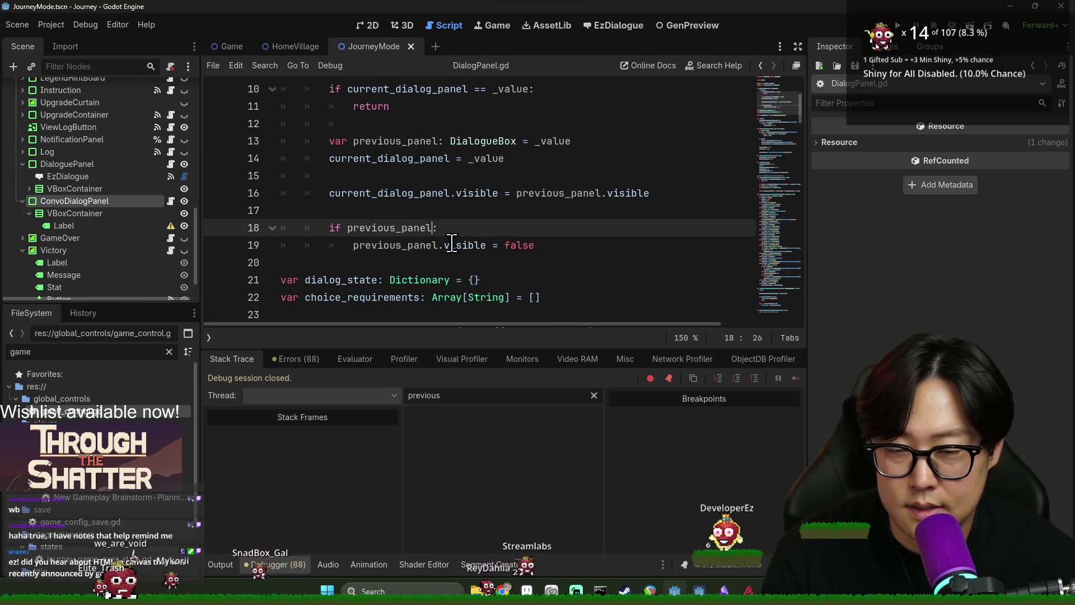
pyautogui.doubleClick(413, 228)
pyautogui.hotkey('ctrl', 's')
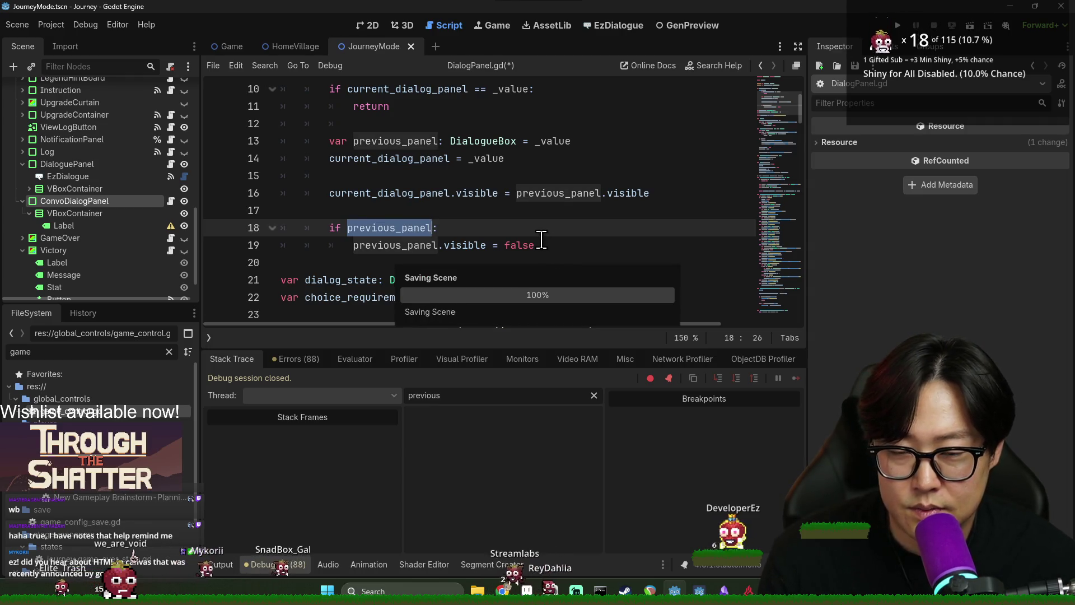
pyautogui.click(542, 212)
pyautogui.click(898, 26)
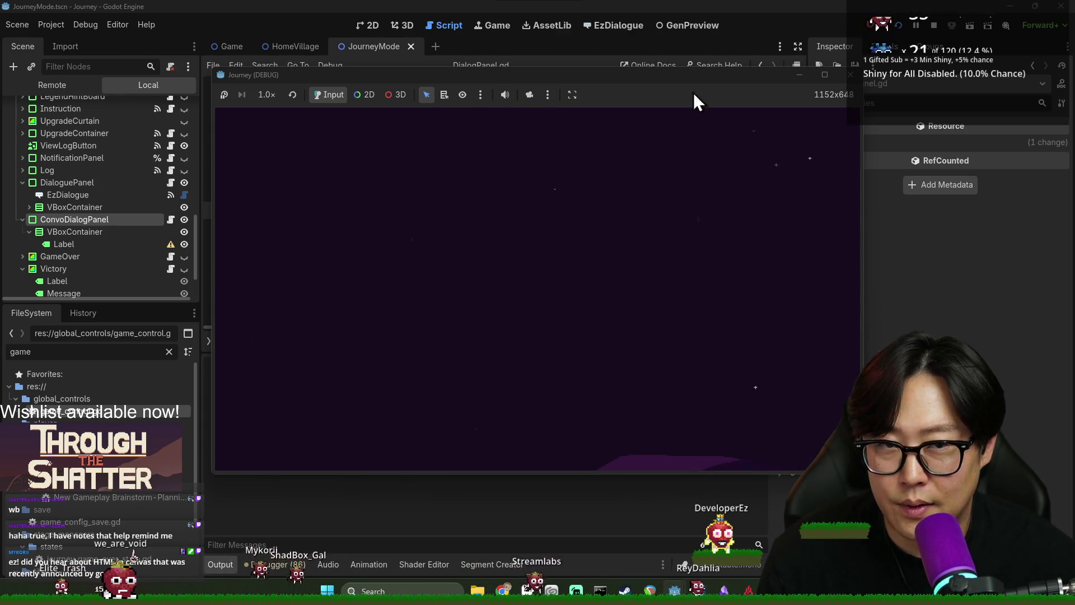
# Step: Check the signal(exit) line in warden.ezd, then return to DialogPanel.gd
pyautogui.click(597, 25)
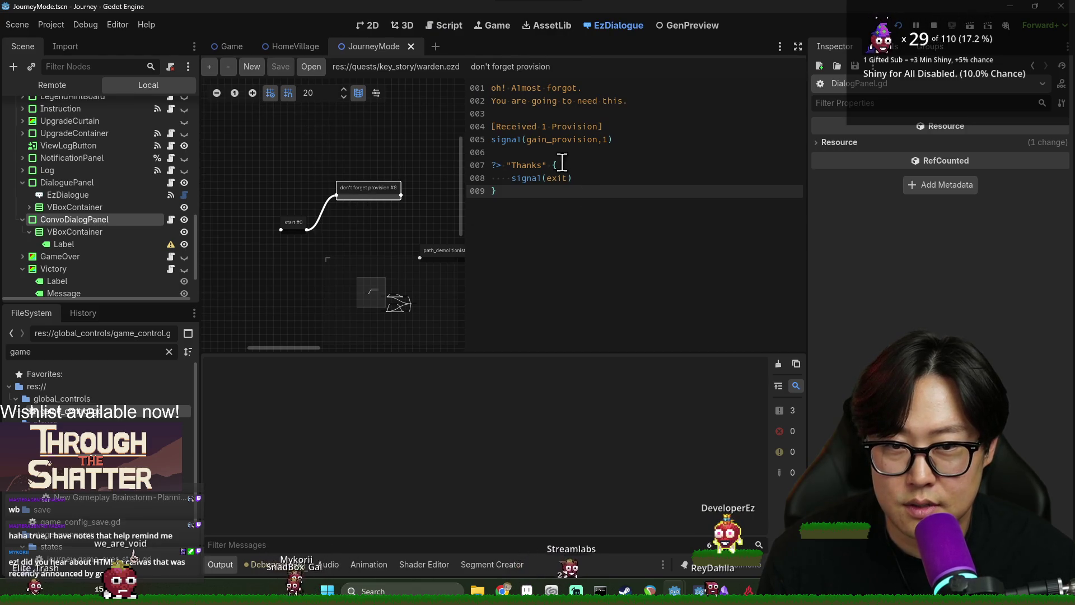
pyautogui.click(527, 178)
pyautogui.click(438, 25)
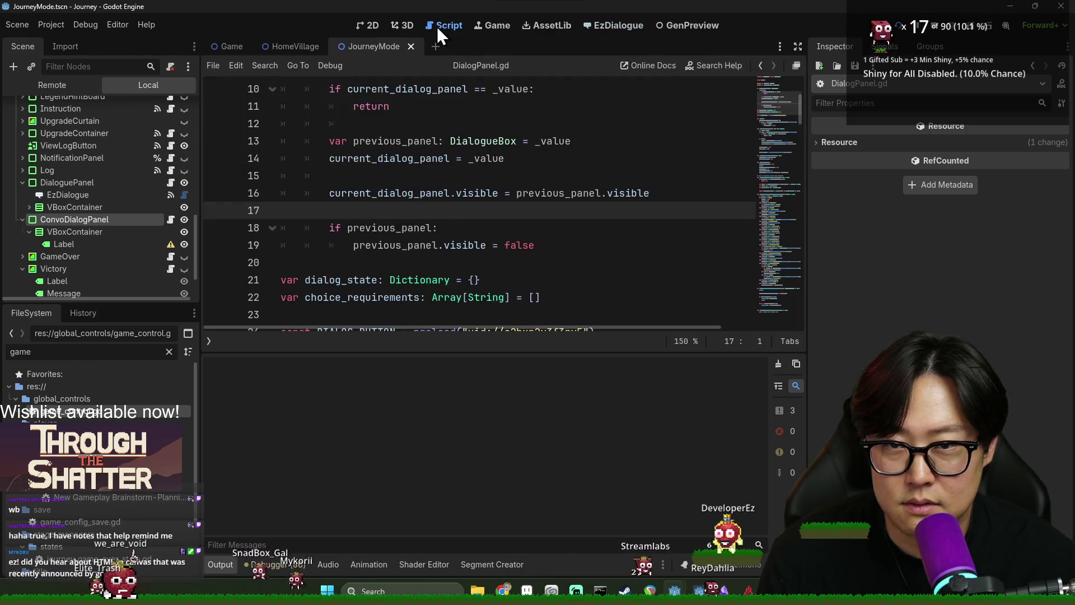
pyautogui.click(497, 228)
# Step: Make line 74's exit branch set current_dialog_panel.visible = false, save, and run the game
pyautogui.hotkey('ctrl', 'f')
pyautogui.write('"exit')
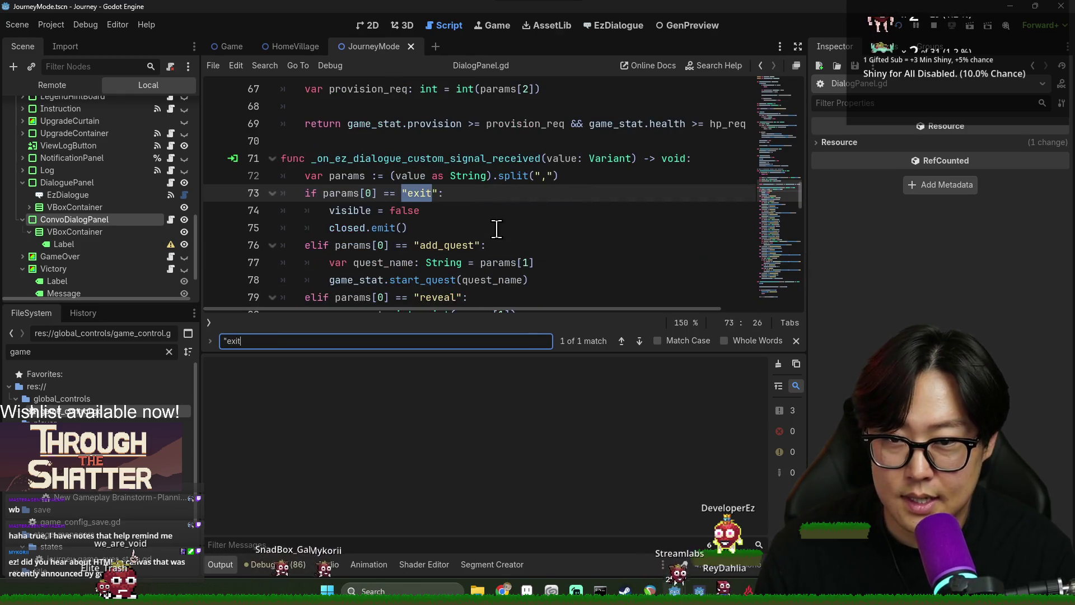
pyautogui.click(348, 213)
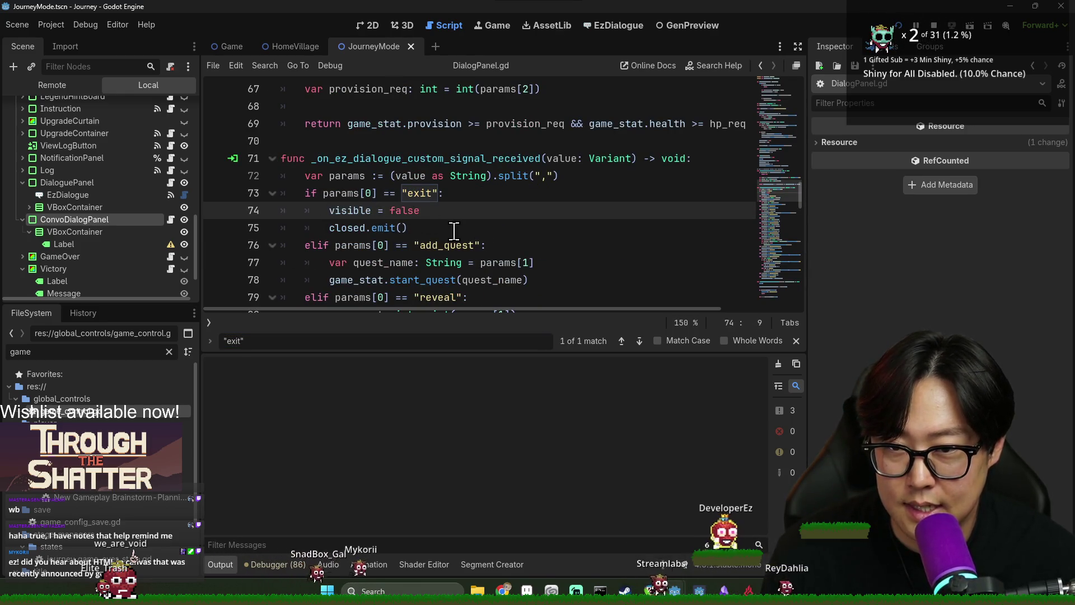
pyautogui.write('current_')
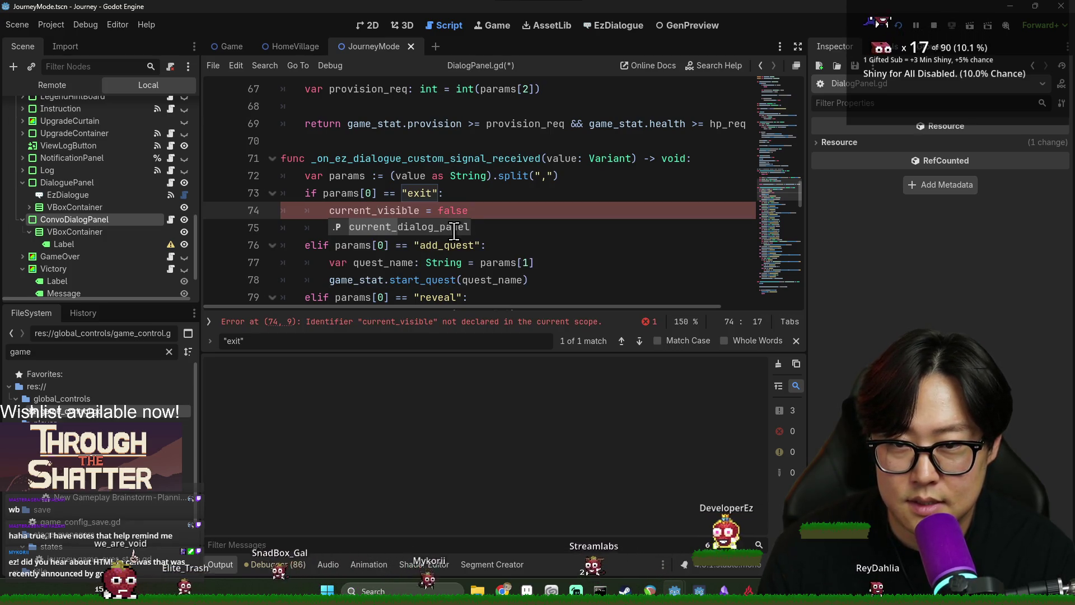
pyautogui.press('Tab')
pyautogui.write('.visible')
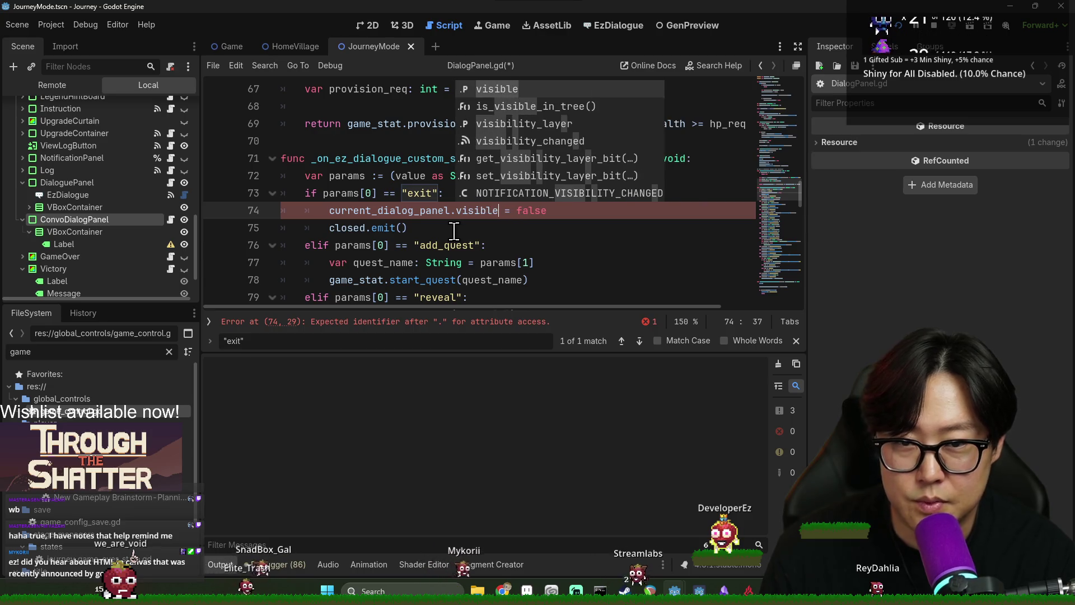
pyautogui.click(379, 245)
pyautogui.hotkey('ctrl', 's')
pyautogui.click(670, 197)
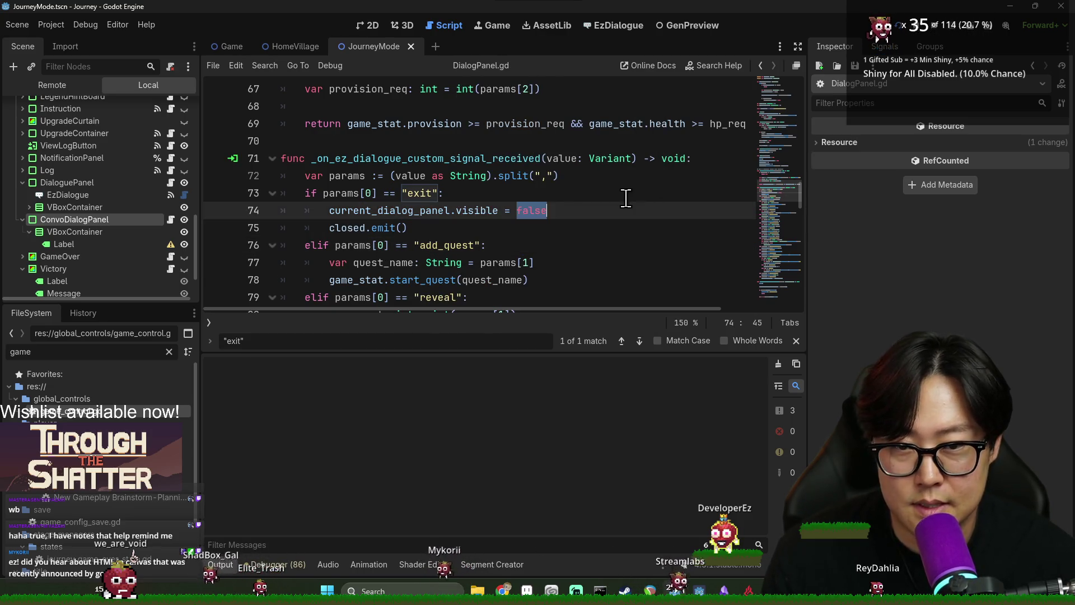
pyautogui.hotkey('ctrl', 's')
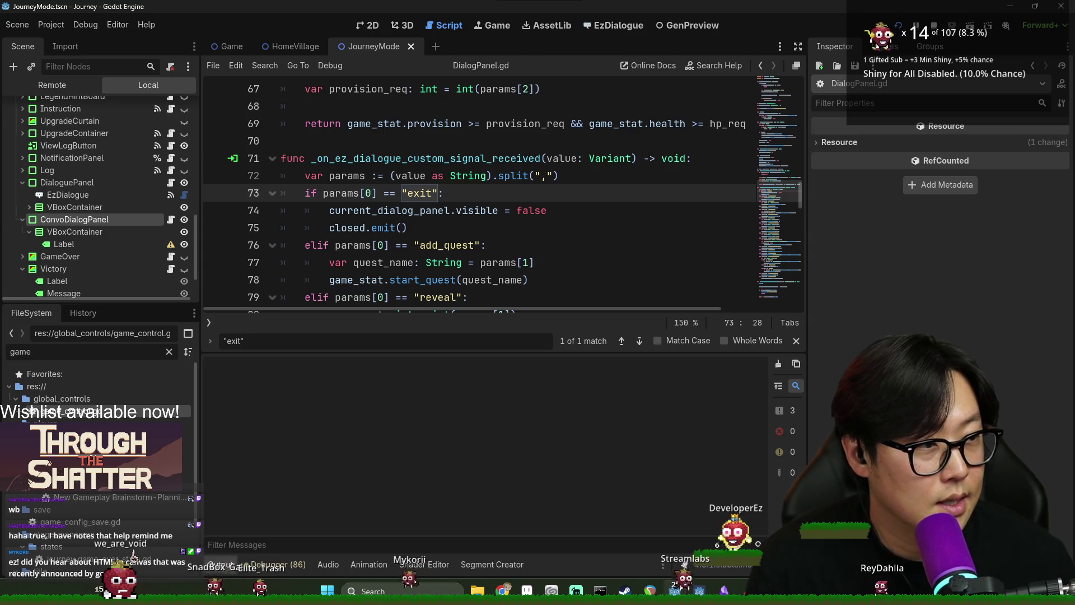
pyautogui.press('F5')
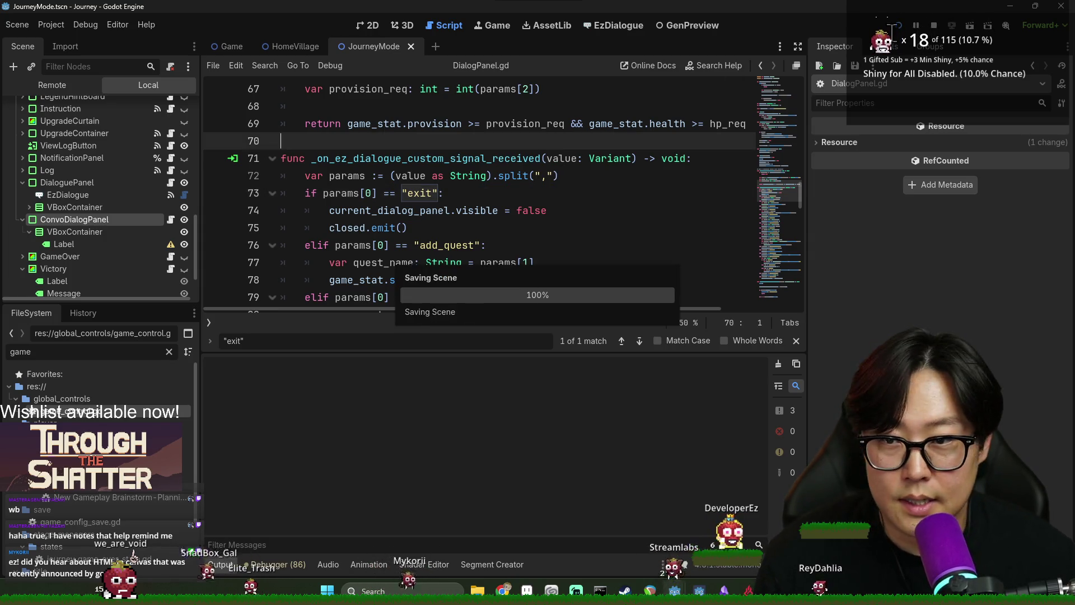
pyautogui.hotkey('alt', 'Tab')
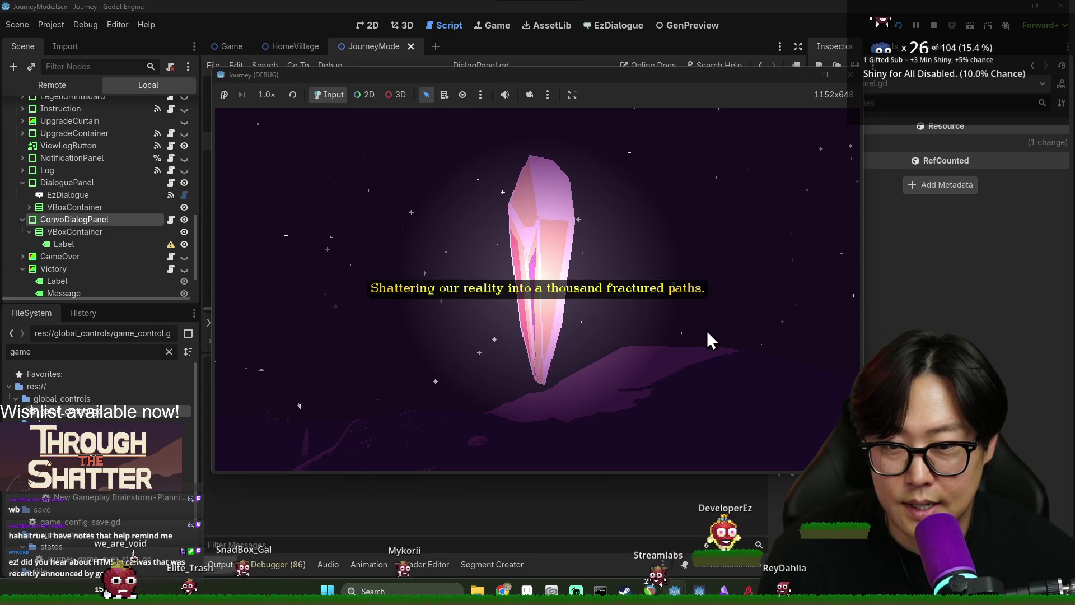
# Step: Click through the crystal intro, maximise the game window to view the map, then close it
pyautogui.click(592, 278)
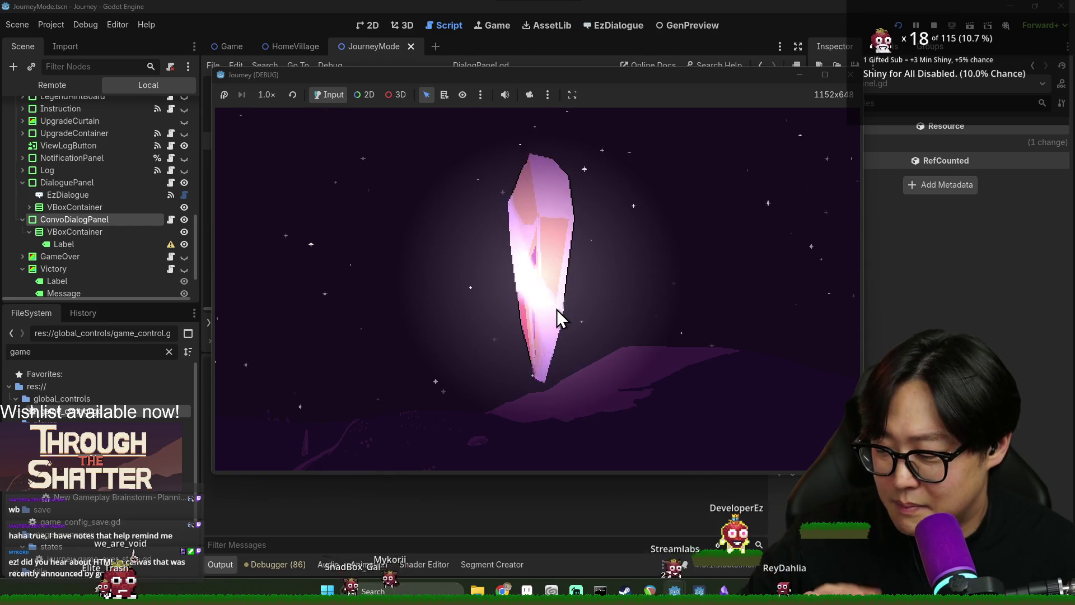
pyautogui.click(532, 273)
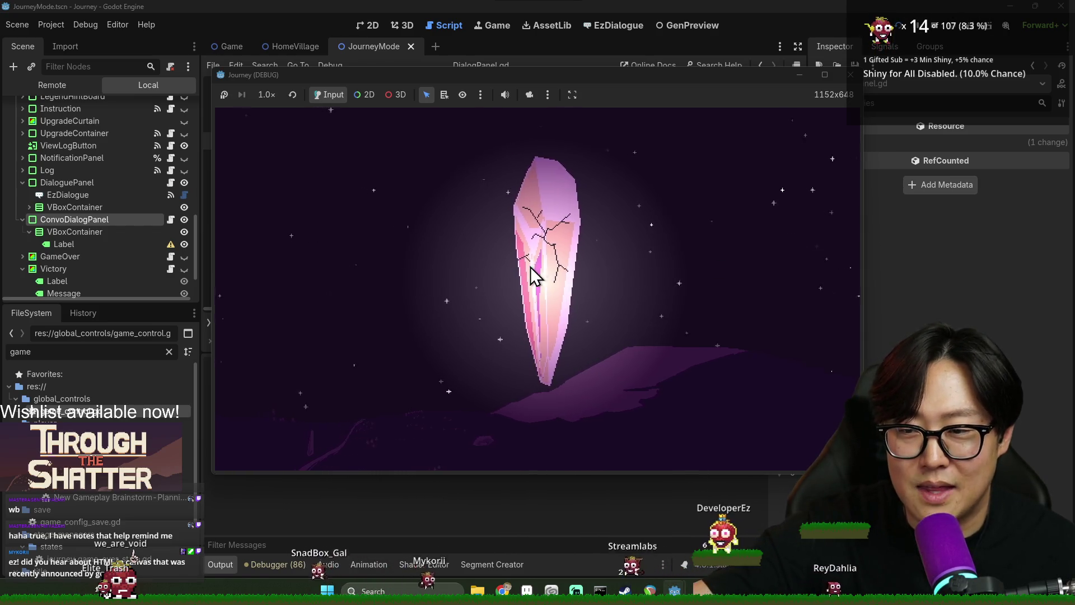
pyautogui.click(533, 273)
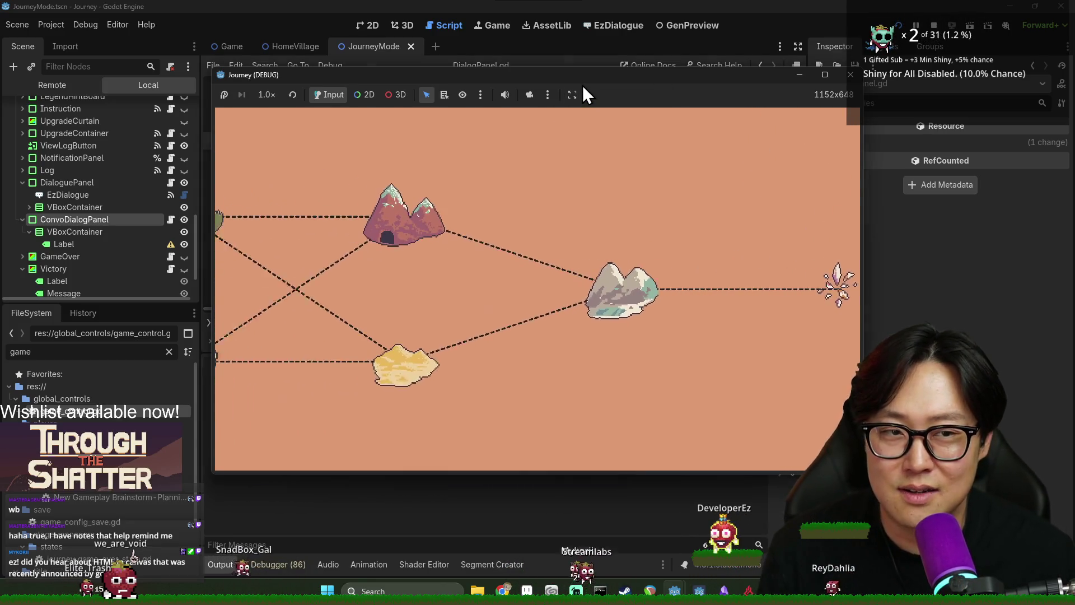
pyautogui.click(586, 84)
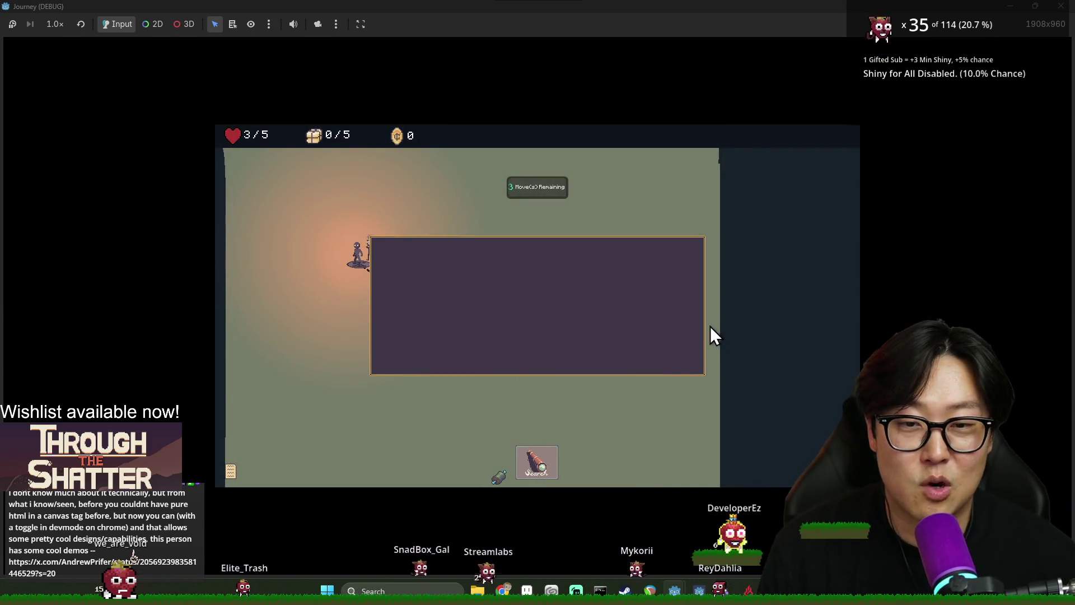
pyautogui.press('F8')
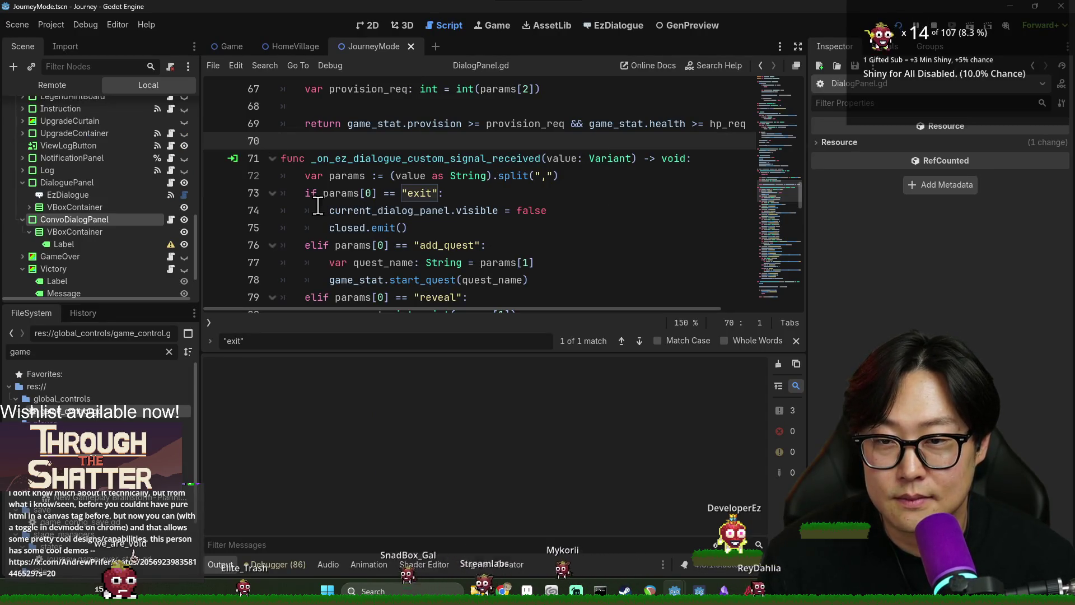
# Step: Copy current_dialog_panel and search the script for its other uses
pyautogui.doubleClick(363, 215)
pyautogui.hotkey('ctrl', 'c')
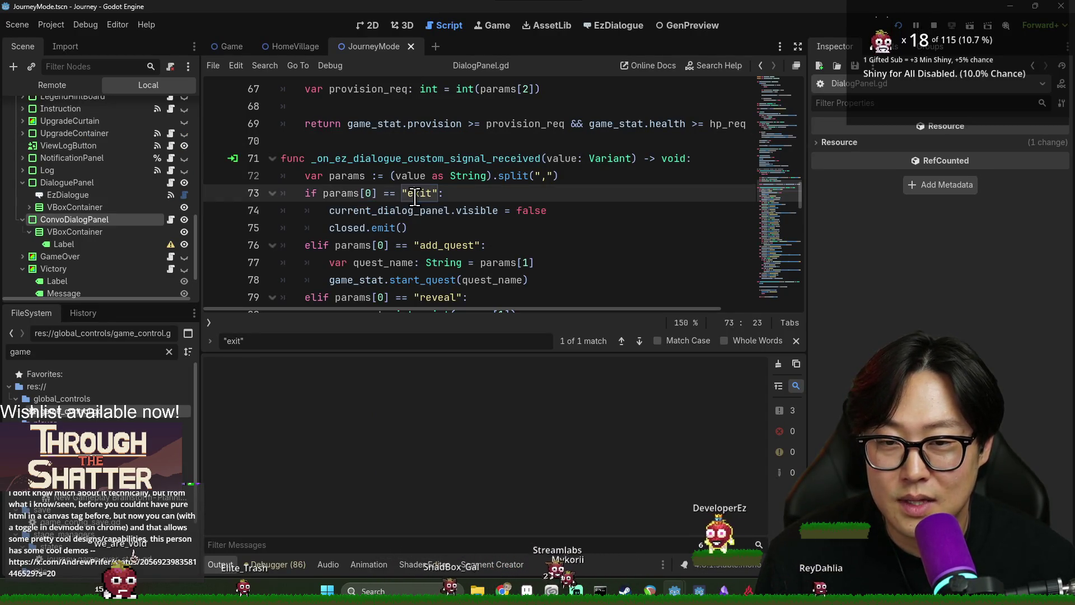
pyautogui.hotkey('ctrl', 'f')
pyautogui.press('Return')
pyautogui.press('Return')
pyautogui.press('Return')
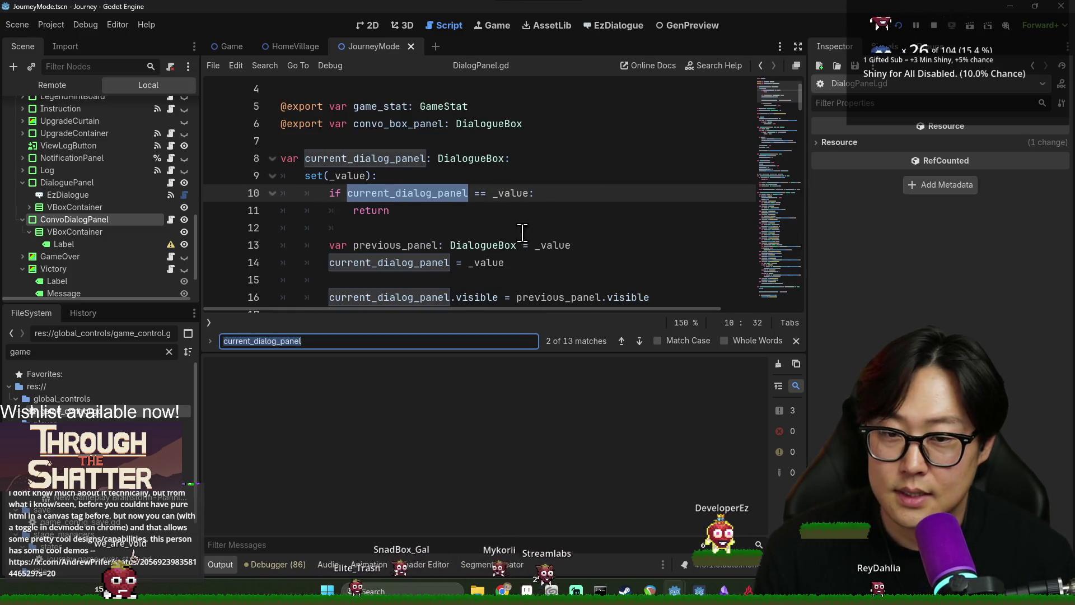
pyautogui.scroll(-4, 515, 230)
pyautogui.scroll(1, 427, 216)
pyautogui.doubleClick(385, 176)
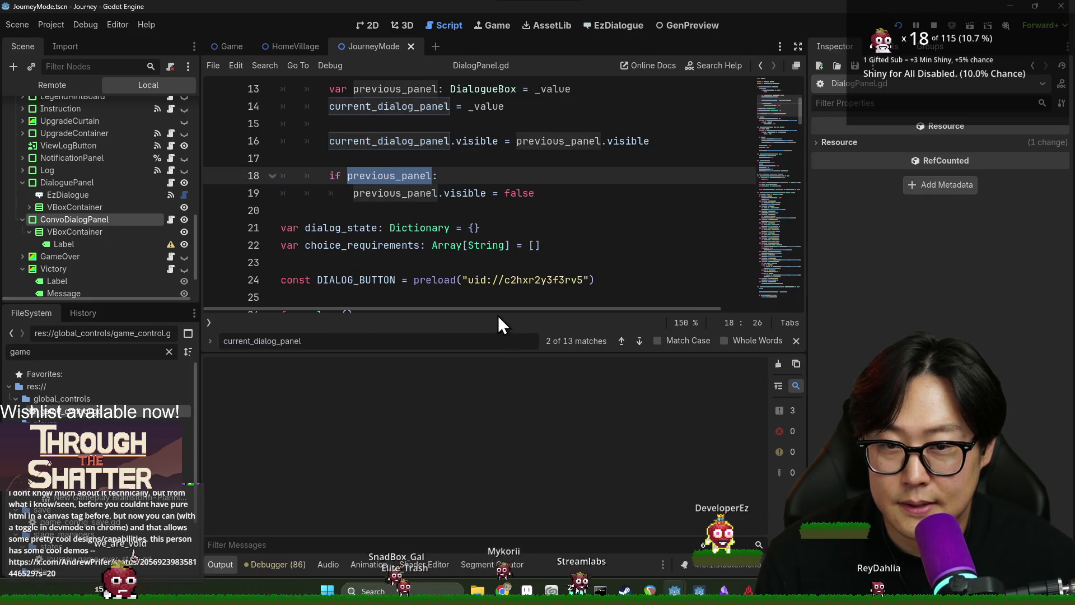
pyautogui.scroll(1, 476, 269)
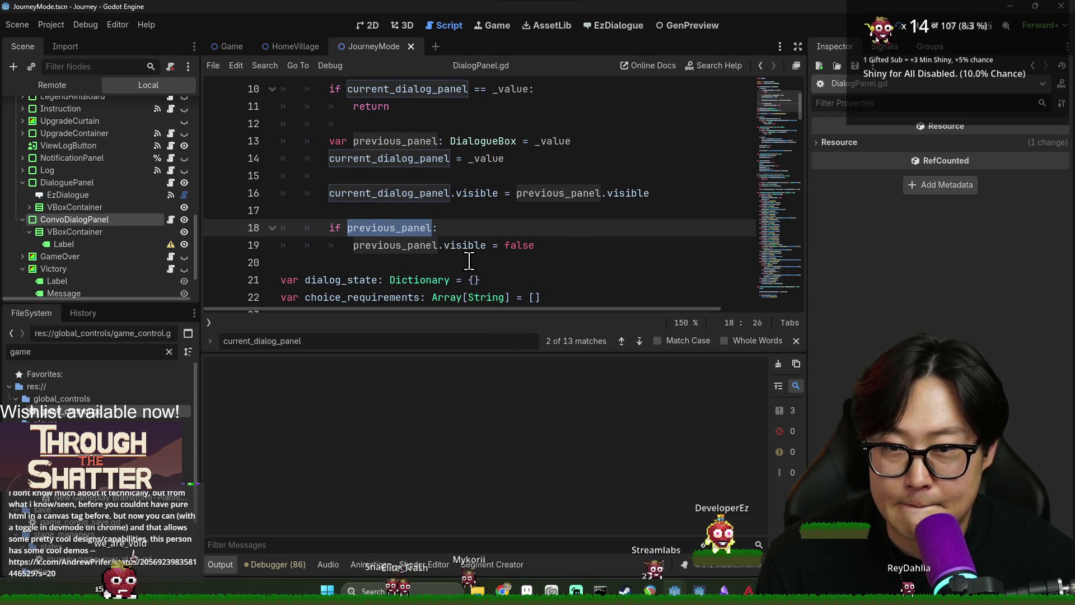
# Step: Replace _value with current_dialog_panel on line 13, save, and relaunch the game
pyautogui.doubleClick(556, 145)
pyautogui.scroll(2, 554, 168)
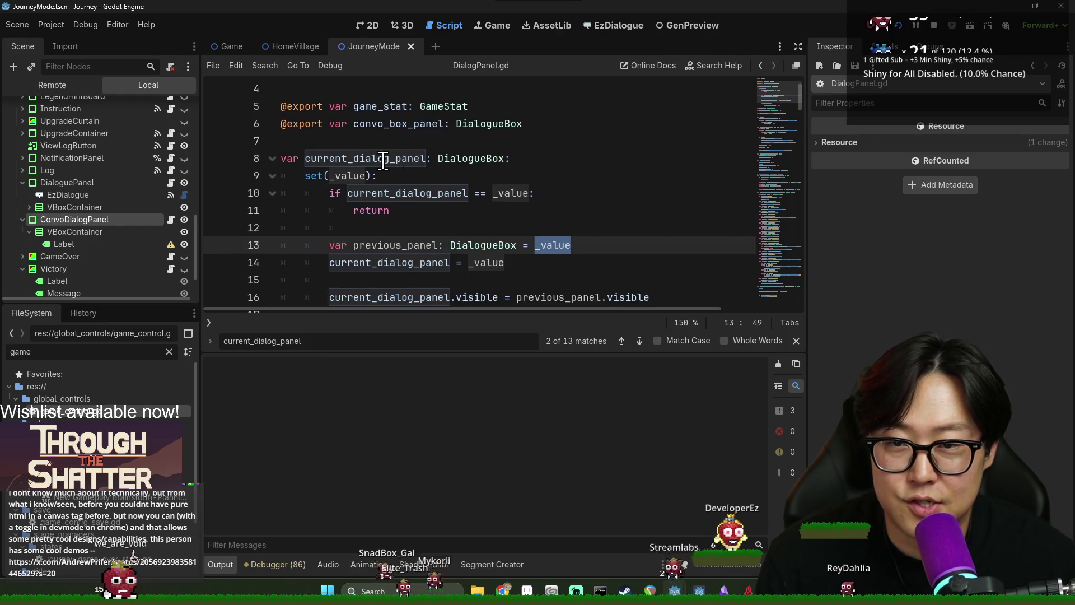
pyautogui.hotkey('ctrl', 'v')
pyautogui.scroll(-2, 554, 250)
pyautogui.hotkey('ctrl', 's')
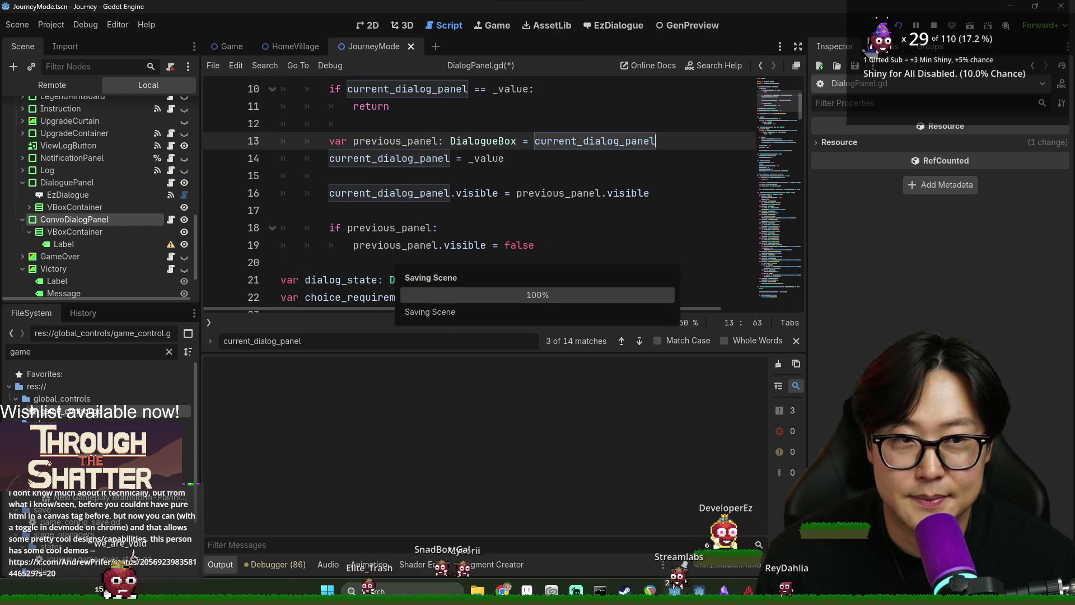
pyautogui.scroll(1, 765, 102)
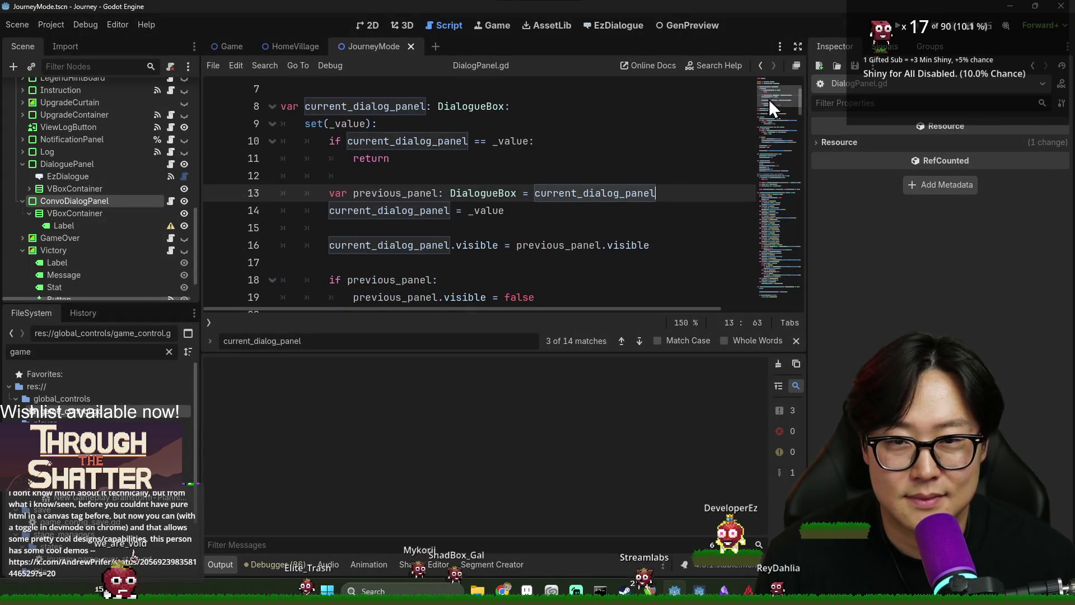
pyautogui.press('F5')
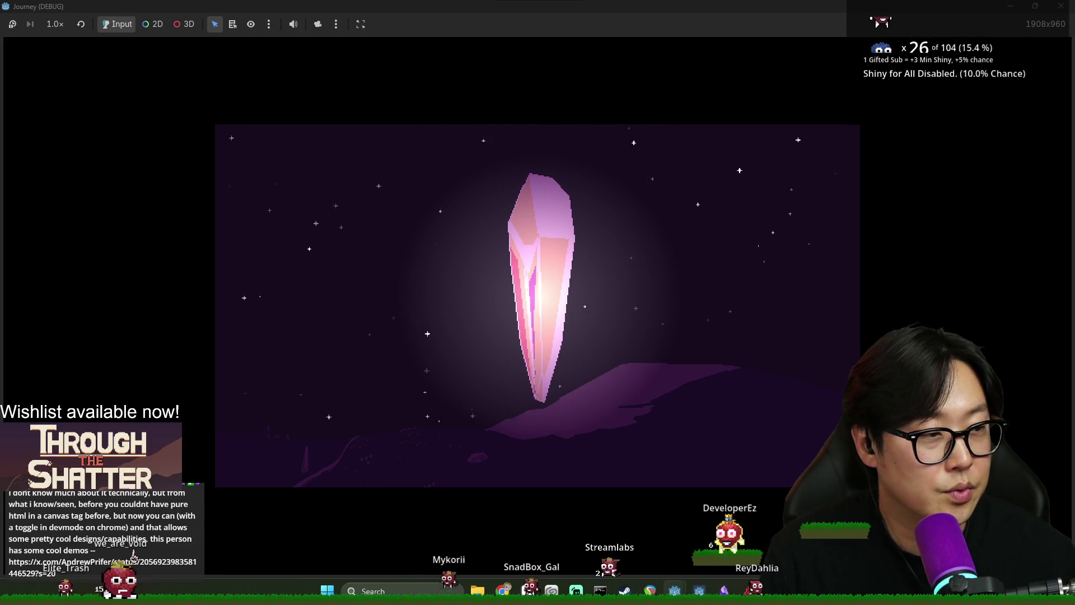
# Step: Switch from the running Journey game to the browser post about Liquid Glass
pyautogui.hotkey('alt', 'Tab')
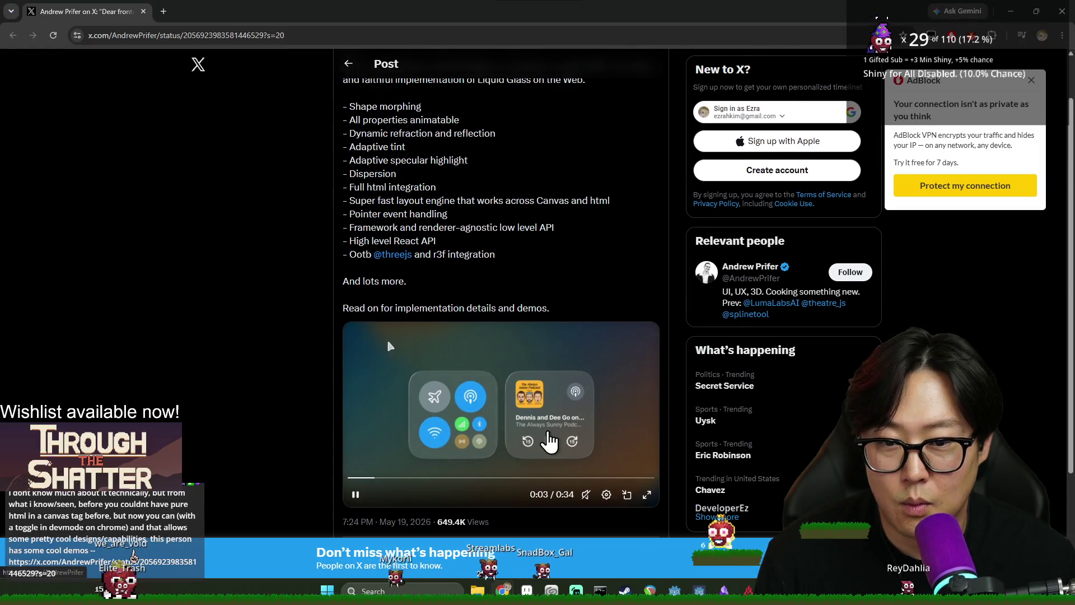
pyautogui.scroll(1, 562, 358)
pyautogui.scroll(-1, 529, 402)
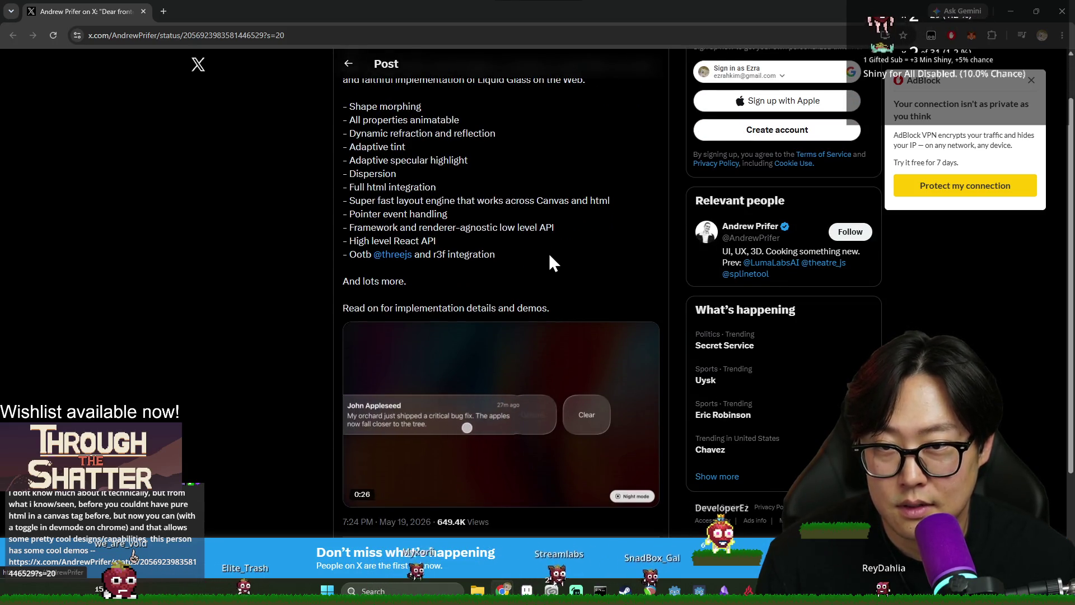
pyautogui.scroll(1, 548, 253)
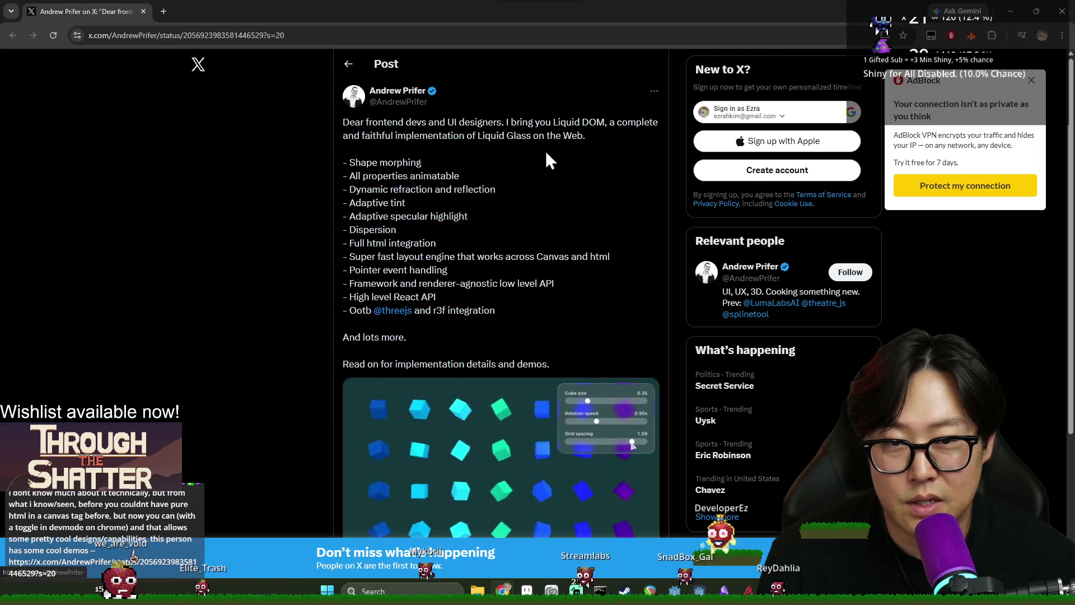
pyautogui.scroll(-3, 464, 241)
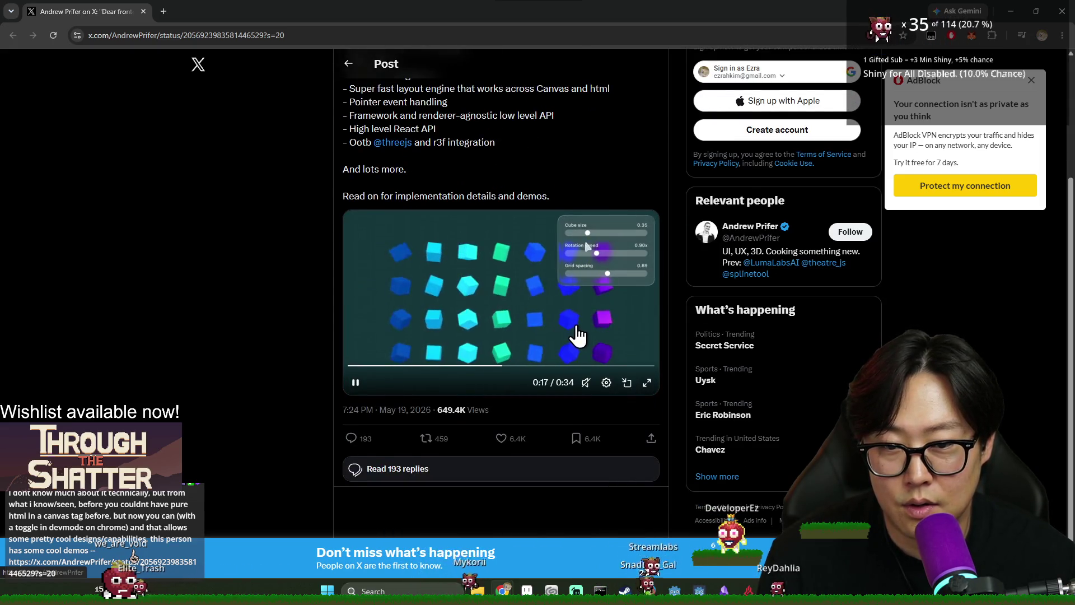
pyautogui.scroll(1, 560, 320)
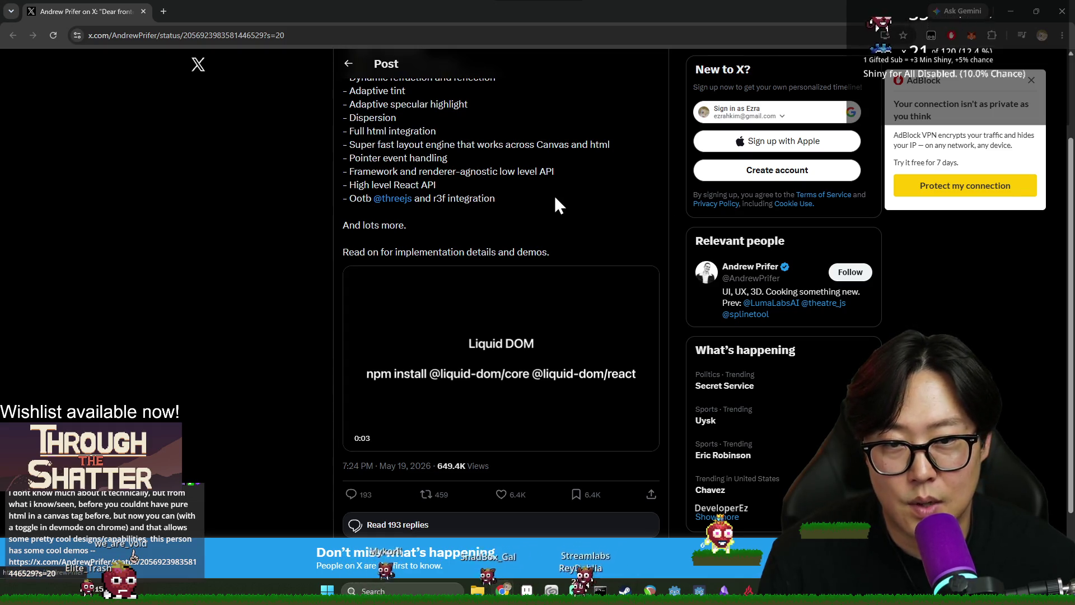
pyautogui.hotkey('alt', 'Tab')
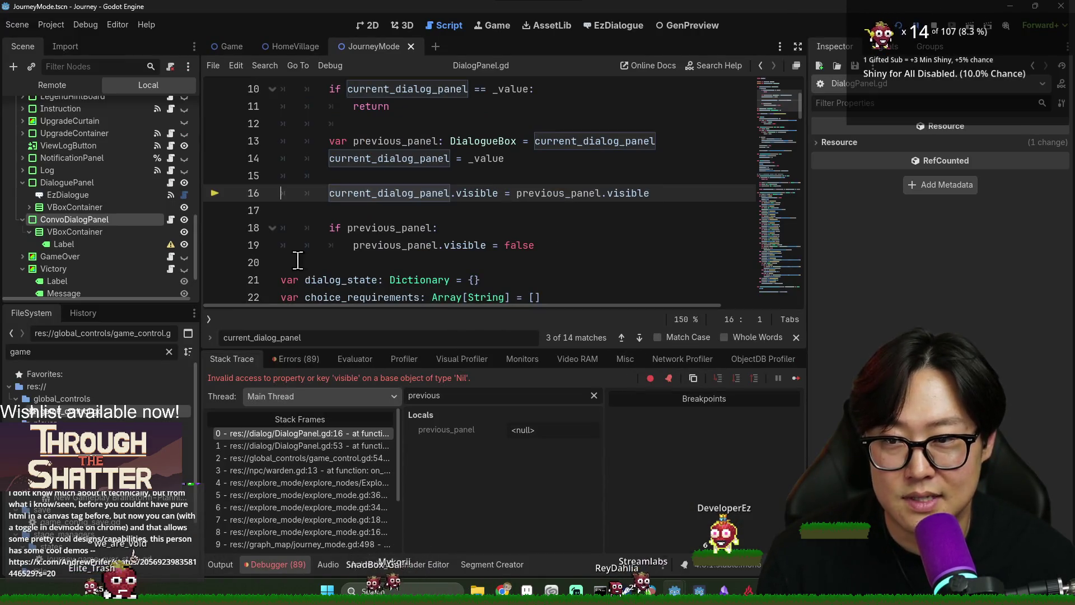
# Step: Move the crashing visibility line 16 into the if previous_panel: block in DialogPanel.gd
pyautogui.moveTo(419, 193)
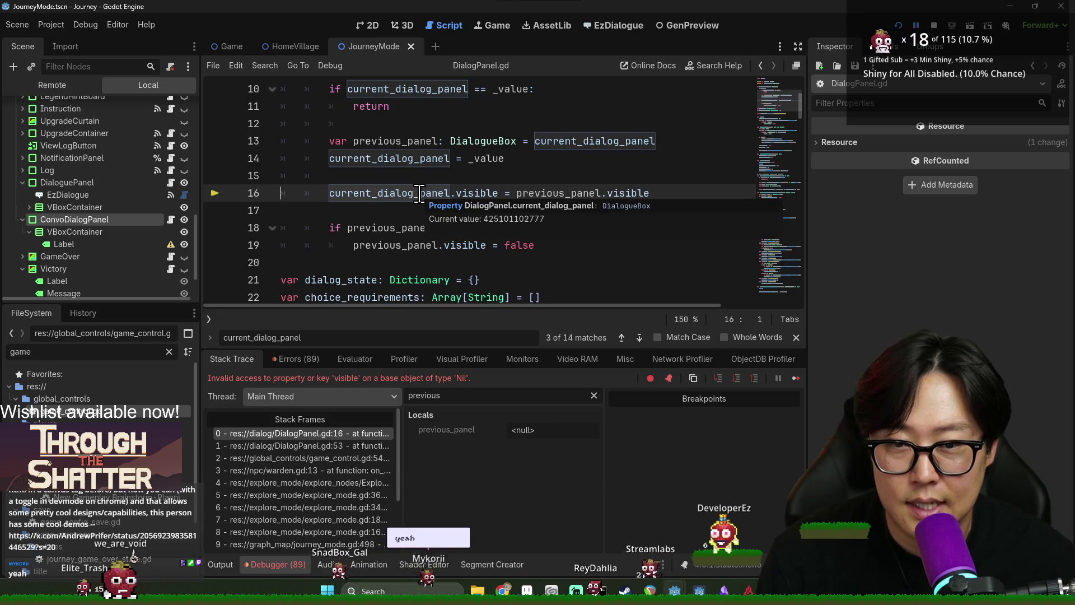
pyautogui.moveTo(552, 189)
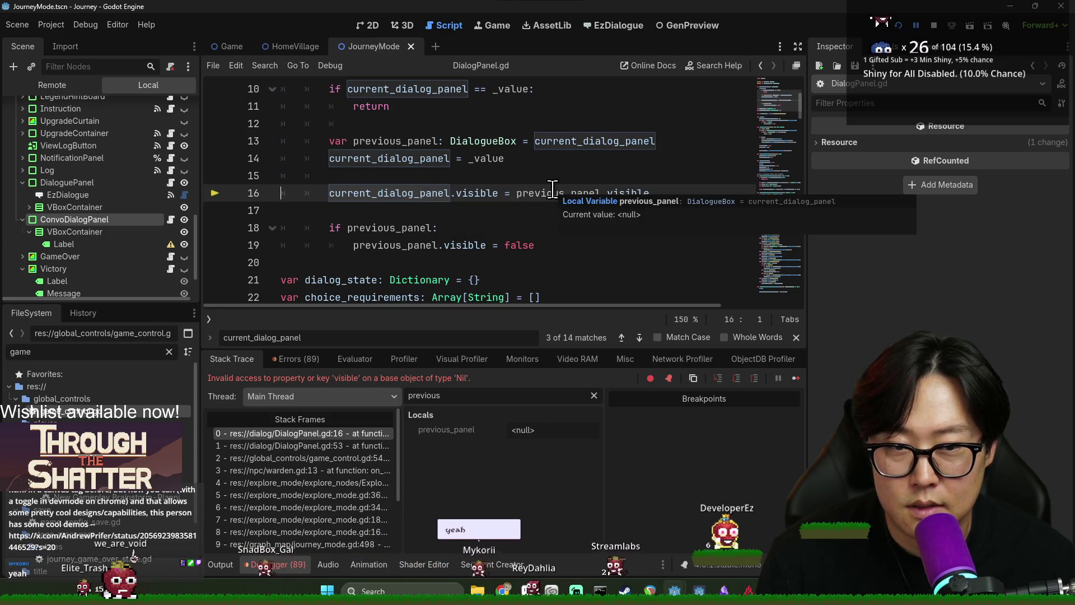
pyautogui.tripleClick(443, 193)
pyautogui.hotkey('ctrl', 'c')
pyautogui.press('BackSpace')
pyautogui.click(470, 227)
pyautogui.click(477, 211)
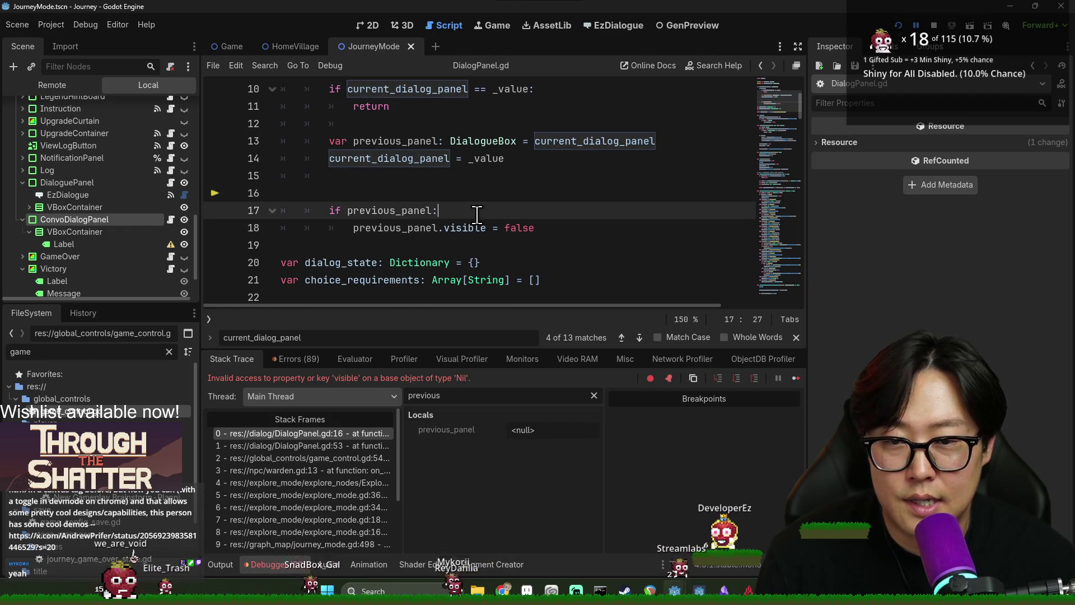
pyautogui.press('Return')
pyautogui.hotkey('ctrl', 'v')
pyautogui.click(461, 227)
pyautogui.hotkey('shift', 'Tab')
pyautogui.hotkey('shift', 'Tab')
pyautogui.press('End')
pyautogui.press('Delete')
# Step: Add current_dialog_panel.visibl = true on line 15 and save the script
pyautogui.doubleClick(556, 228)
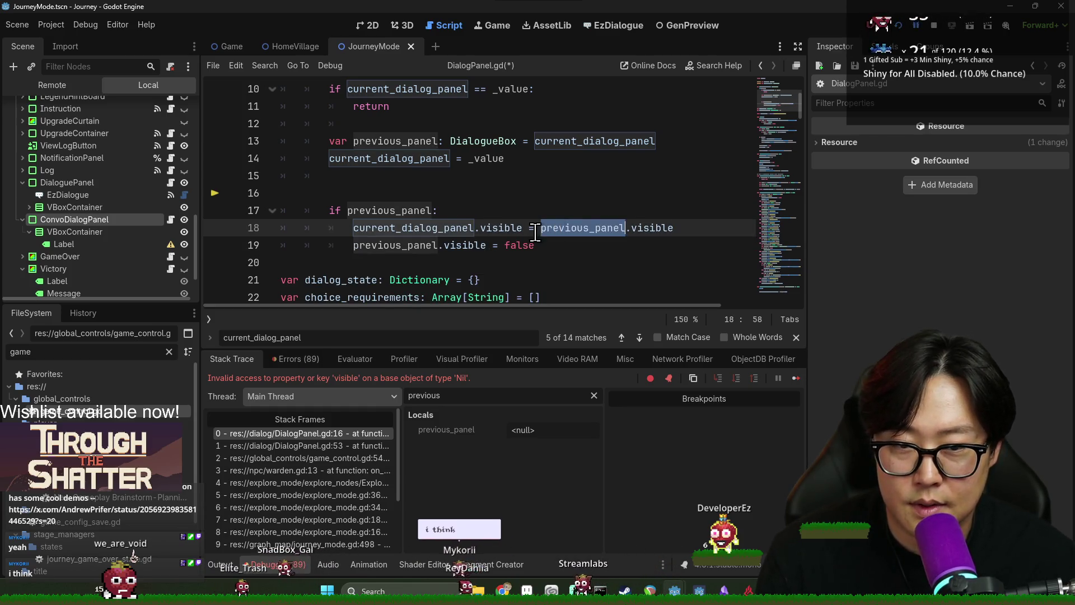
pyautogui.click(533, 227)
pyautogui.doubleClick(420, 227)
pyautogui.keyDown('shift'); pyautogui.click(522, 228); pyautogui.keyUp('shift')
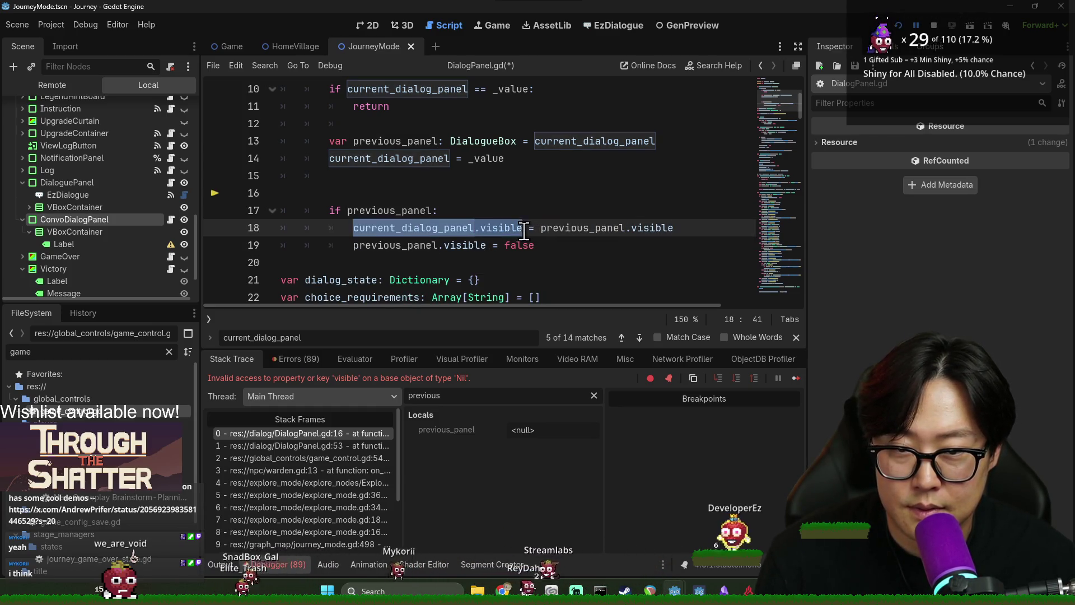
pyautogui.hotkey('ctrl', 'c')
pyautogui.click(513, 176)
pyautogui.hotkey('ctrl', 'v')
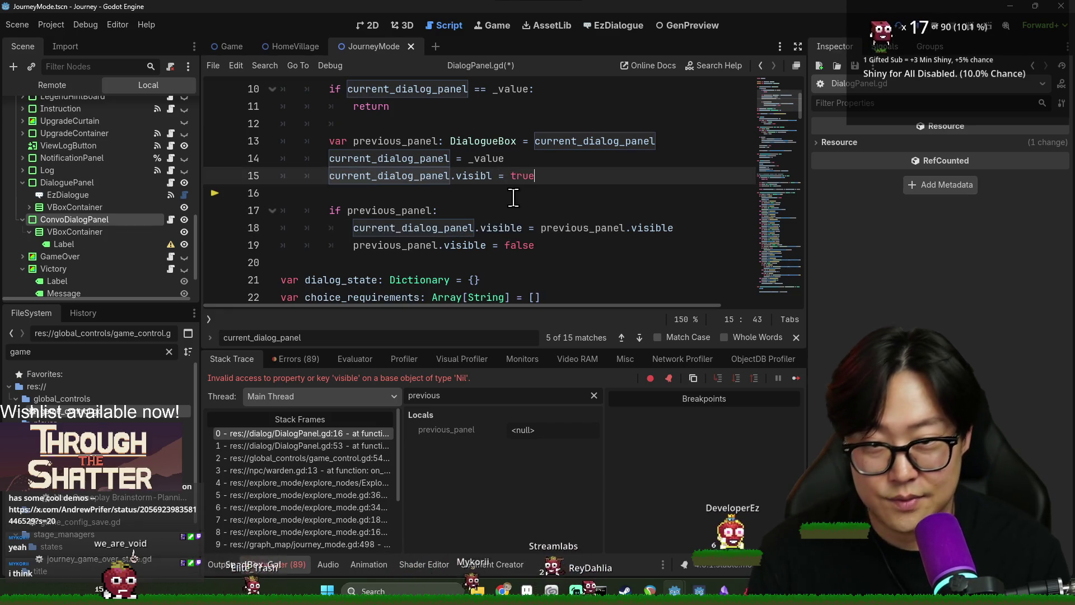
pyautogui.hotkey('ctrl', 's')
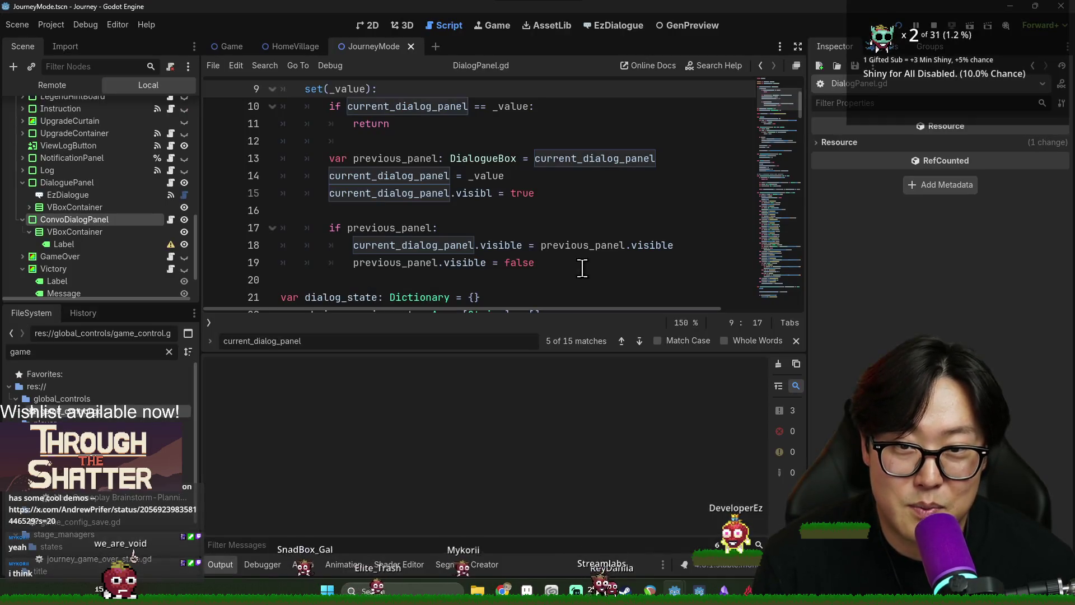
pyautogui.hotkey('alt', 'Tab')
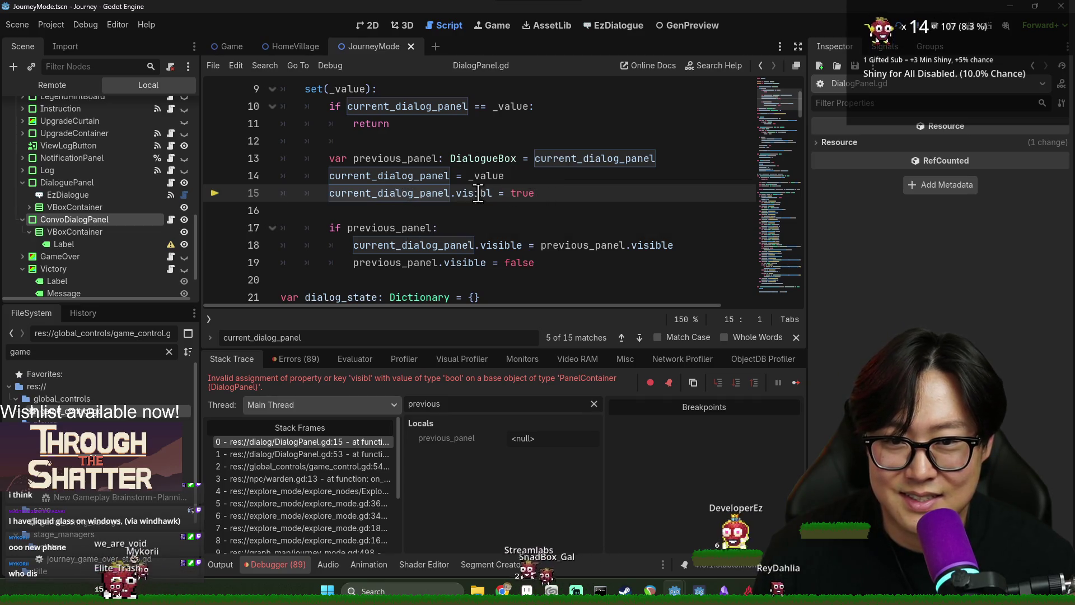
# Step: Correct 'visibl' to 'visible' on line 15 and relaunch the game
pyautogui.write('e')
pyautogui.click(897, 26)
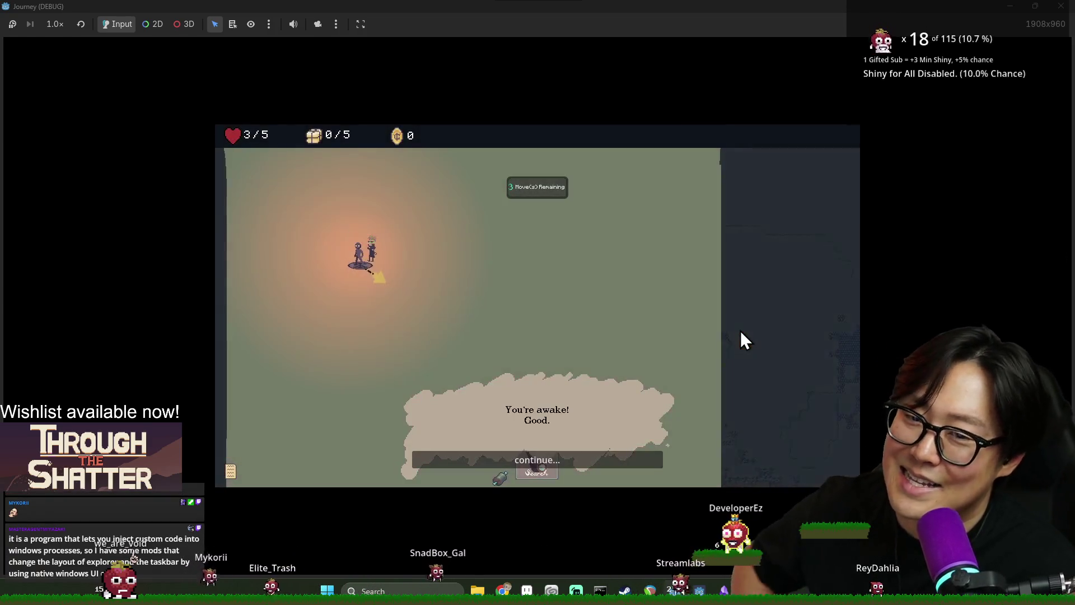
# Step: Click through the intro dialogue to collect 1 Provision, then stop and close the game
pyautogui.click(549, 462)
pyautogui.click(553, 462)
pyautogui.click(552, 462)
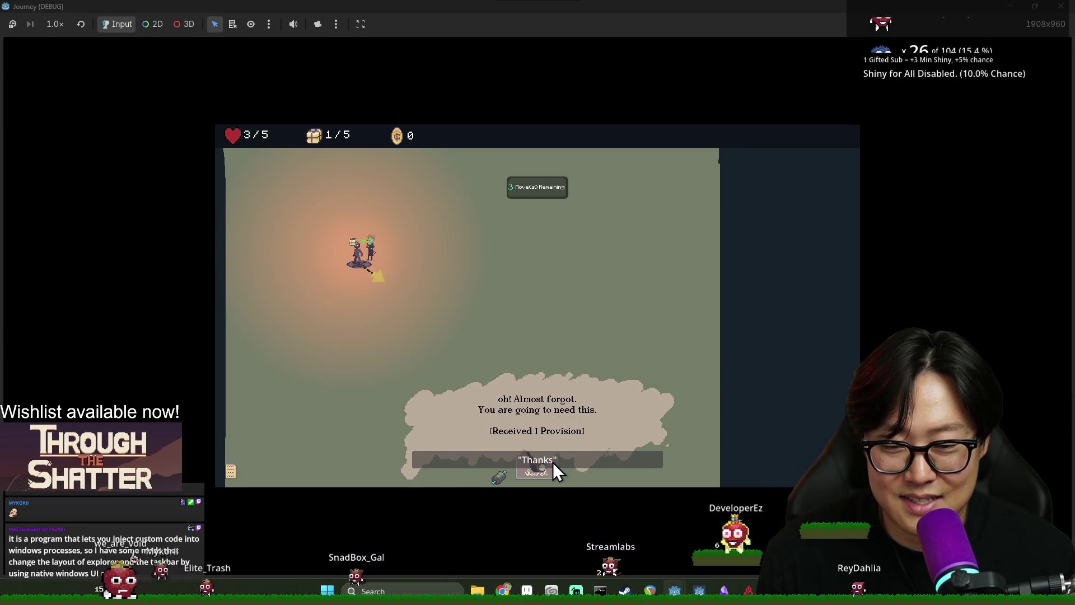
pyautogui.click(552, 462)
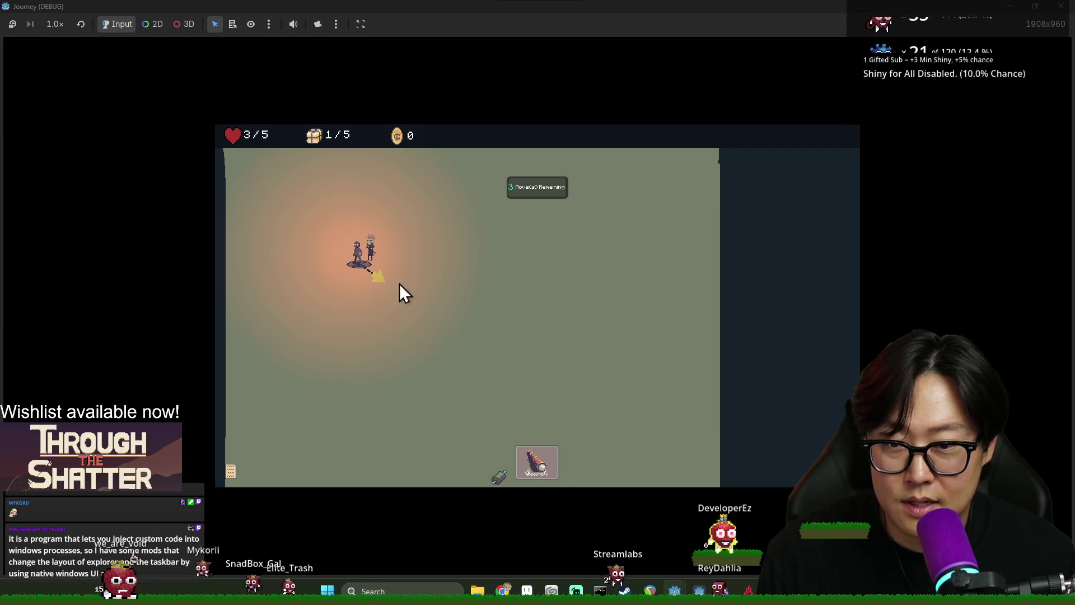
pyautogui.press('F8')
pyautogui.click(936, 25)
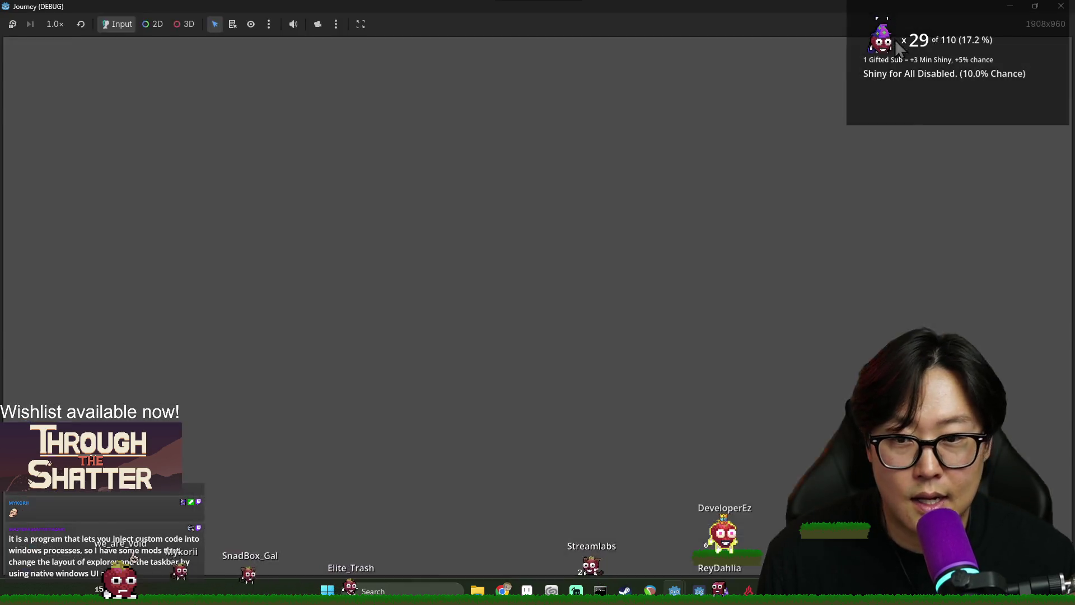
# Step: Open journey_mode.gd and grab the _fsm.current_state = _fsm_exploring_state line from _enter_explore_mode
pyautogui.scroll(10, 173, 181)
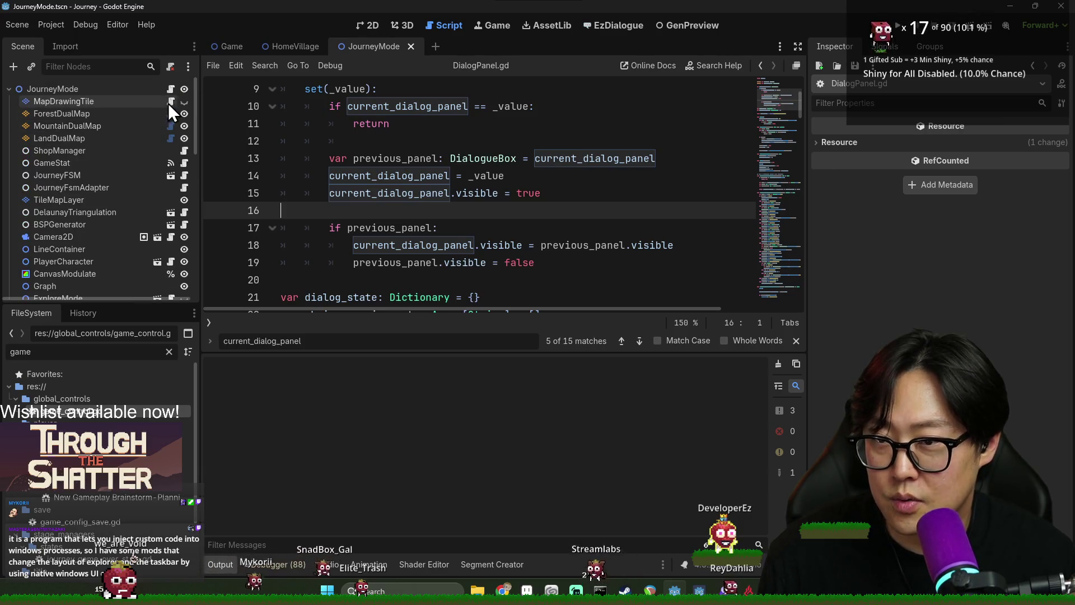
pyautogui.click(169, 93)
pyautogui.hotkey('ctrl', 'f')
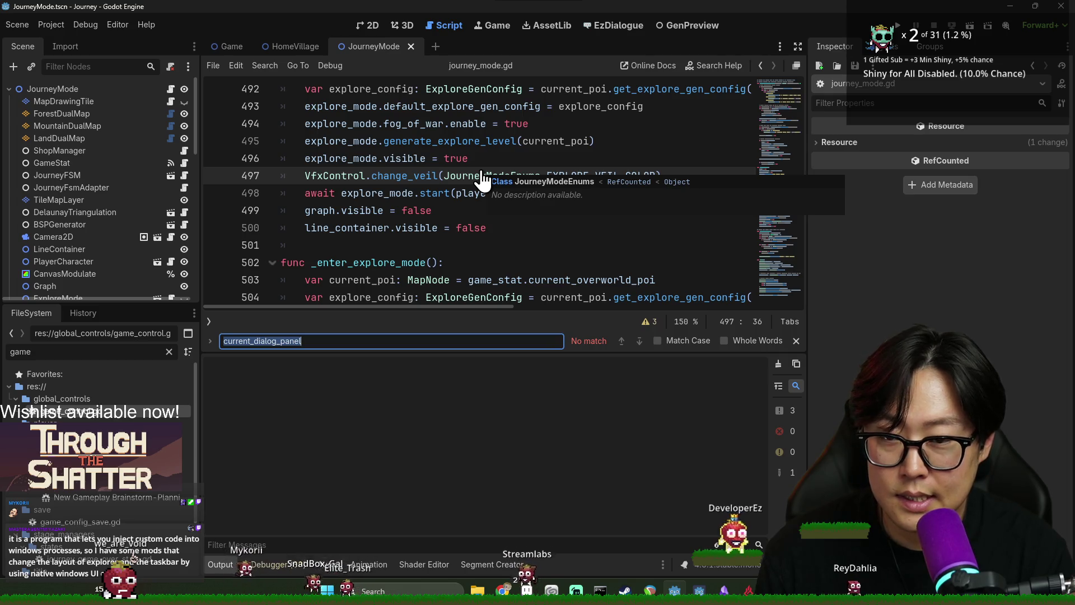
pyautogui.scroll(2, 442, 162)
pyautogui.click(467, 176)
pyautogui.scroll(-5, 434, 179)
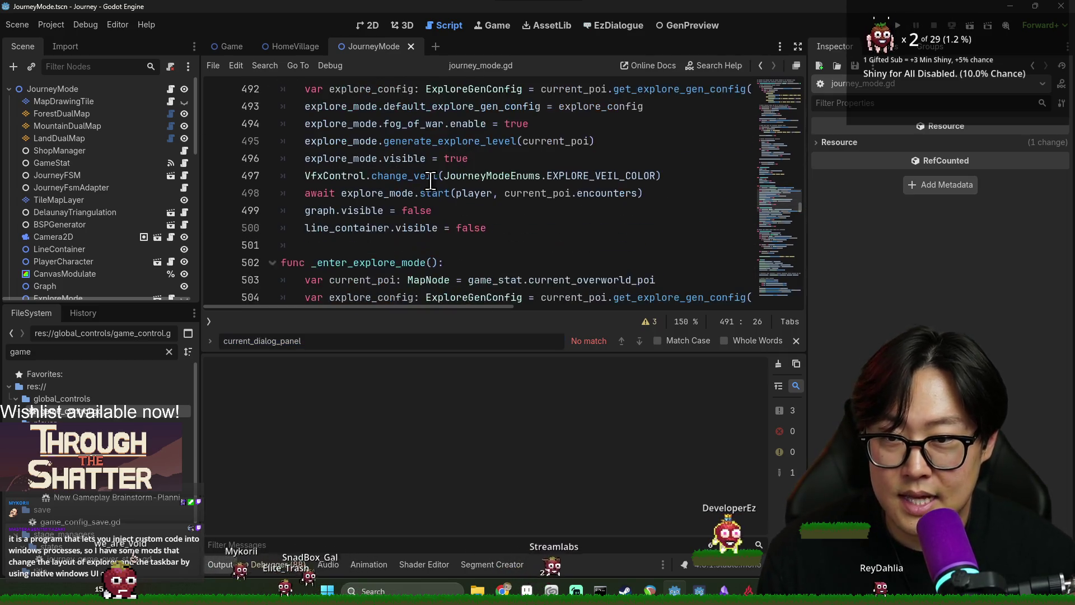
pyautogui.doubleClick(398, 228)
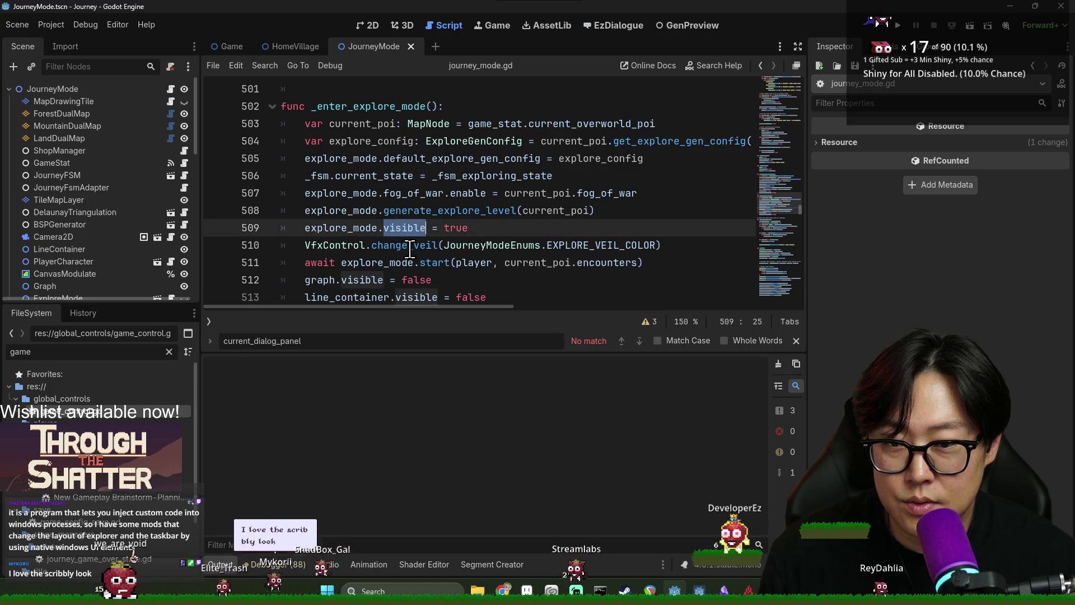
pyautogui.scroll(-1, 398, 229)
pyautogui.doubleClick(376, 210)
pyautogui.tripleClick(381, 124)
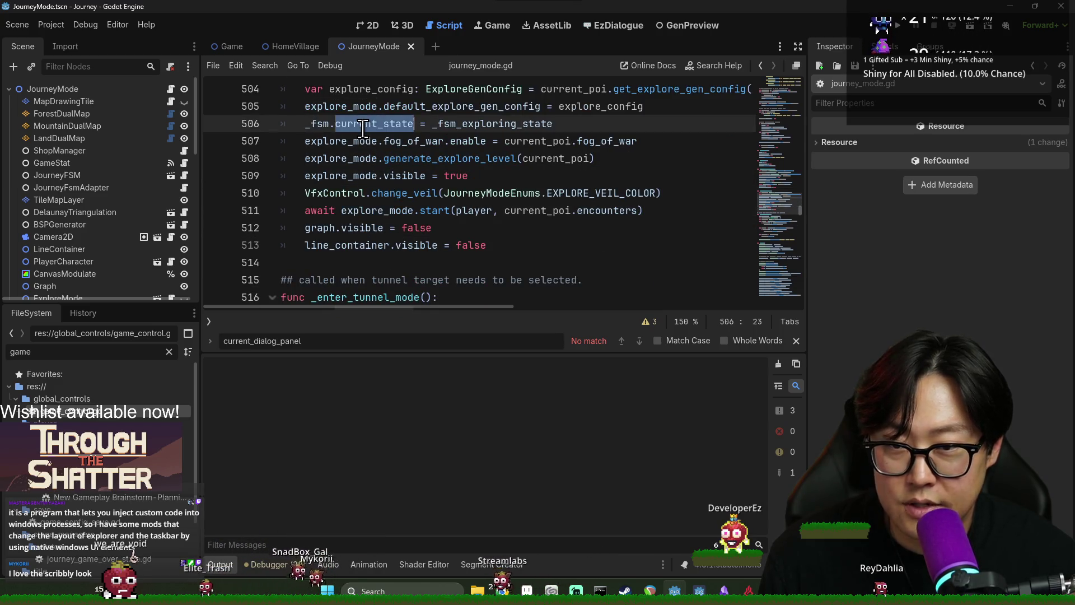
pyautogui.scroll(4, 471, 221)
pyautogui.scroll(1, 419, 215)
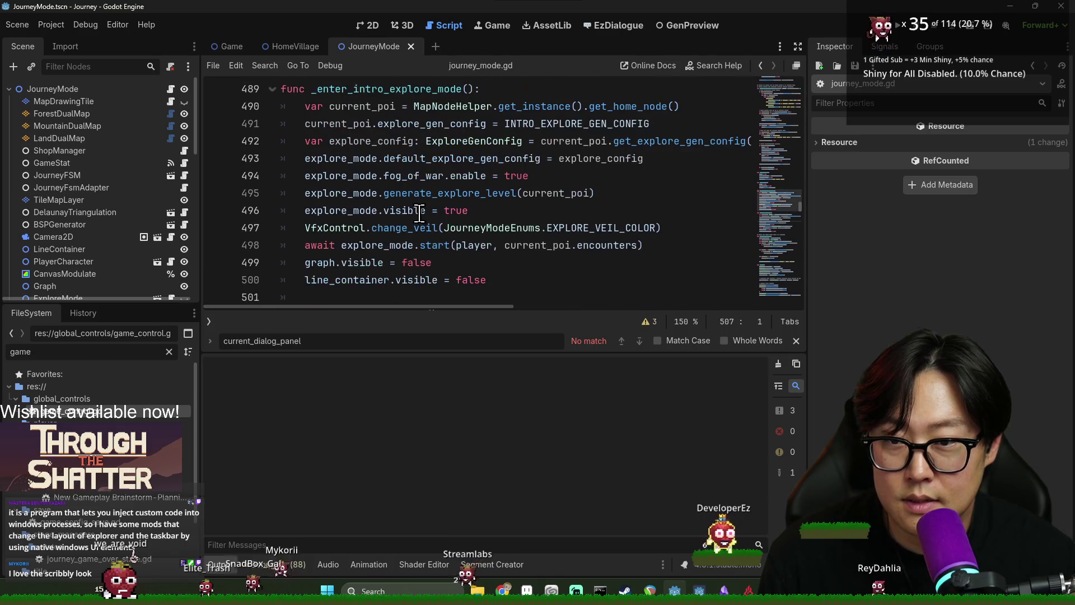
# Step: Paste that line after line 497 in _enter_intro_explore_mode, fix indentation, and save
pyautogui.click(300, 159)
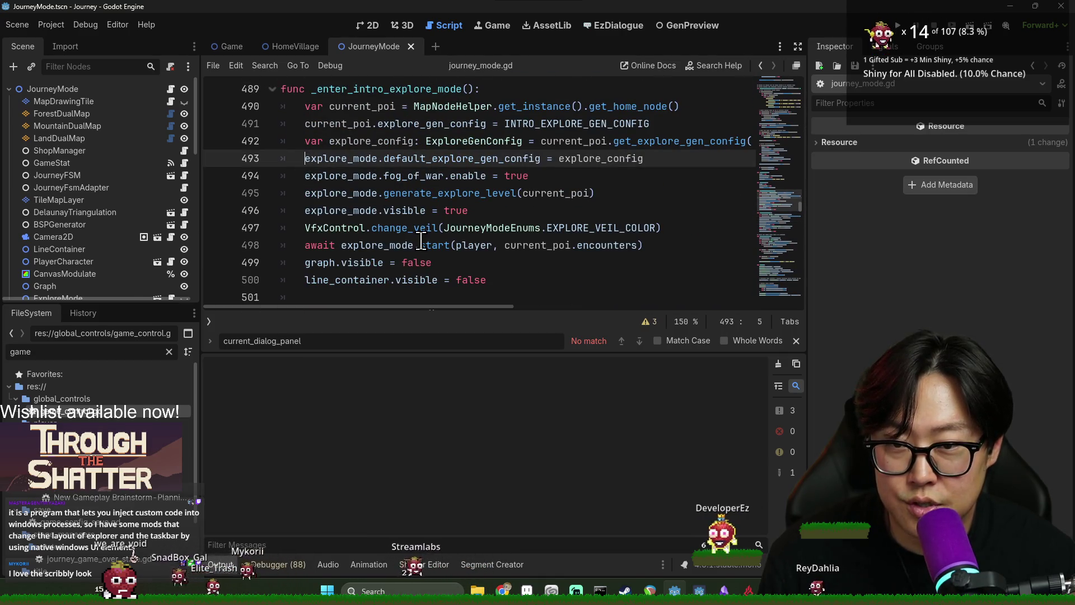
pyautogui.click(665, 233)
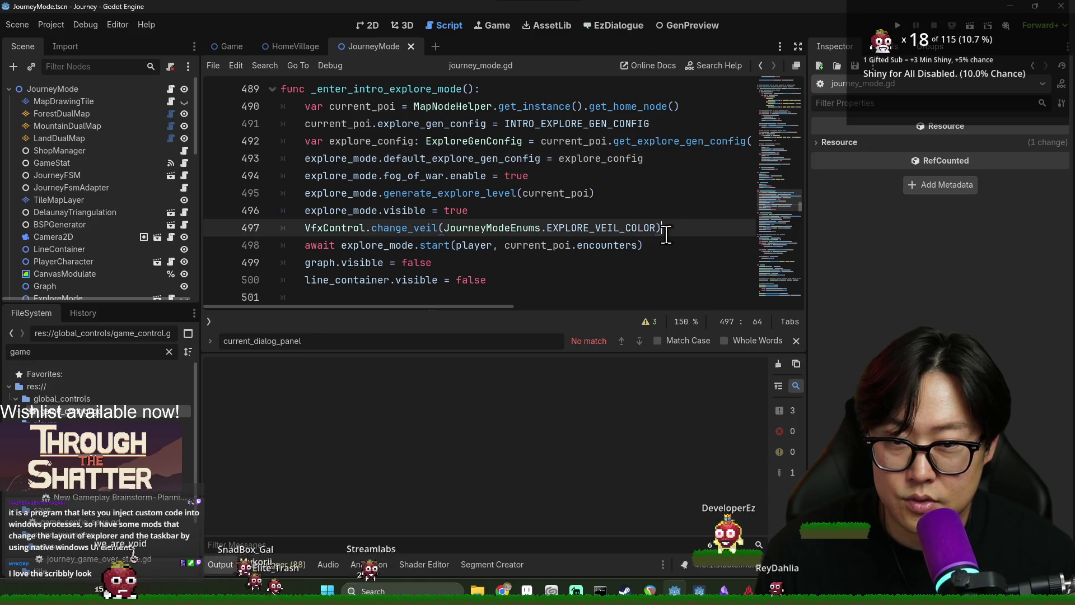
pyautogui.hotkey('ctrl', 'v')
pyautogui.click(494, 246)
pyautogui.press('End')
pyautogui.press('Delete')
pyautogui.hotkey('shift', 'Tab')
pyautogui.hotkey('ctrl', 's')
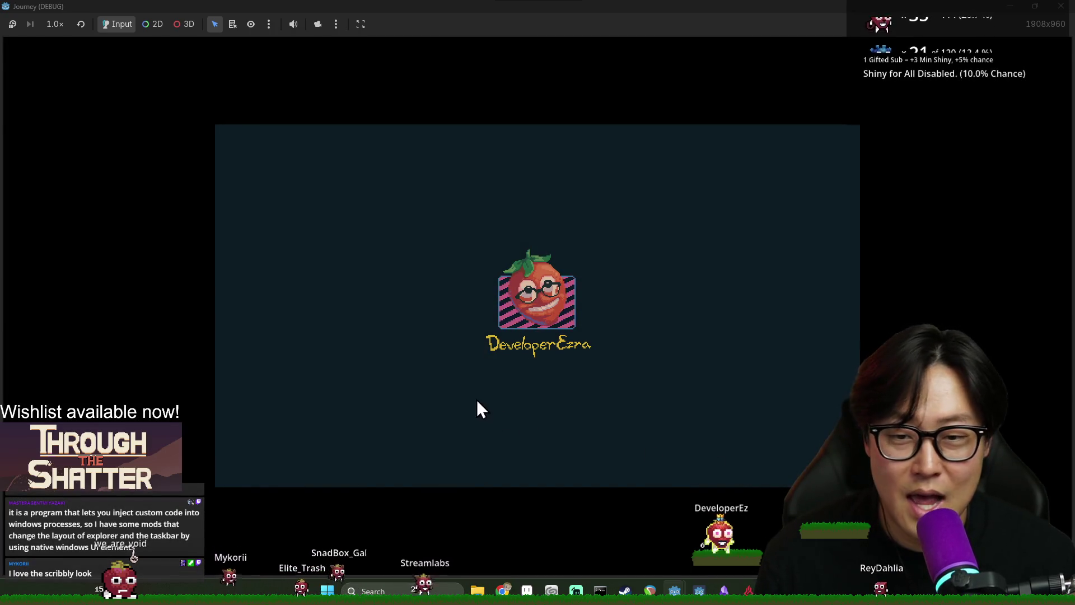
# Step: Switch between the editor and the running Journey game through its intro, then stop it
pyautogui.hotkey('alt', 'Tab')
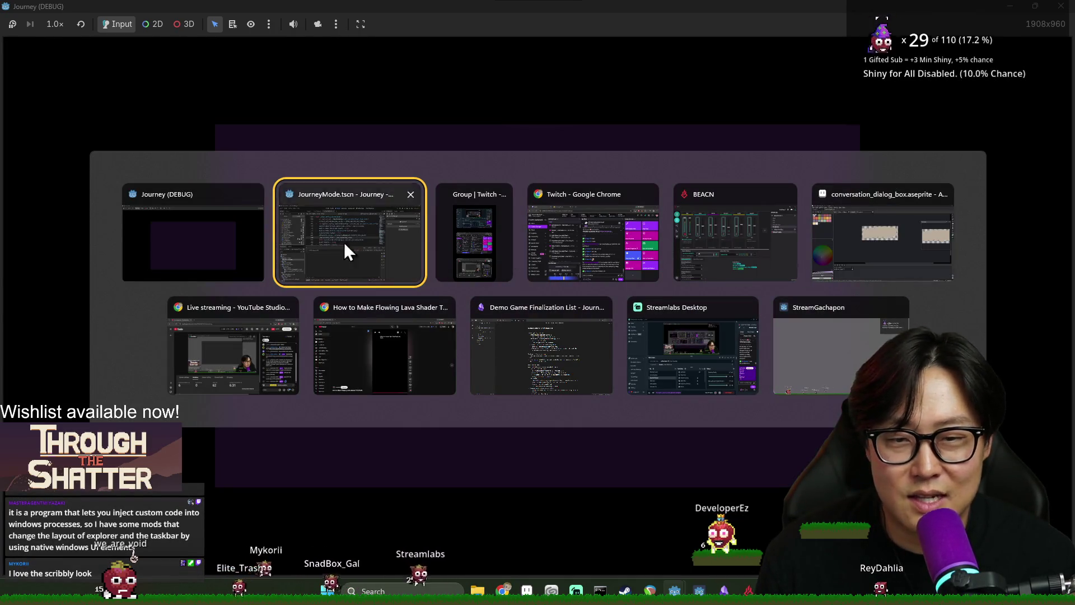
pyautogui.click(344, 243)
pyautogui.hotkey('alt', 'Tab')
pyautogui.click(331, 277)
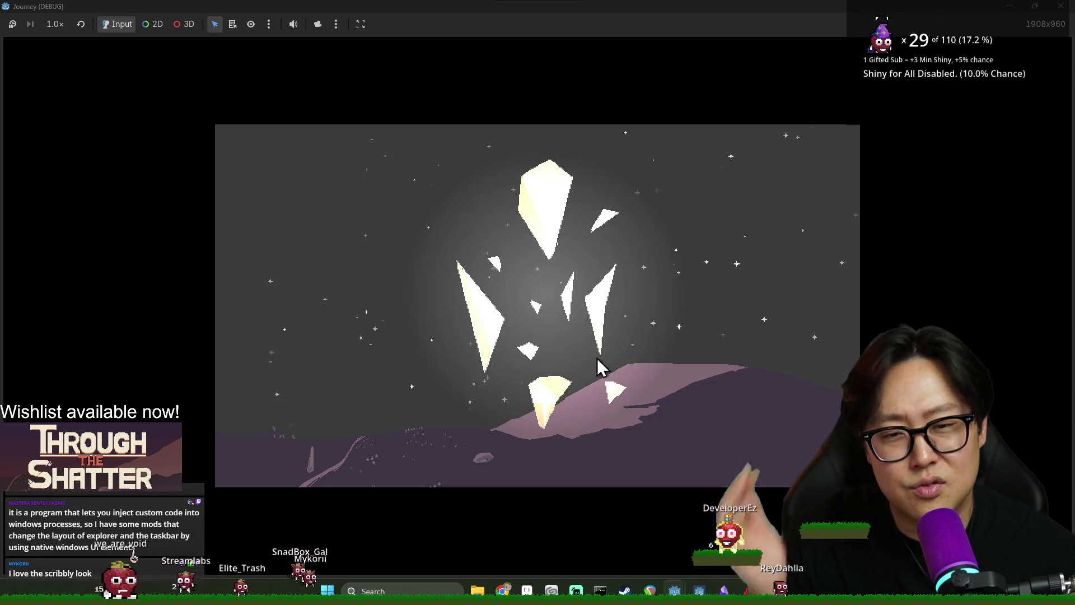
pyautogui.press('F8')
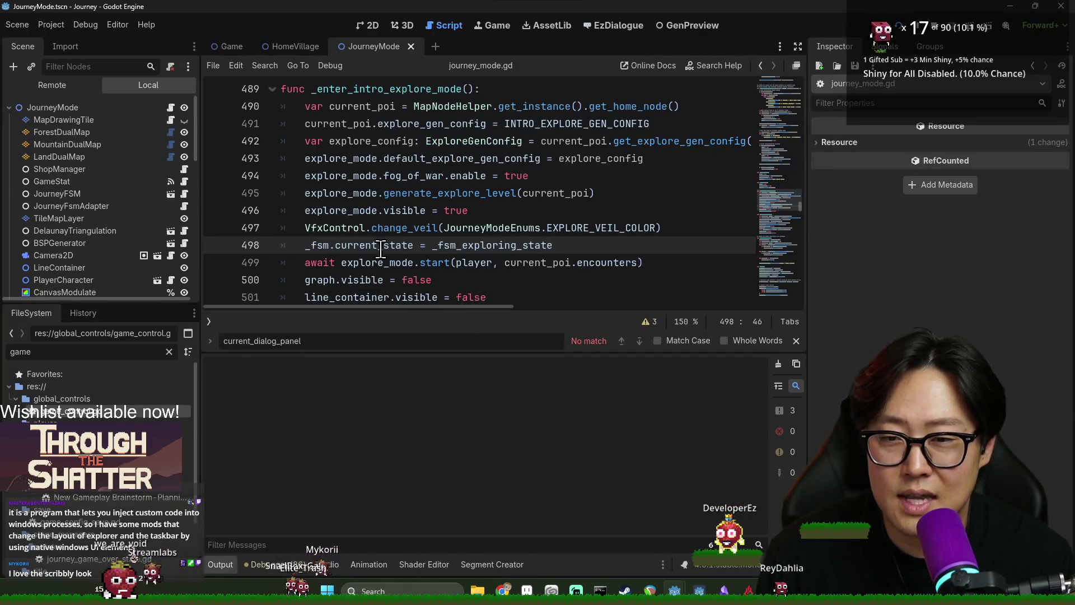
# Step: Change fog_of_war.enable on line 494 to false, save, and run the game
pyautogui.click(449, 175)
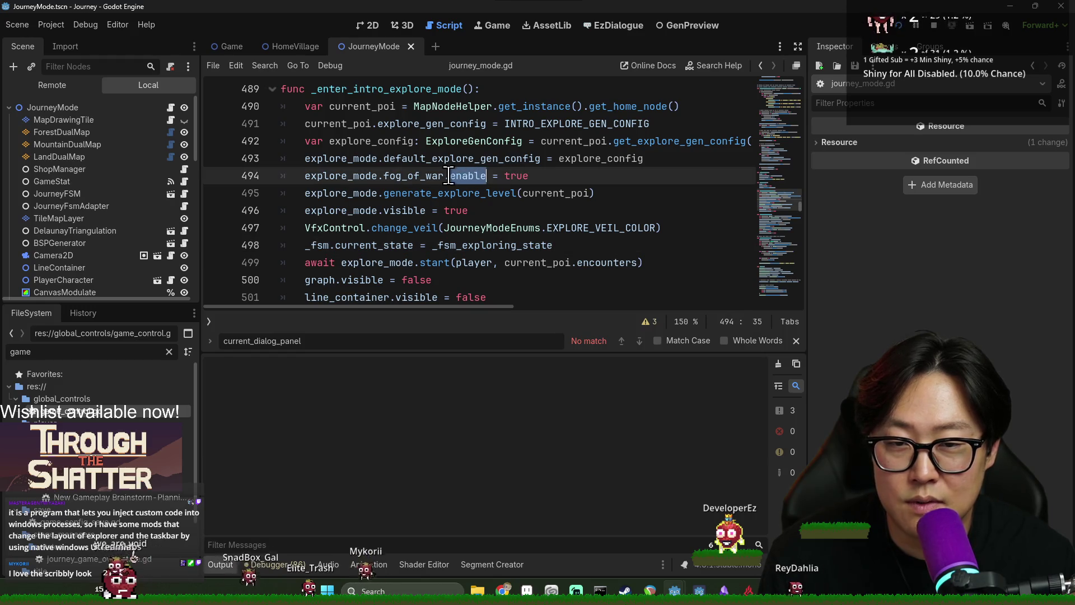
pyautogui.write('fals')
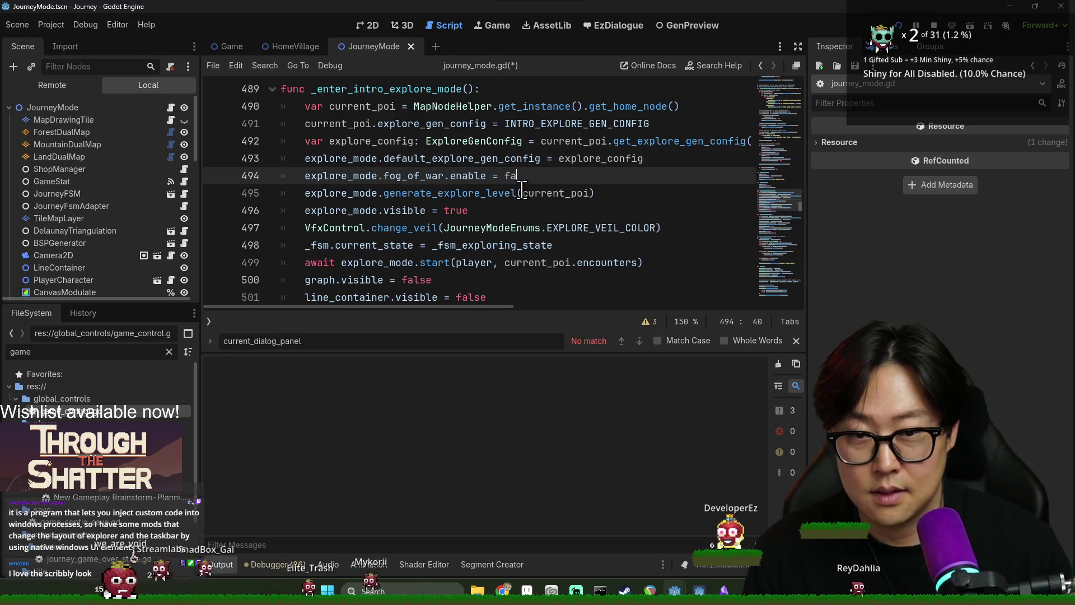
pyautogui.write('e')
pyautogui.hotkey('ctrl', 's')
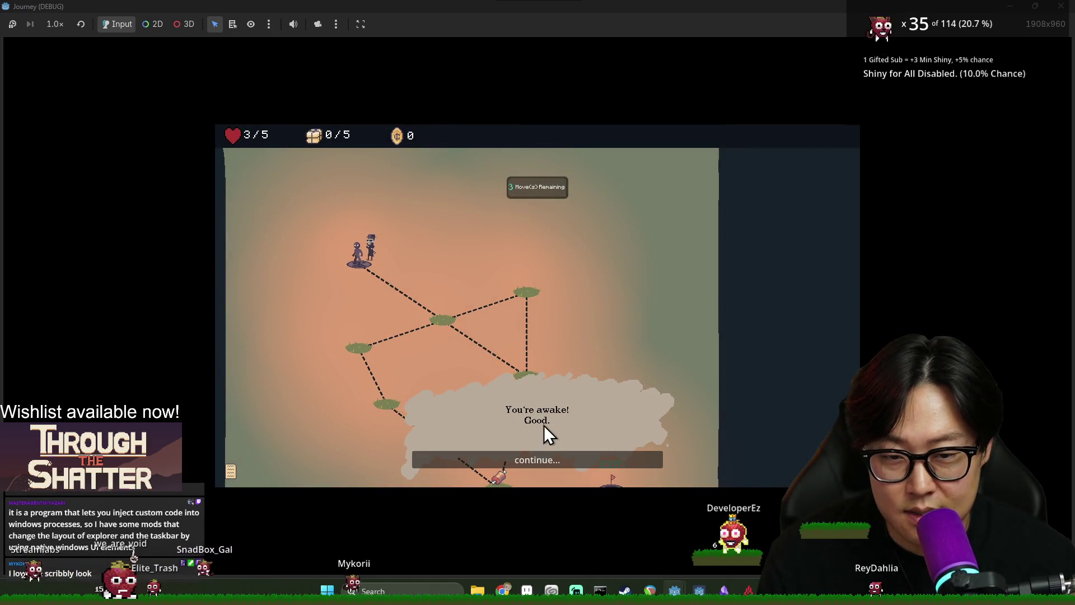
# Step: Play the intro dialogue through to the overworld map, then return to the editor
pyautogui.click(552, 458)
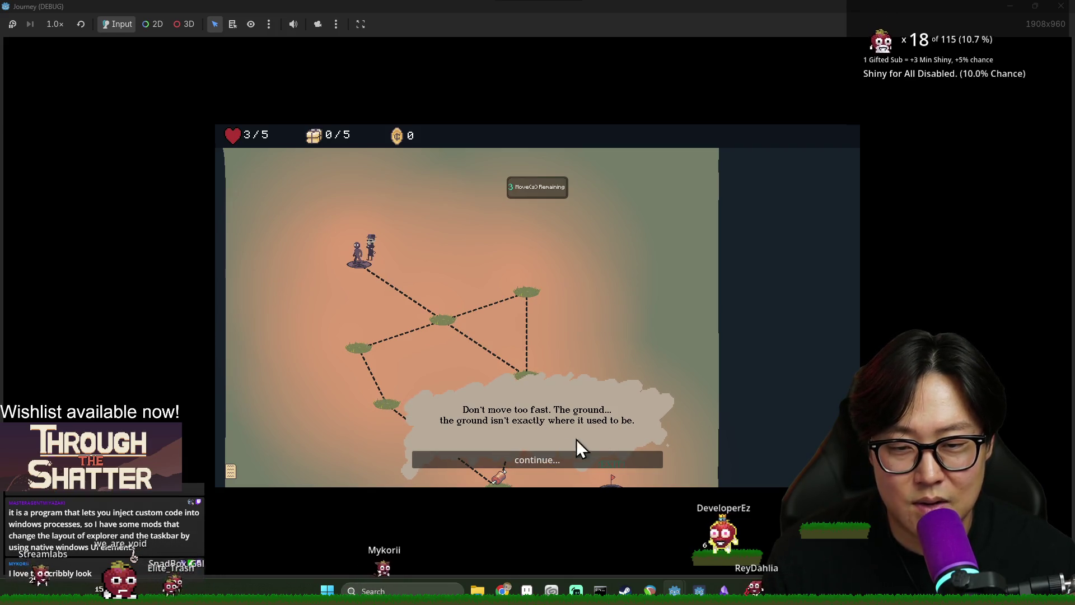
pyautogui.click(591, 464)
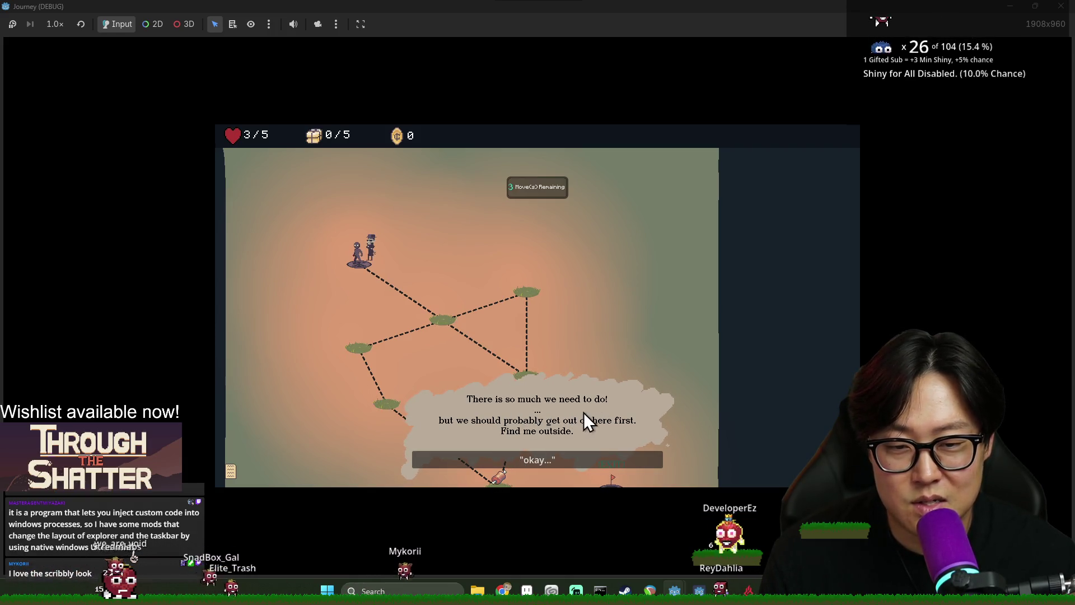
pyautogui.click(546, 460)
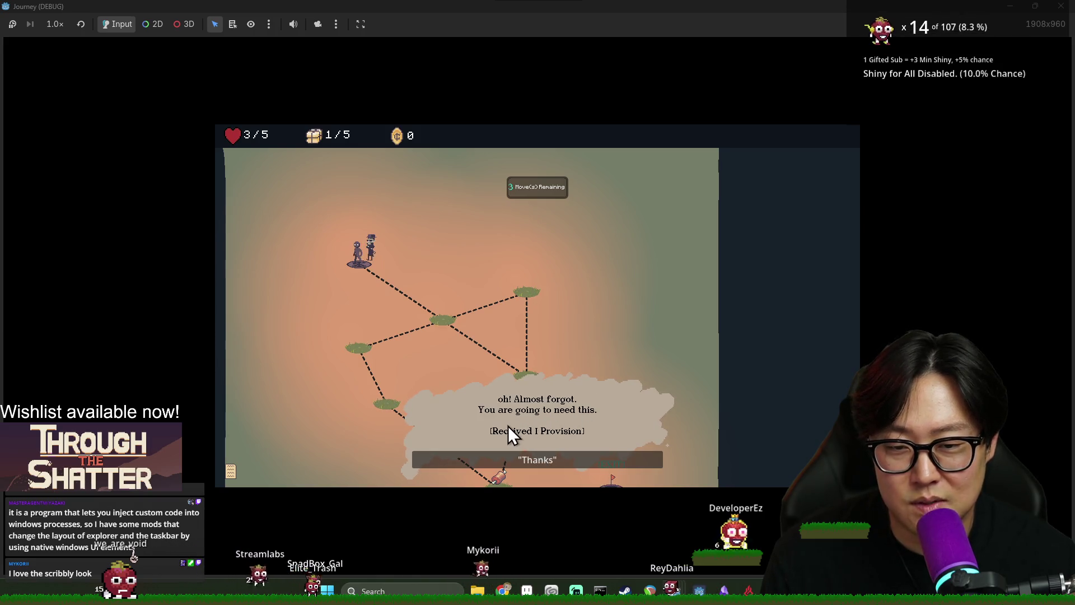
pyautogui.click(540, 459)
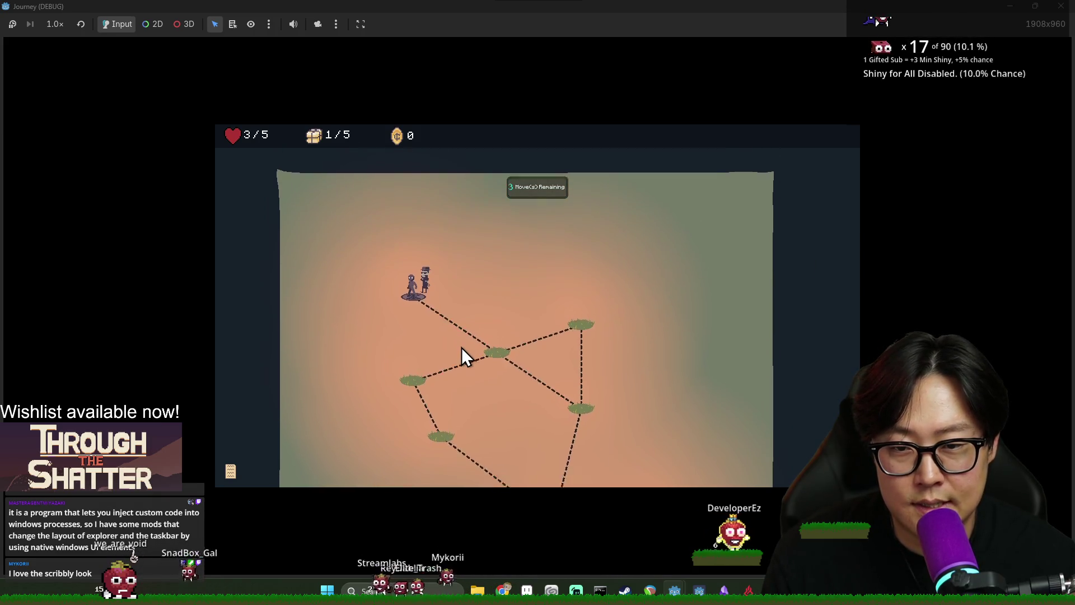
pyautogui.hotkey('alt', 'Tab')
pyautogui.scroll(-2, 405, 200)
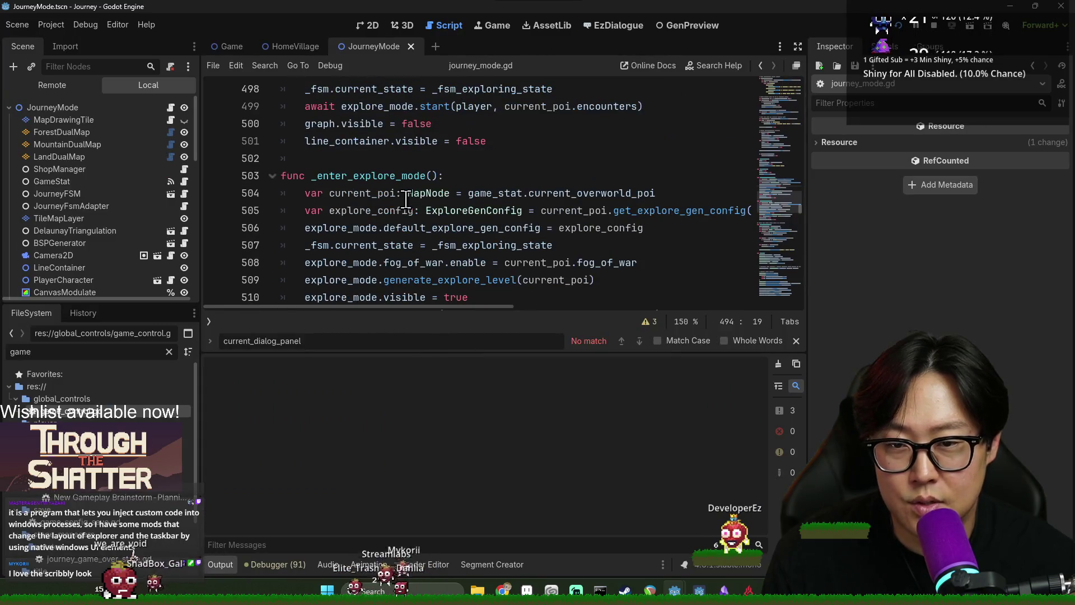
pyautogui.scroll(-2, 416, 213)
pyautogui.scroll(1, 381, 207)
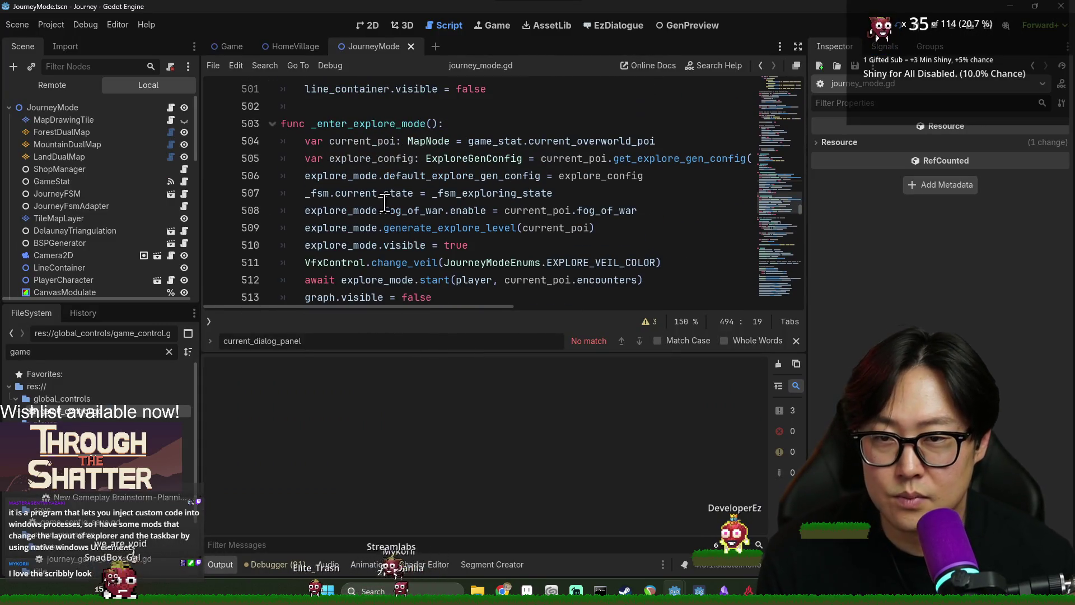
pyautogui.click(370, 145)
pyautogui.doubleClick(371, 145)
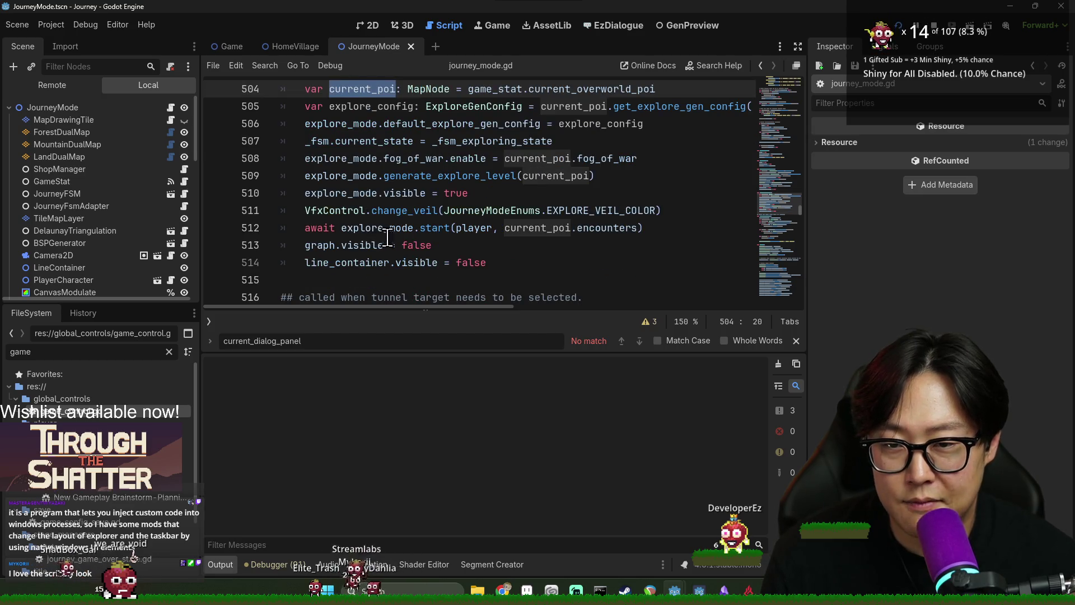
pyautogui.doubleClick(368, 175)
pyautogui.doubleClick(373, 159)
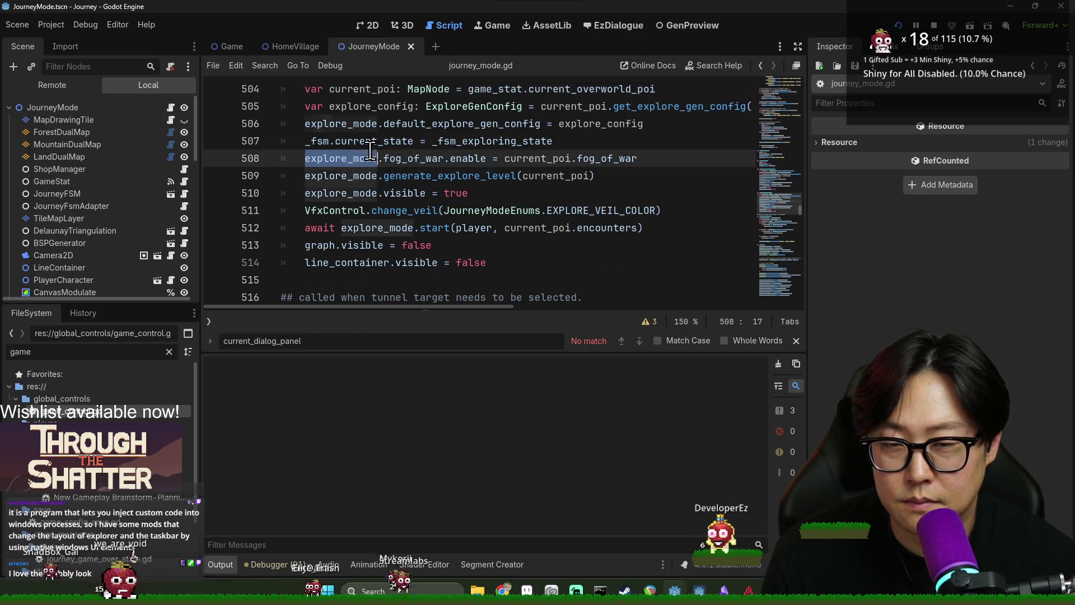
pyautogui.scroll(2, 420, 269)
pyautogui.doubleClick(369, 175)
pyautogui.scroll(4, 367, 163)
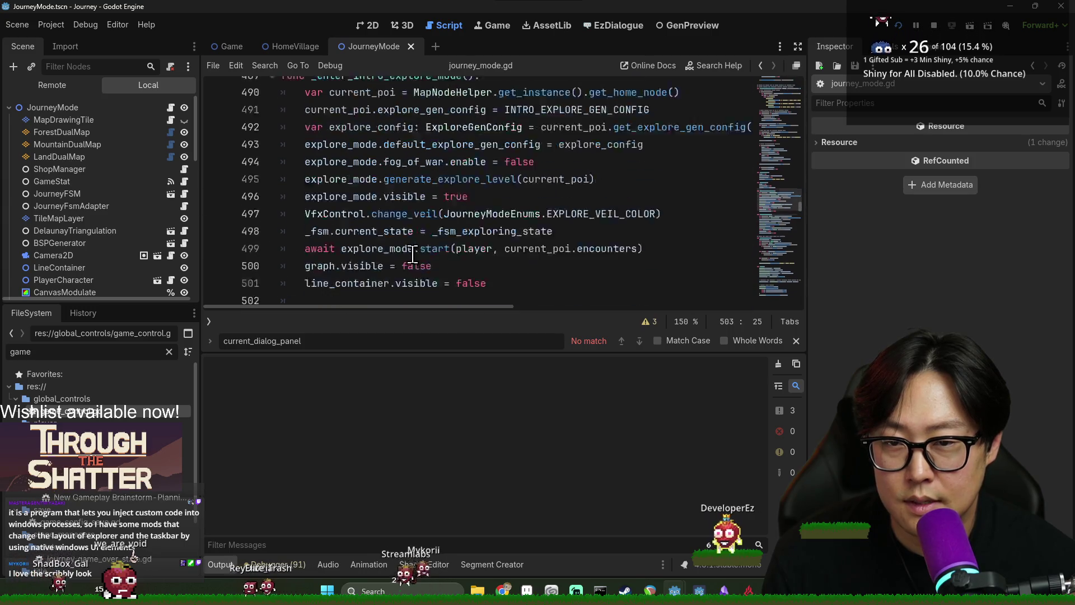
pyautogui.scroll(-2, 367, 157)
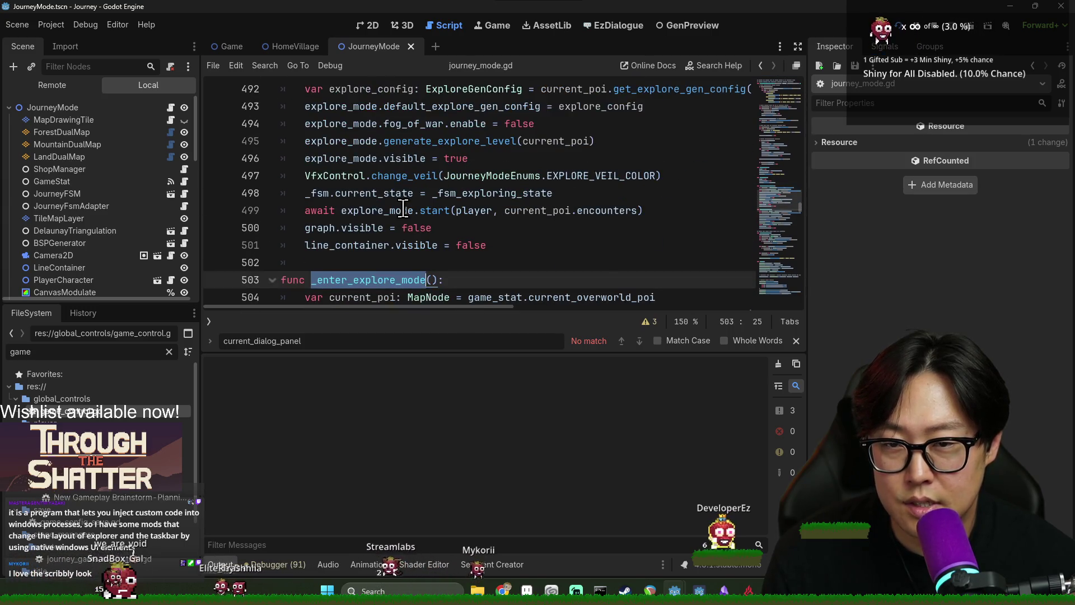
pyautogui.click(390, 174)
pyautogui.doubleClick(414, 140)
pyautogui.press('F5')
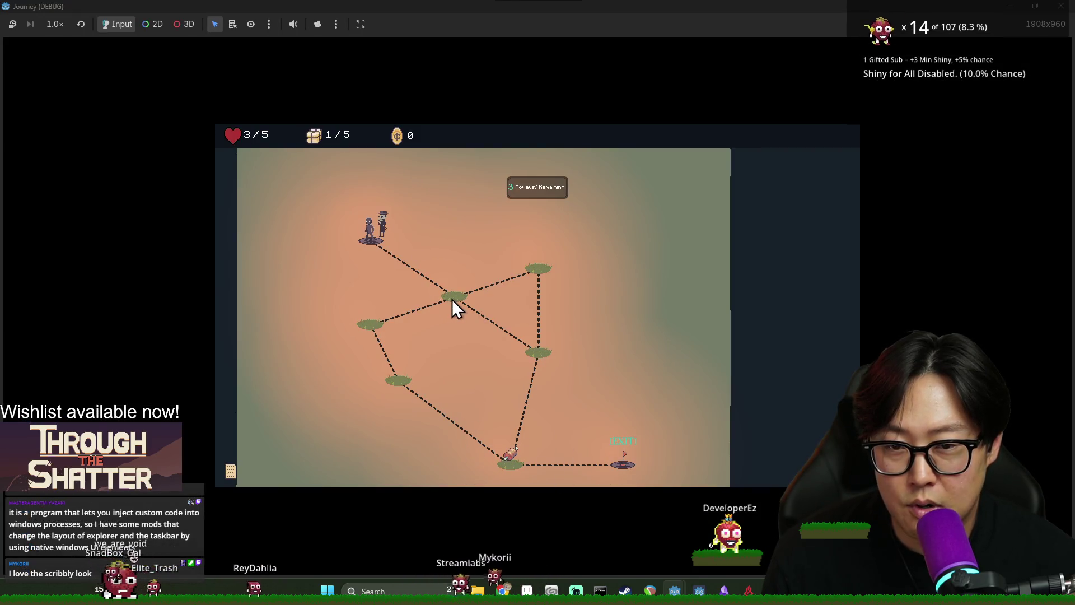
pyautogui.press('F8')
pyautogui.press('F5')
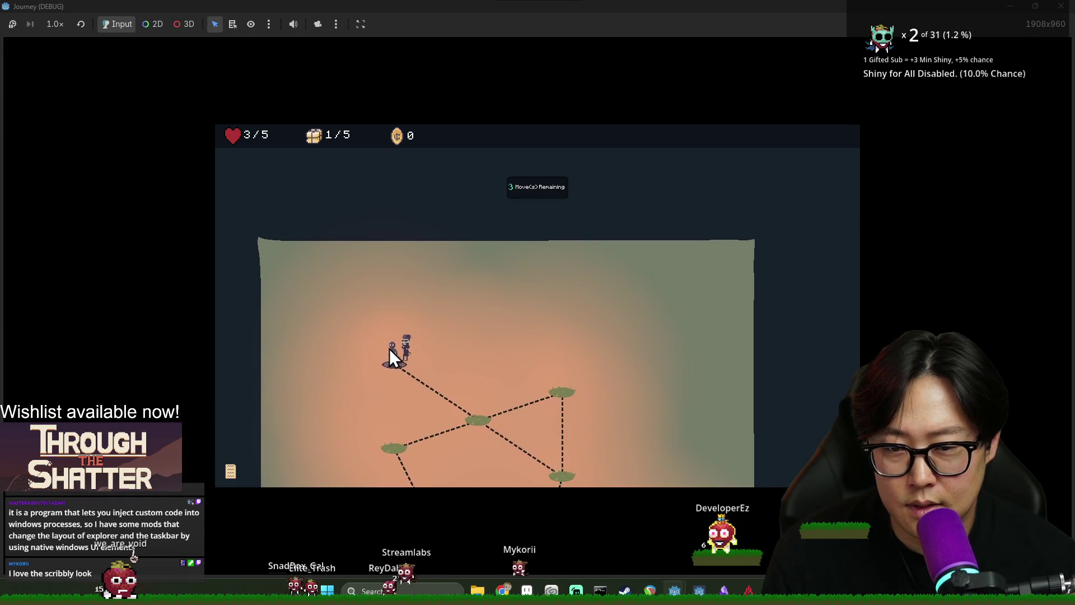
pyautogui.scroll(-2, 556, 395)
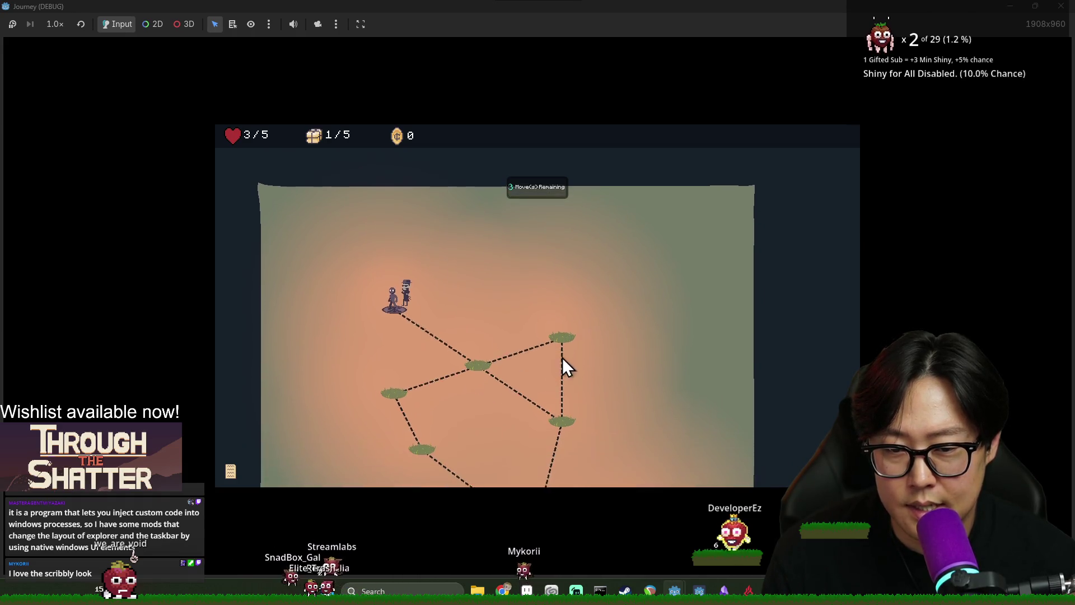
pyautogui.press('F8')
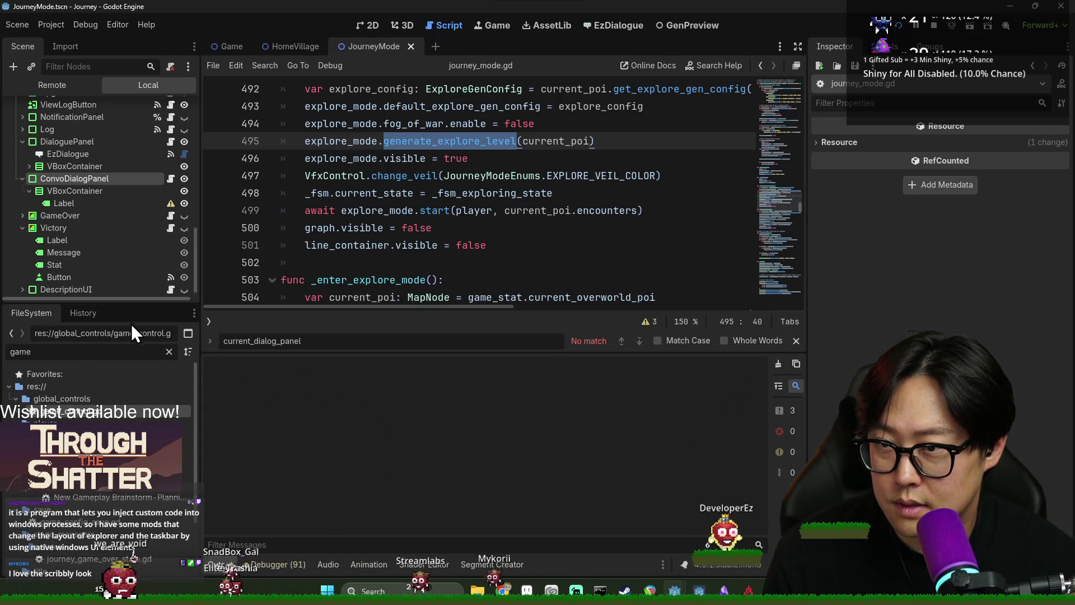
pyautogui.press('BackSpace')
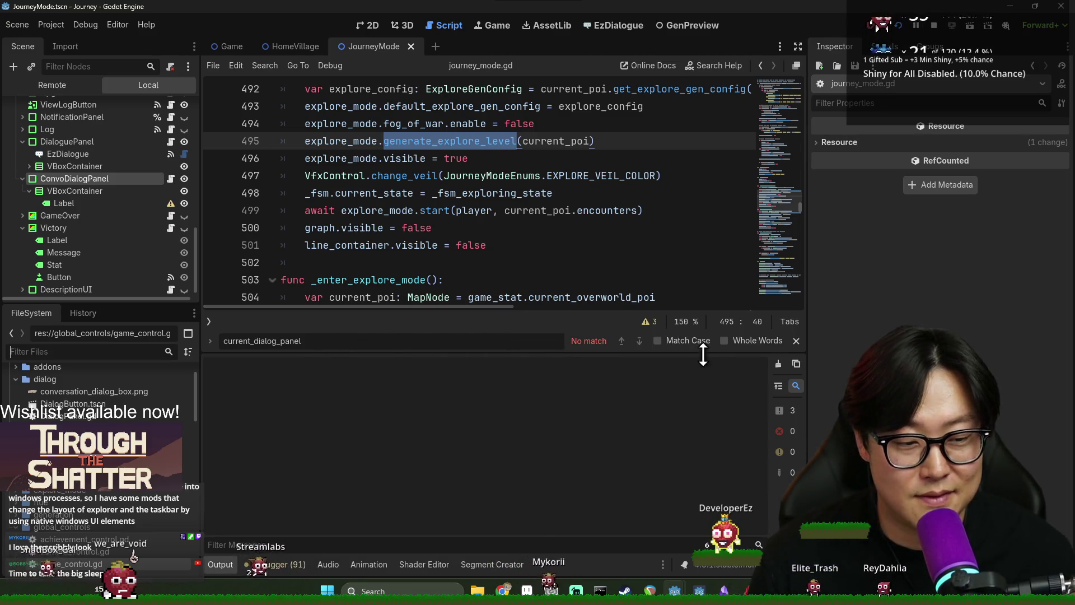
# Step: Close the find bar in the script editor
pyautogui.click(796, 341)
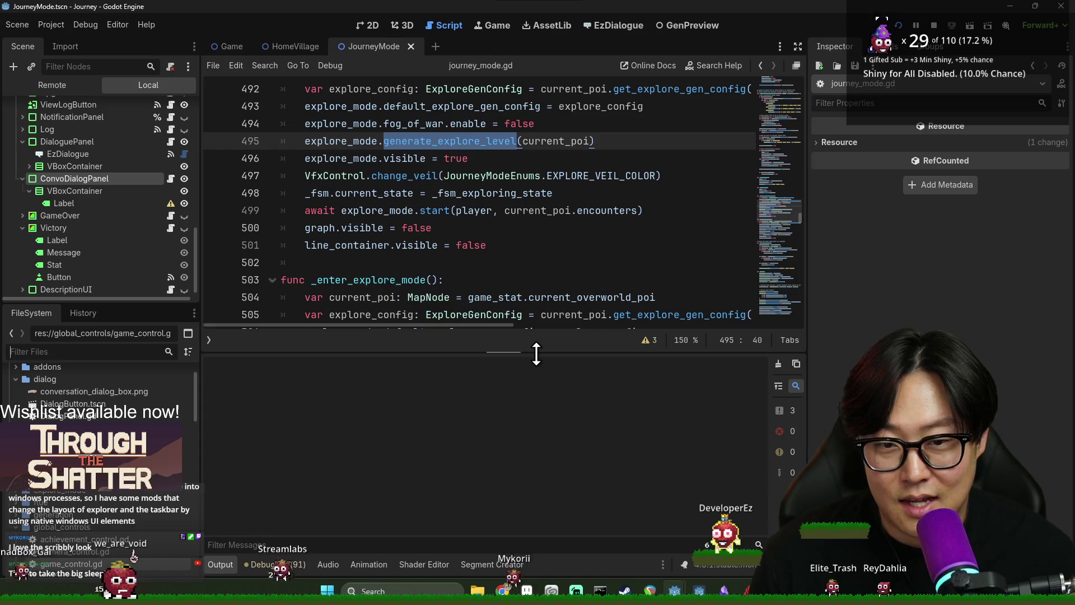
# Step: Enlarge the code area over the output panel, save, and test-run the game
pyautogui.moveTo(536, 352); pyautogui.dragTo(535, 424)
pyautogui.click(496, 314)
pyautogui.hotkey('ctrl', 's')
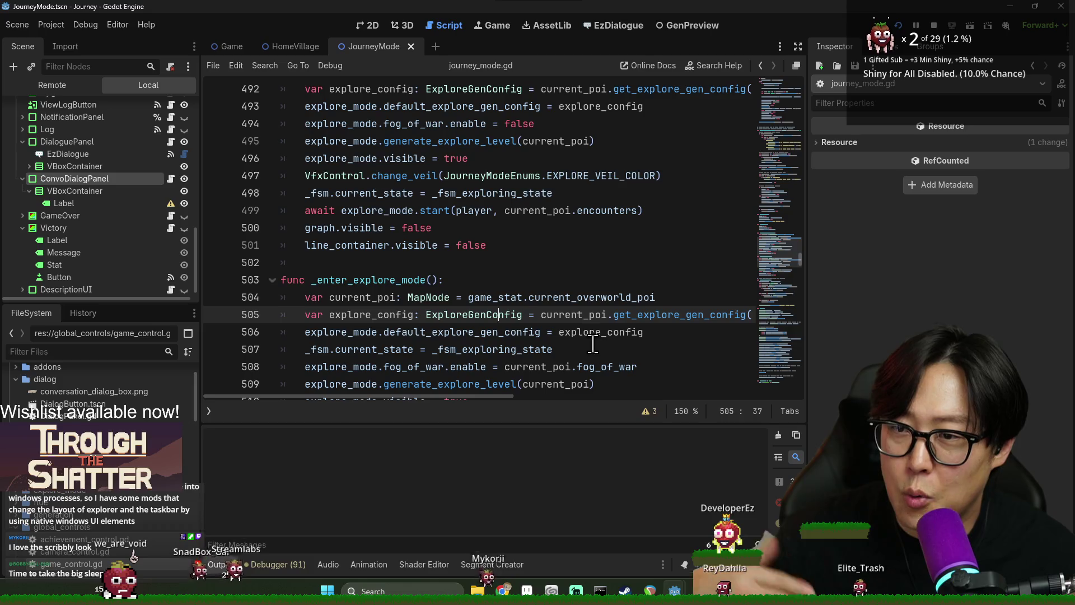
pyautogui.moveTo(559, 330)
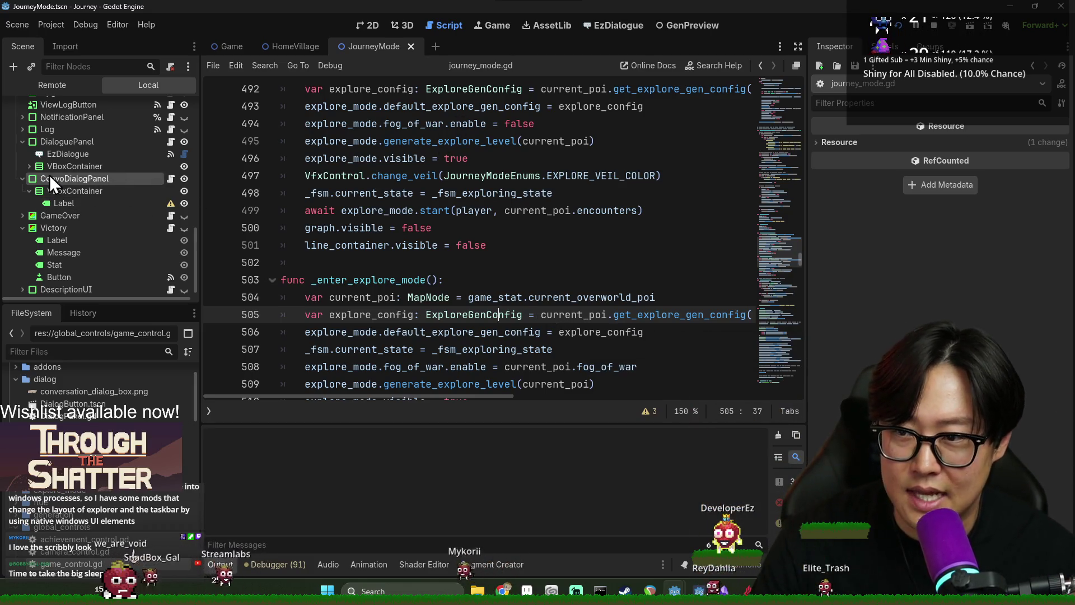
pyautogui.click(22, 178)
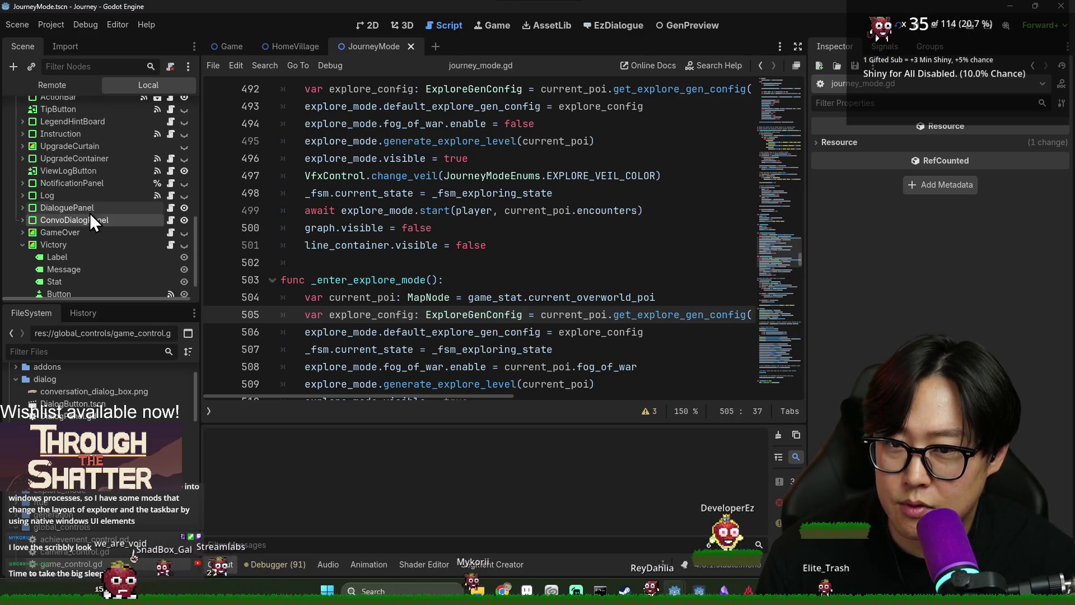
pyautogui.scroll(5, 160, 227)
pyautogui.scroll(3, 403, 261)
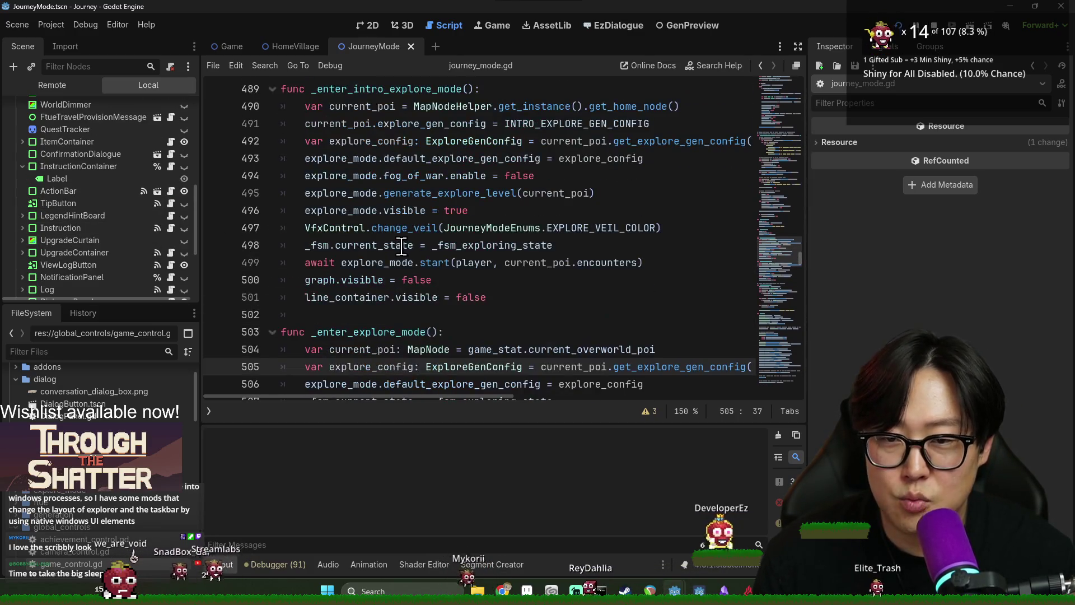
pyautogui.click(699, 590)
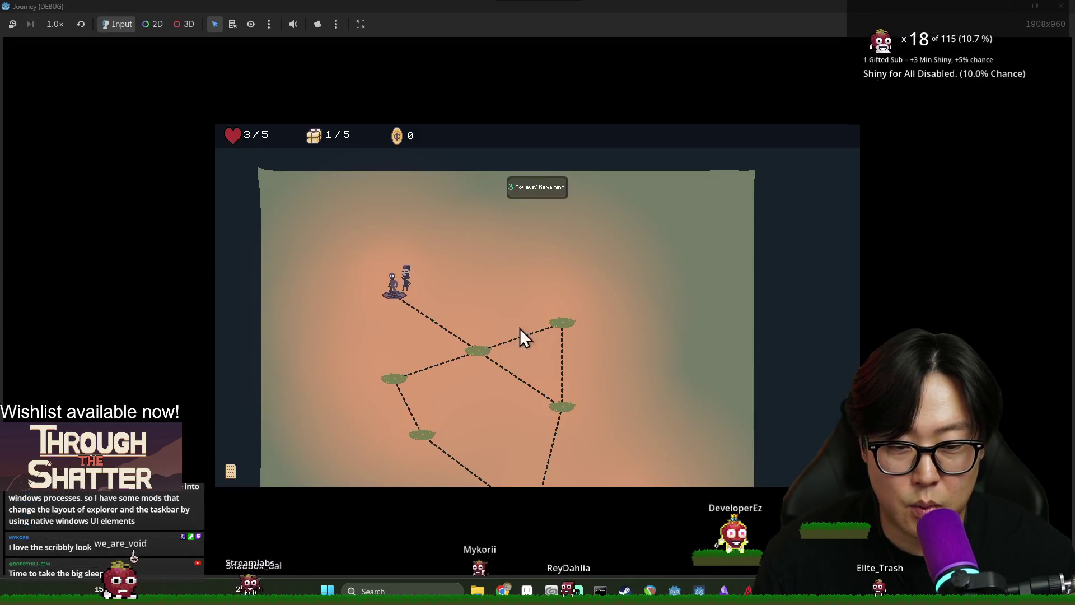
pyautogui.hotkey('alt', 'Tab')
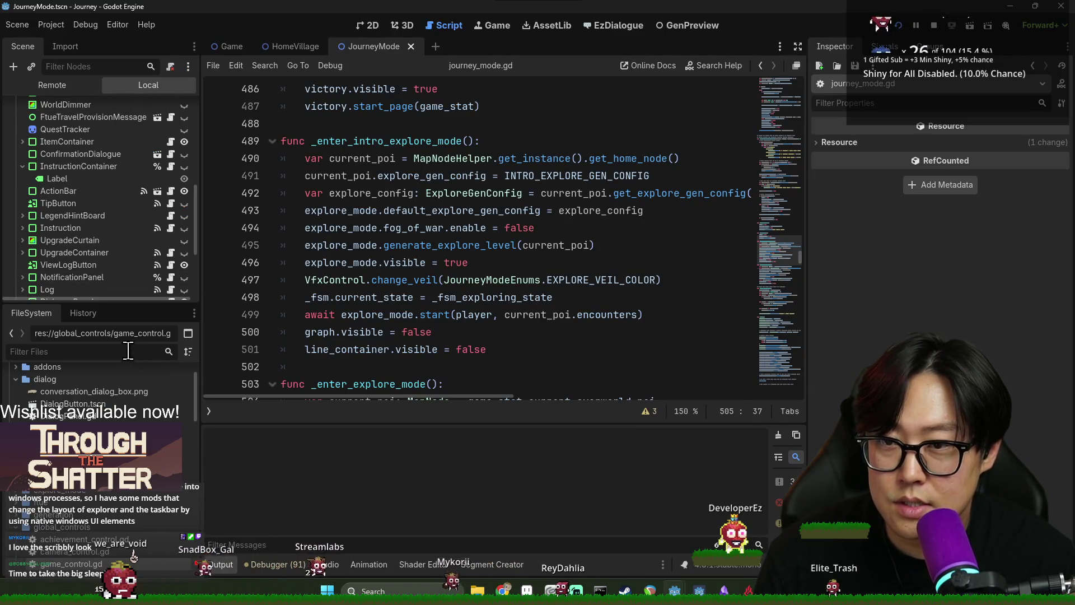
# Step: Filter the FileSystem by 'explore_mode' and open explore_mode.gd
pyautogui.write('home')
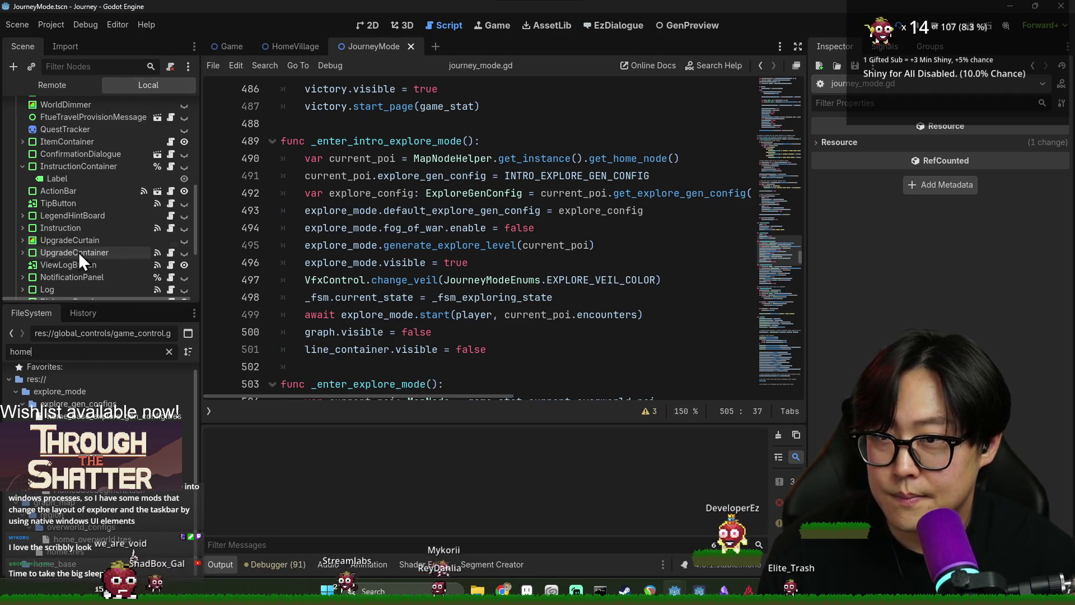
pyautogui.hotkey('ctrl', 'a')
pyautogui.write('explore')
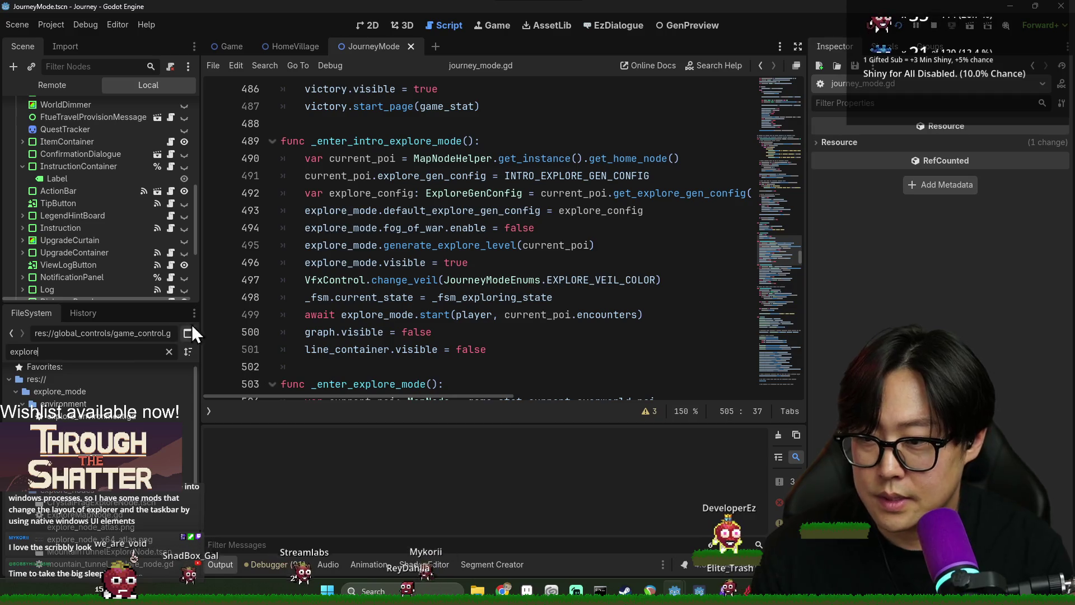
pyautogui.write('_mode')
pyautogui.doubleClick(62, 410)
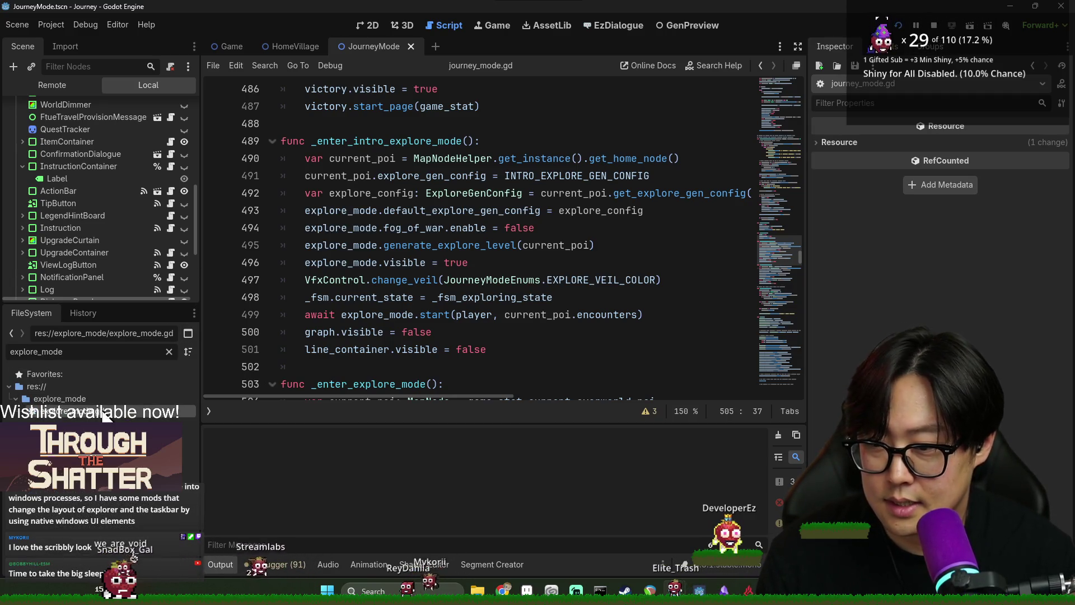
# Step: Search explore_mode.gd to locate the _check_and_show_ftue_move function
pyautogui.click(392, 227)
pyautogui.scroll(-4, 364, 235)
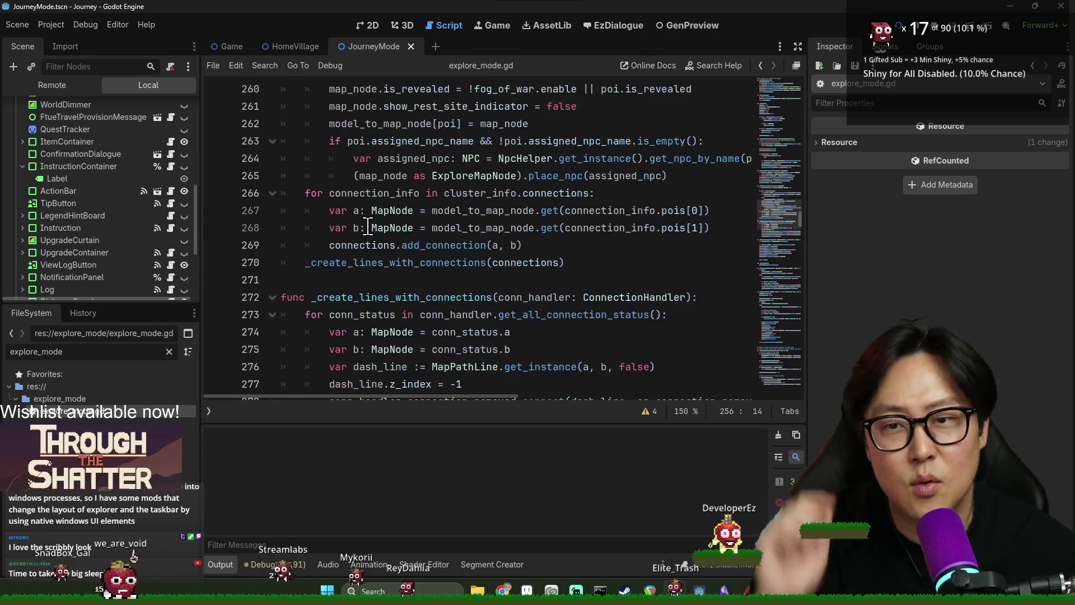
pyautogui.hotkey('ctrl', 'f')
pyautogui.write('ho')
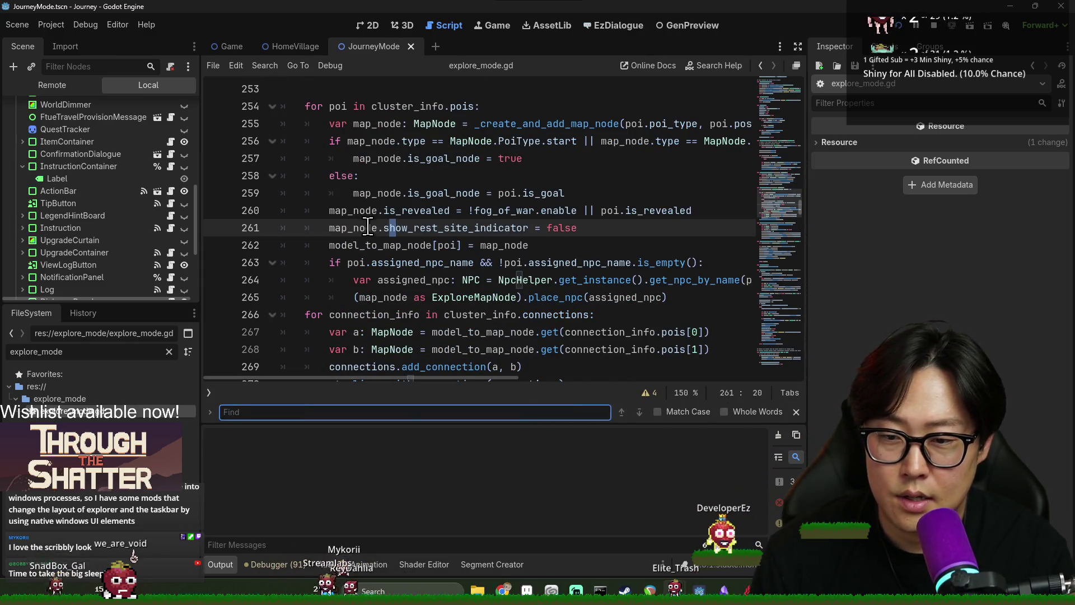
pyautogui.write('igh')
pyautogui.doubleClick(344, 227)
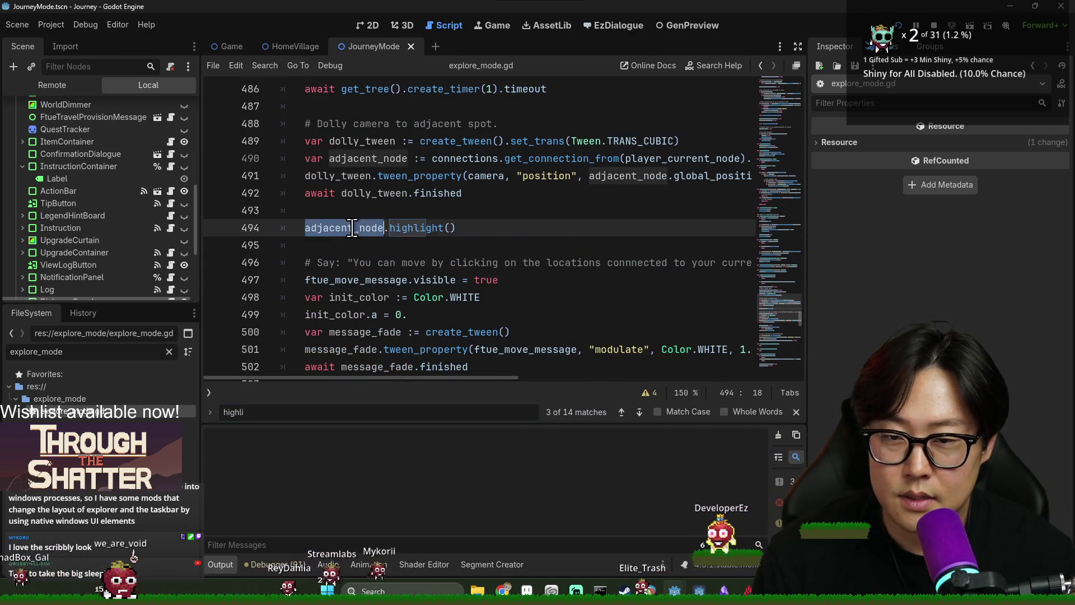
pyautogui.scroll(2, 428, 297)
pyautogui.scroll(5, 381, 280)
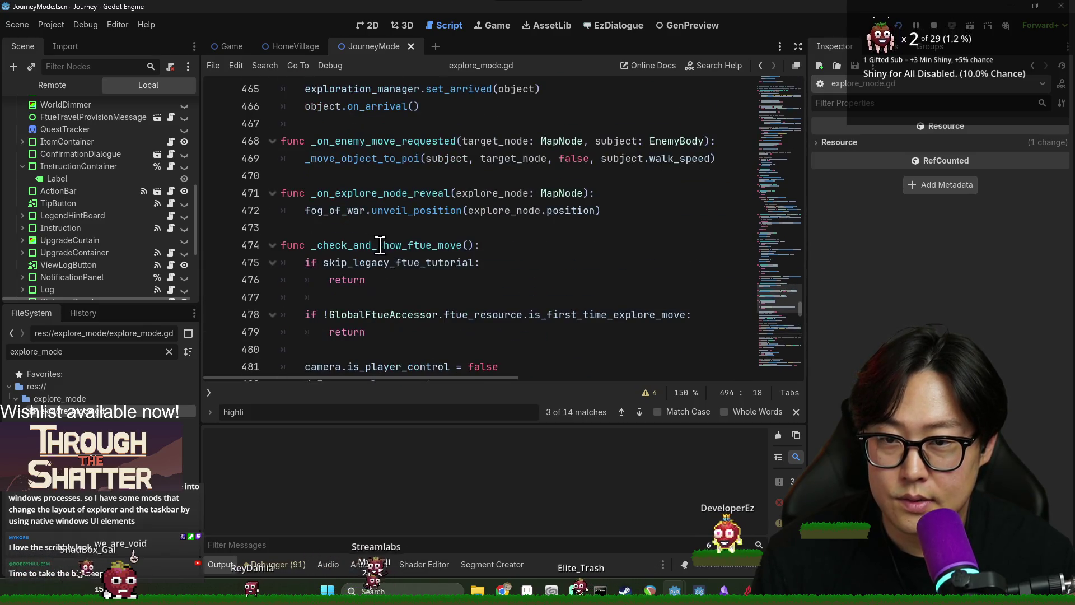
pyautogui.scroll(-6, 459, 258)
pyautogui.click(420, 279)
pyautogui.scroll(-3, 453, 285)
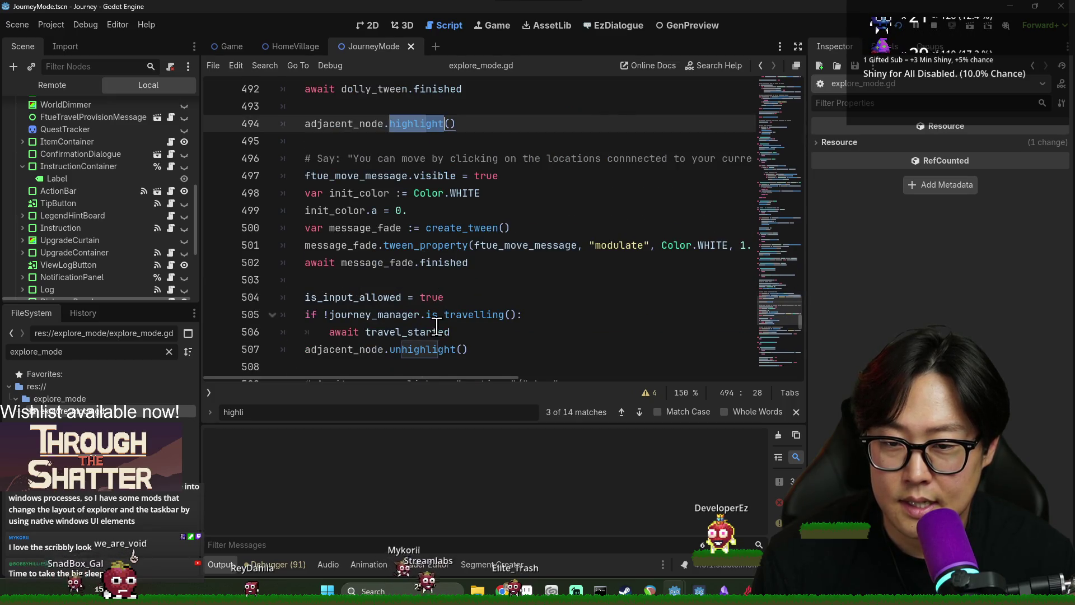
pyautogui.scroll(-1, 436, 327)
pyautogui.scroll(11, 426, 316)
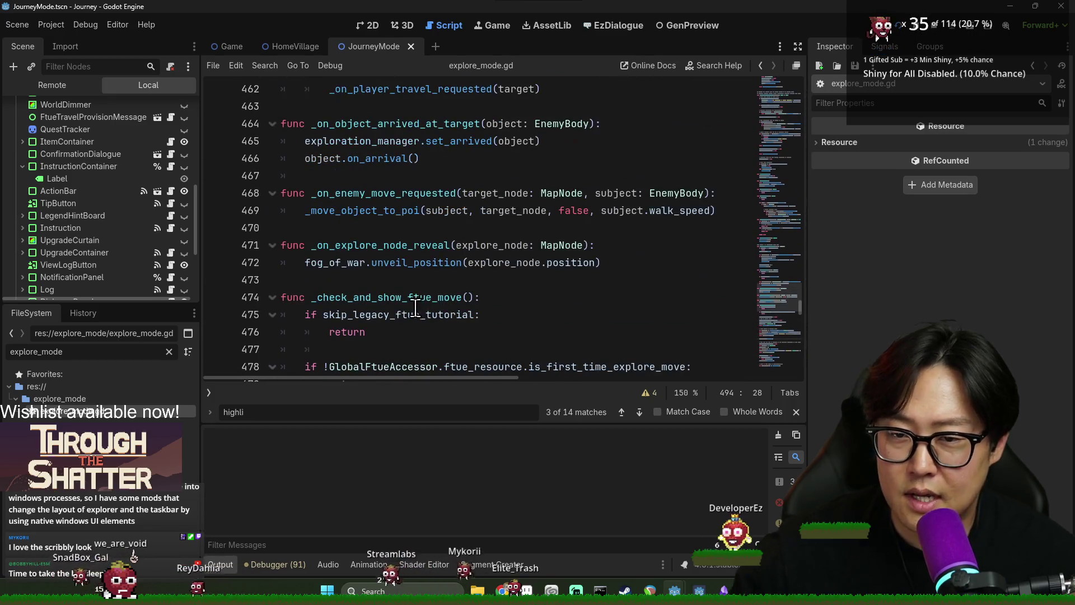
pyautogui.doubleClick(417, 299)
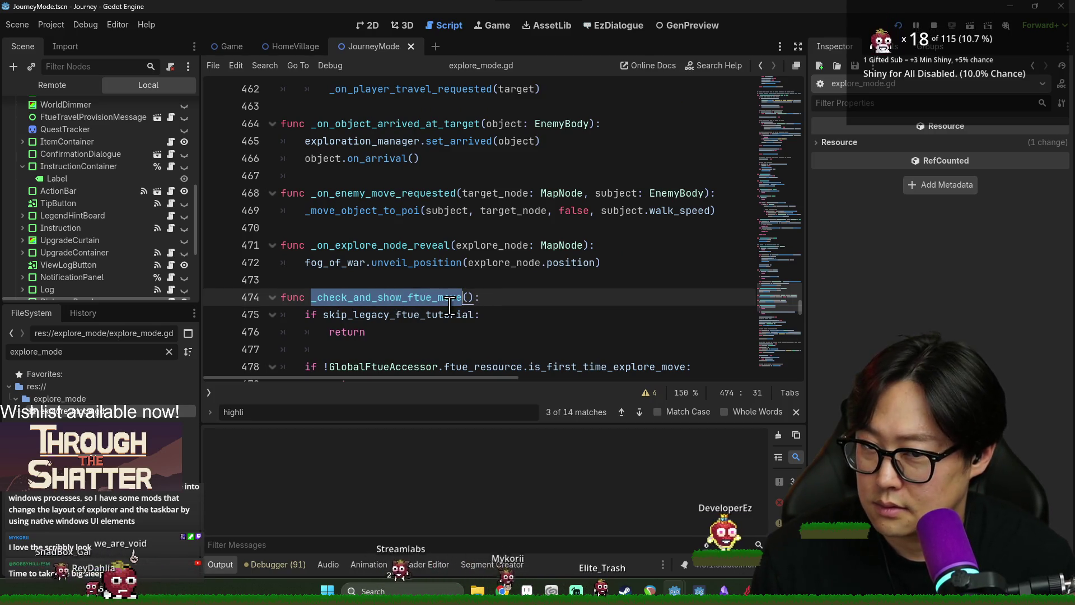
# Step: Jump to the skip_legacy_ftue_tutorial definition, set it to false on line 28, and save
pyautogui.doubleClick(392, 315)
pyautogui.keyDown('ctrl'); pyautogui.click(392, 314); pyautogui.keyUp('ctrl')
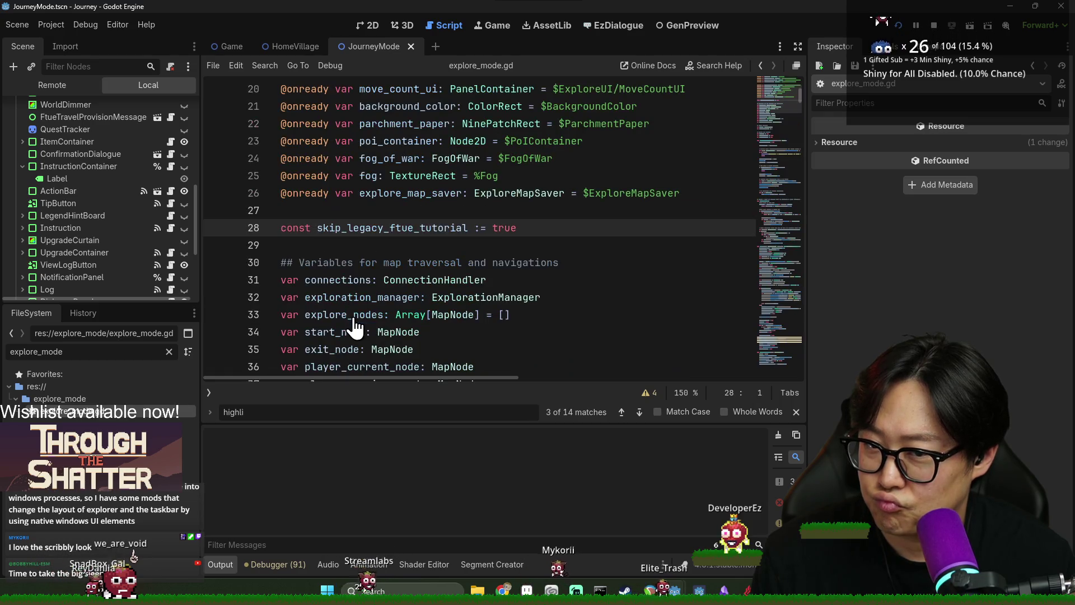
pyautogui.write('se')
pyautogui.hotkey('ctrl', 's')
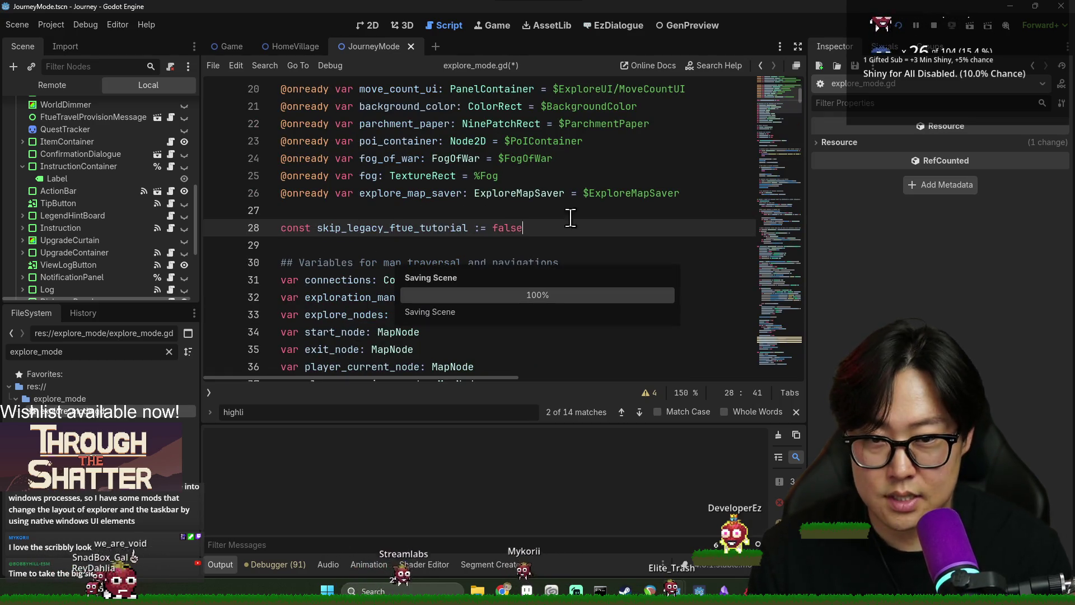
# Step: Run the game through its World Crystal intro, then stop it with F8
pyautogui.click(935, 31)
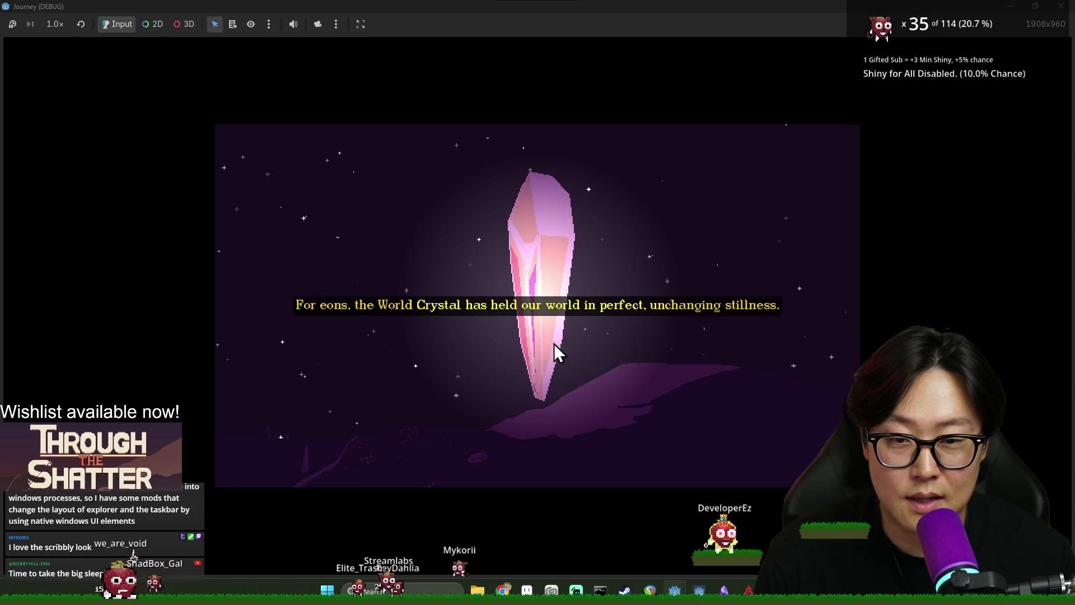
pyautogui.press('F8')
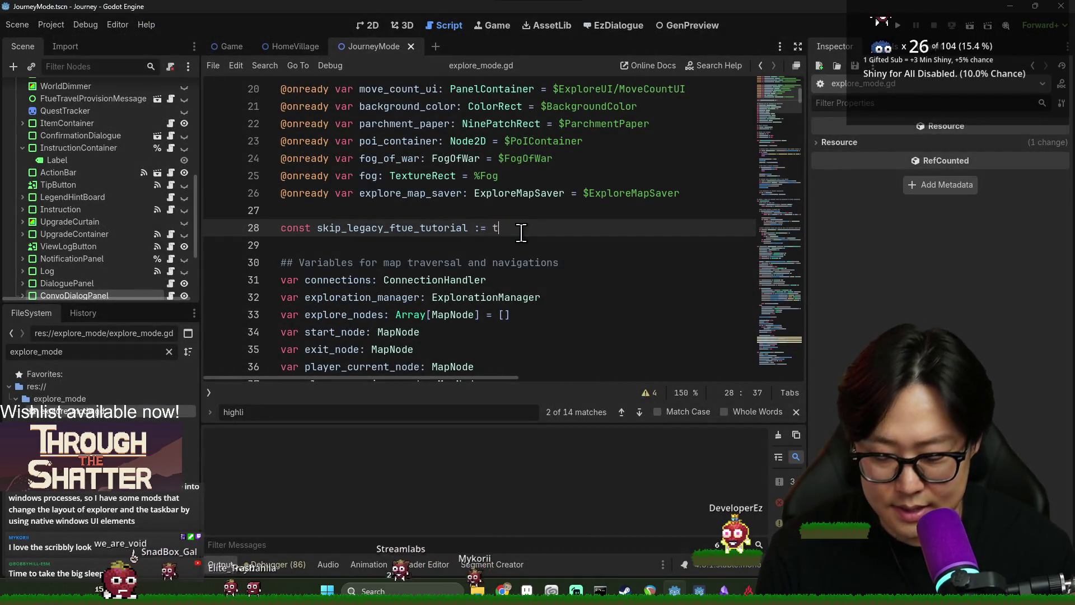
# Step: Save explore_mode.gd with skip_legacy_ftue_tutorial true and search it for 'start('
pyautogui.hotkey('ctrl', 's')
pyautogui.click(372, 245)
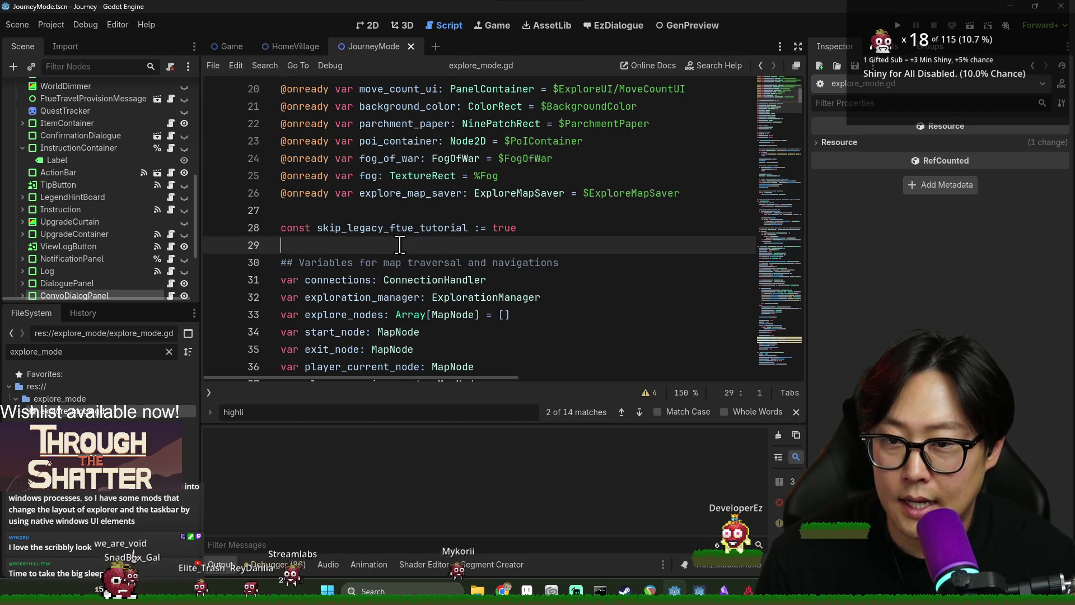
pyautogui.hotkey('ctrl', 'f')
pyautogui.write('start(')
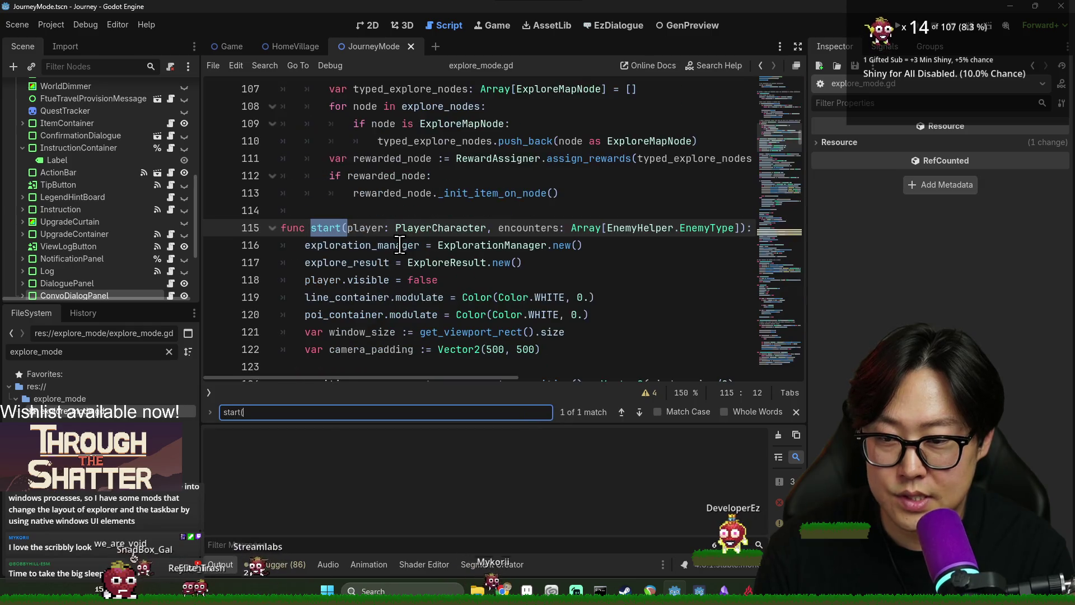
# Step: Find the _check_and_show_ftue_move call on line 175 and jump to its definition
pyautogui.scroll(-2, 362, 230)
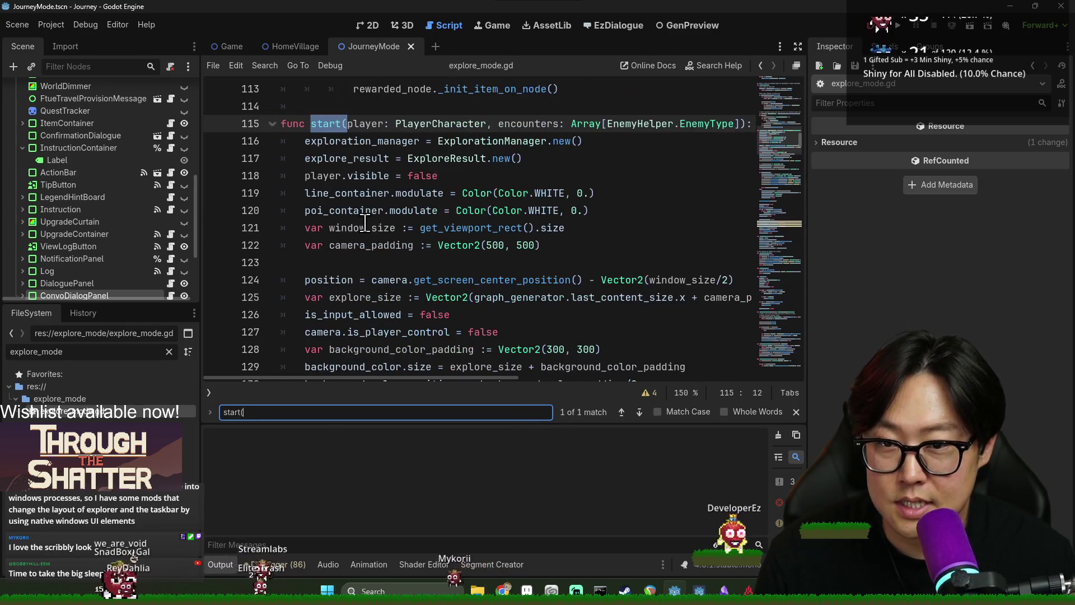
pyautogui.doubleClick(322, 140)
pyautogui.scroll(-6, 420, 266)
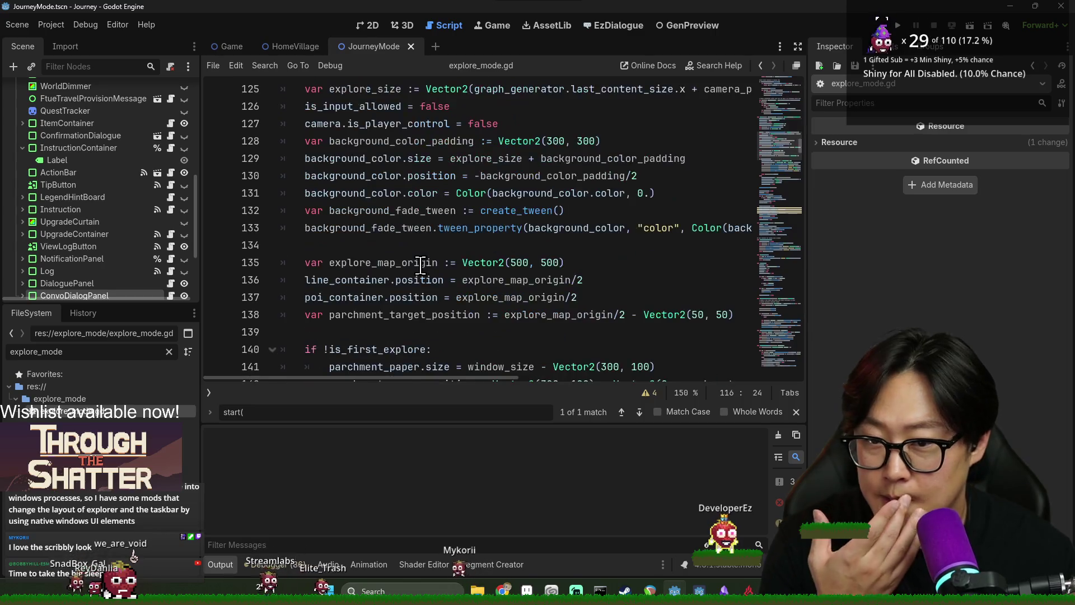
pyautogui.scroll(-6, 420, 266)
pyautogui.scroll(-4, 370, 230)
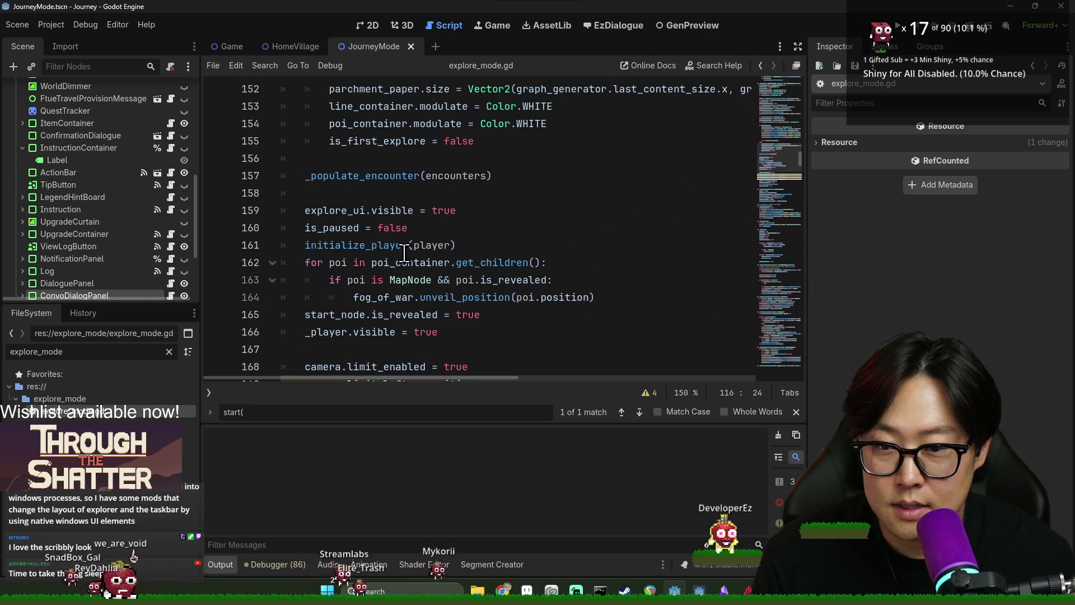
pyautogui.scroll(-1, 372, 269)
pyautogui.doubleClick(383, 280)
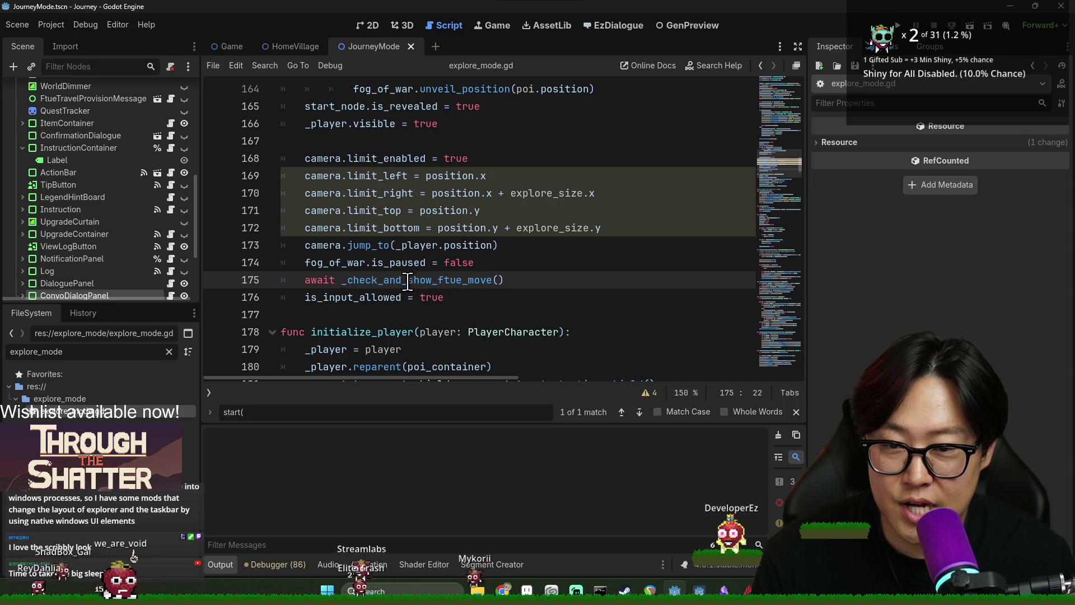
pyautogui.keyDown('ctrl'); pyautogui.click(370, 285); pyautogui.keyUp('ctrl')
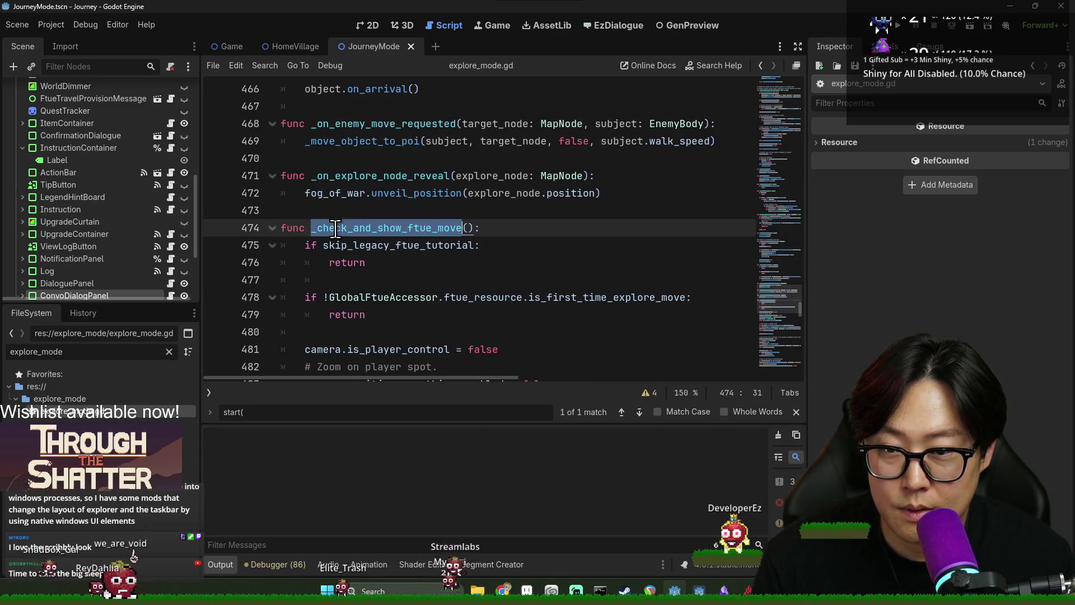
# Step: Inspect the skip_legacy_ftue_tutorial early-return check, then select the FileSystem filter text
pyautogui.doubleClick(371, 247)
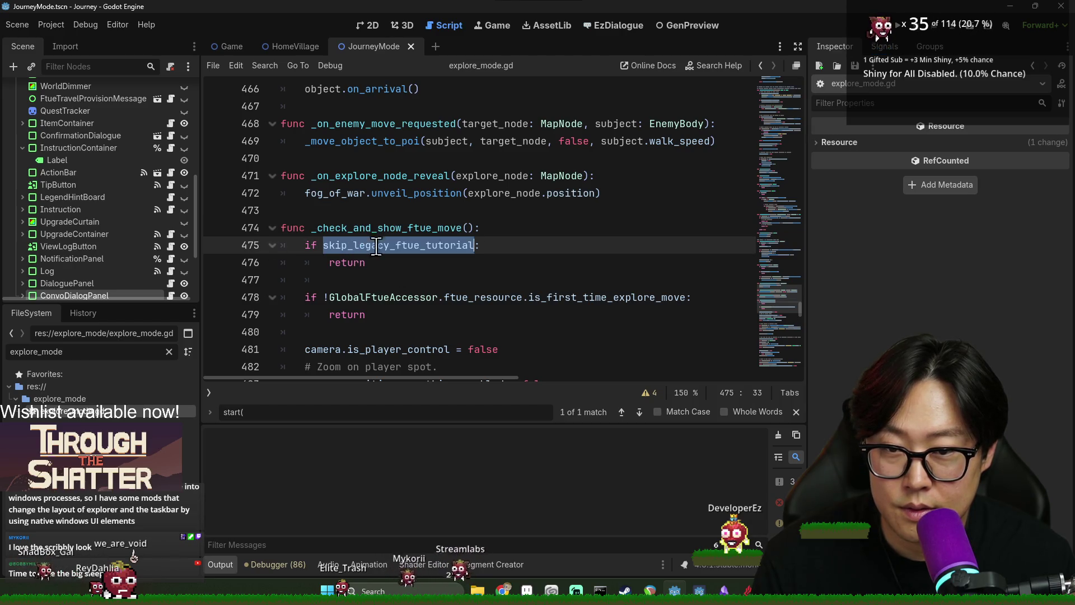
pyautogui.click(351, 264)
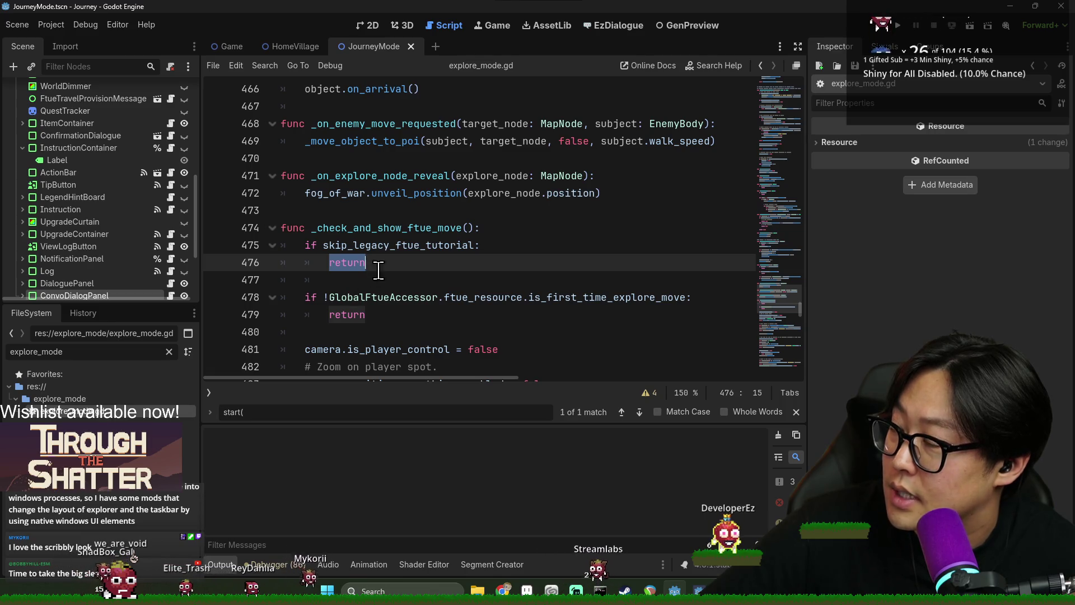
pyautogui.doubleClick(111, 351)
# Step: Open Empty.tscn and inspect the ClickArea node's mouse-shape-entered signal connection
pyautogui.write('empty')
pyautogui.doubleClick(84, 423)
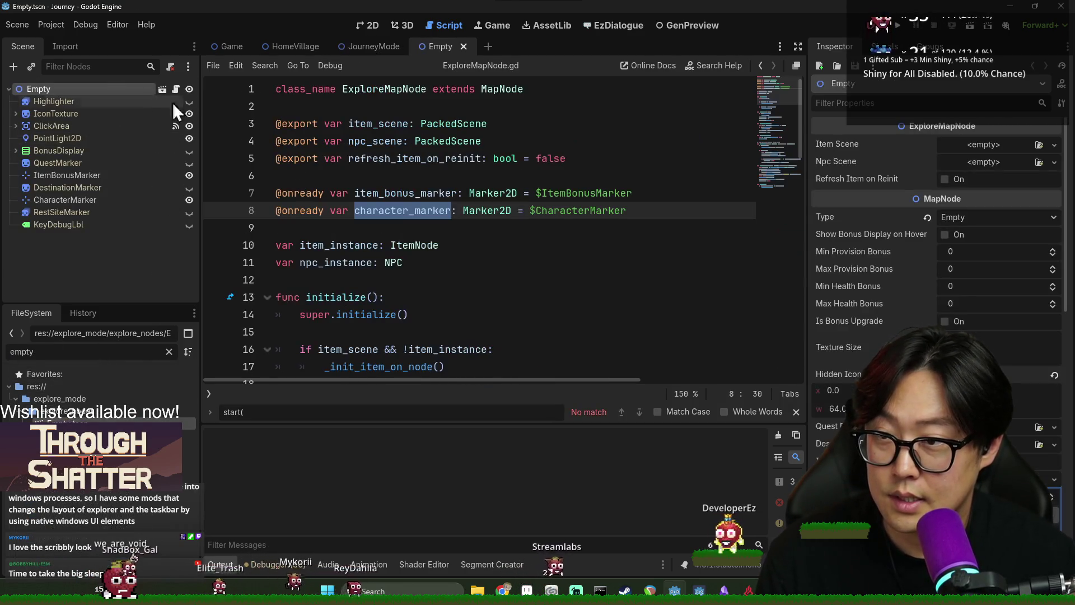
pyautogui.click(51, 125)
pyautogui.click(884, 46)
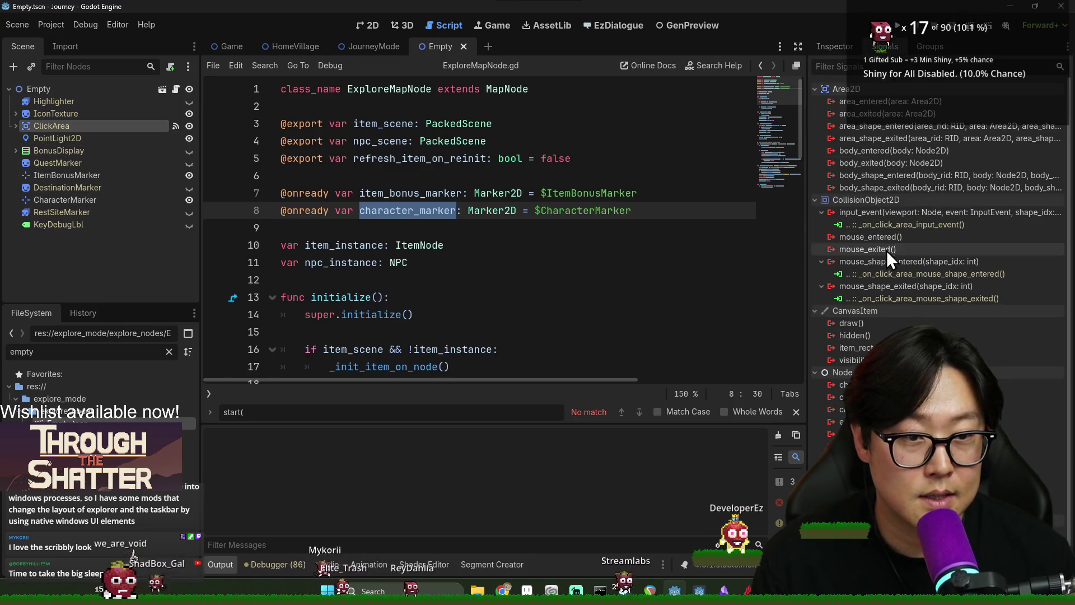
pyautogui.click(892, 277)
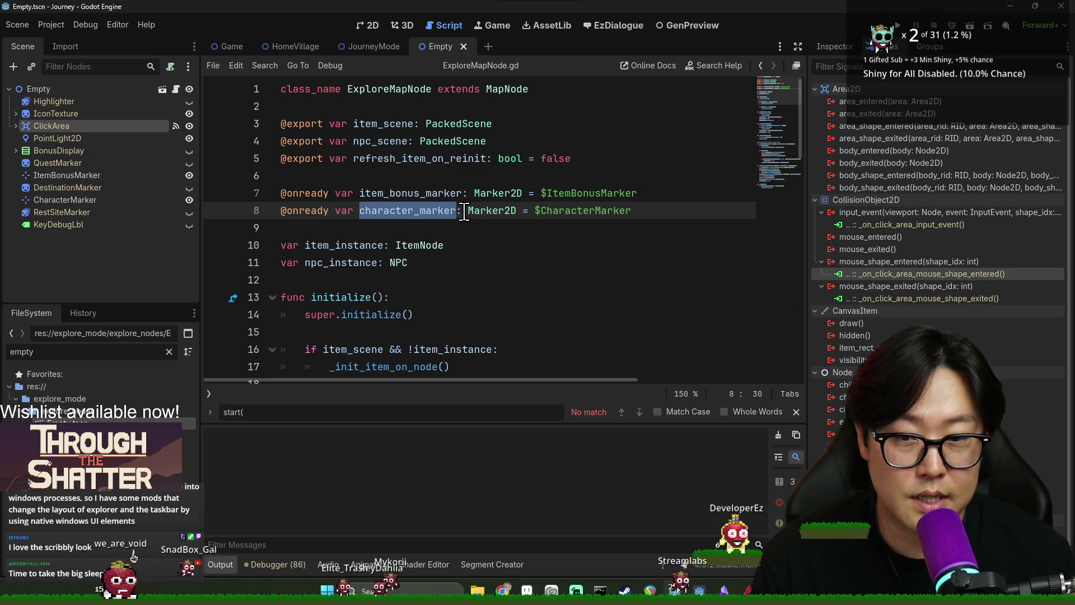
pyautogui.rightClick(908, 277)
pyautogui.click(936, 302)
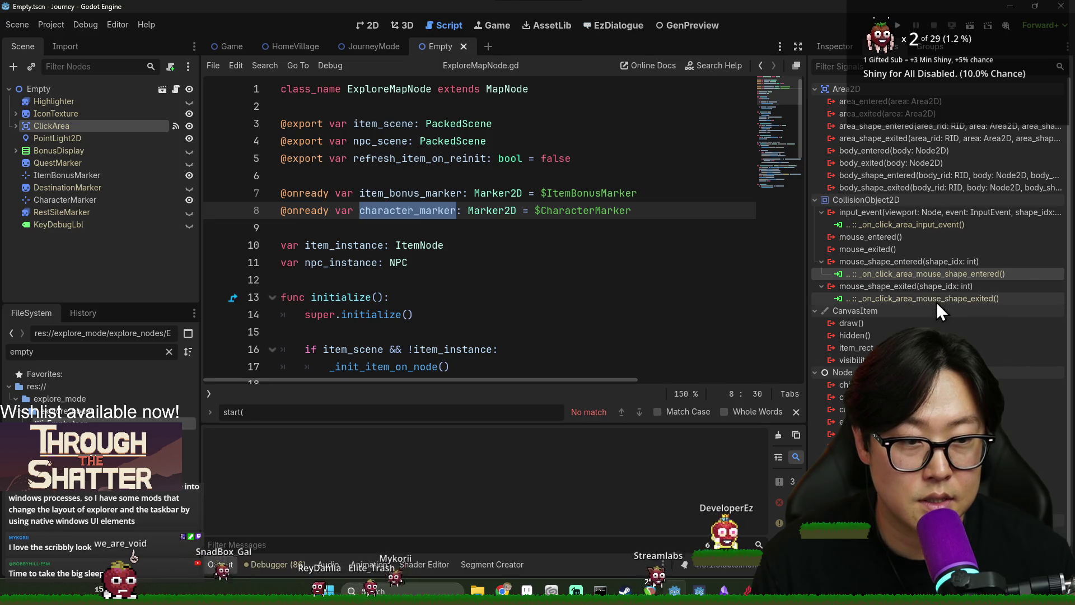
# Step: In map_node.gd, find 'mouse_entere' and the is_hover declaration, then run the game with F5
pyautogui.click(468, 193)
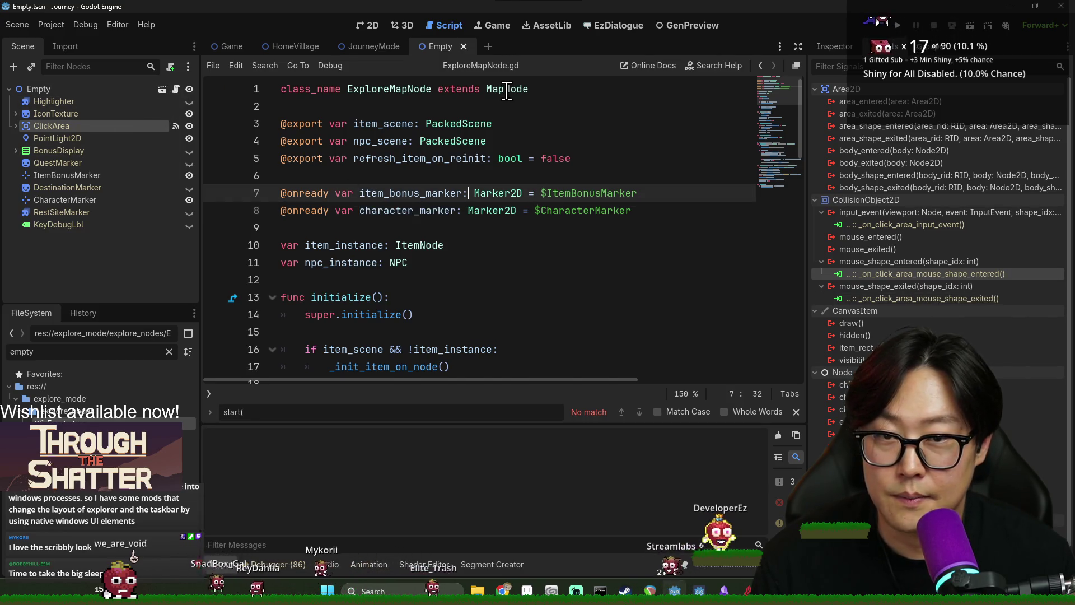
pyautogui.keyDown('ctrl'); pyautogui.click(507, 90); pyautogui.keyUp('ctrl')
pyautogui.hotkey('ctrl', 'f')
pyautogui.write('mouse_entere')
pyautogui.click(350, 280)
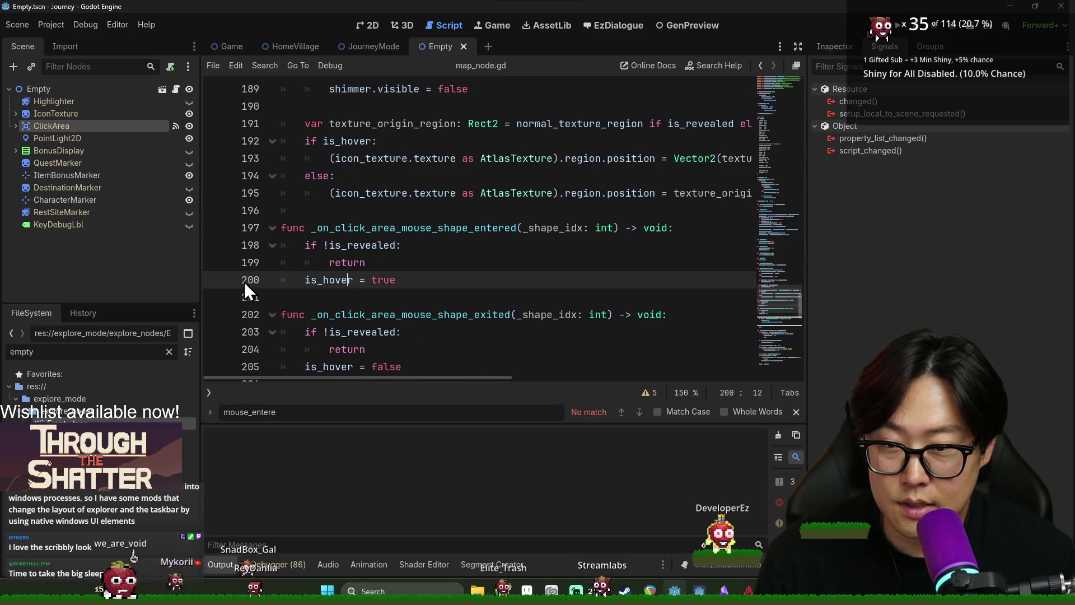
pyautogui.keyDown('ctrl'); pyautogui.click(315, 280); pyautogui.keyUp('ctrl')
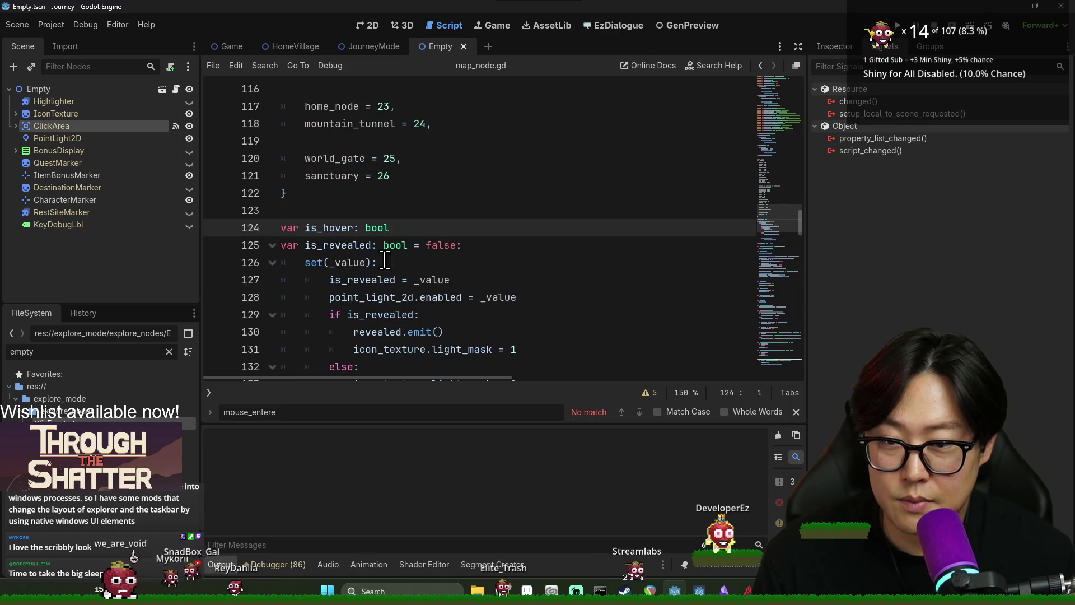
pyautogui.press('F5')
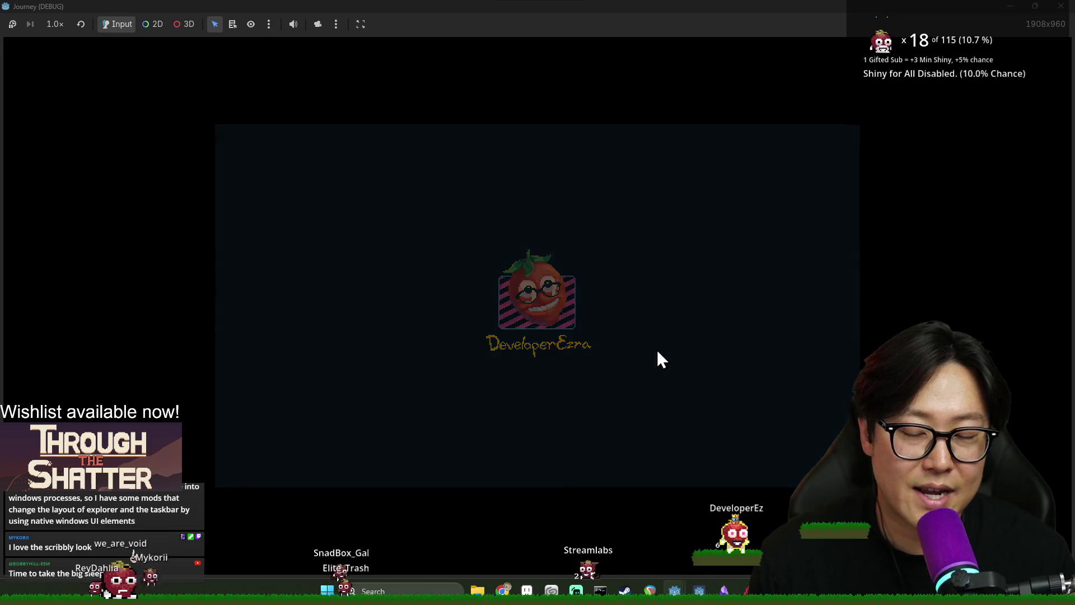
# Step: Bring the Journey (DEBUG) window to the front as the starry intro appears
pyautogui.hotkey('alt', 'Tab')
pyautogui.click(247, 247)
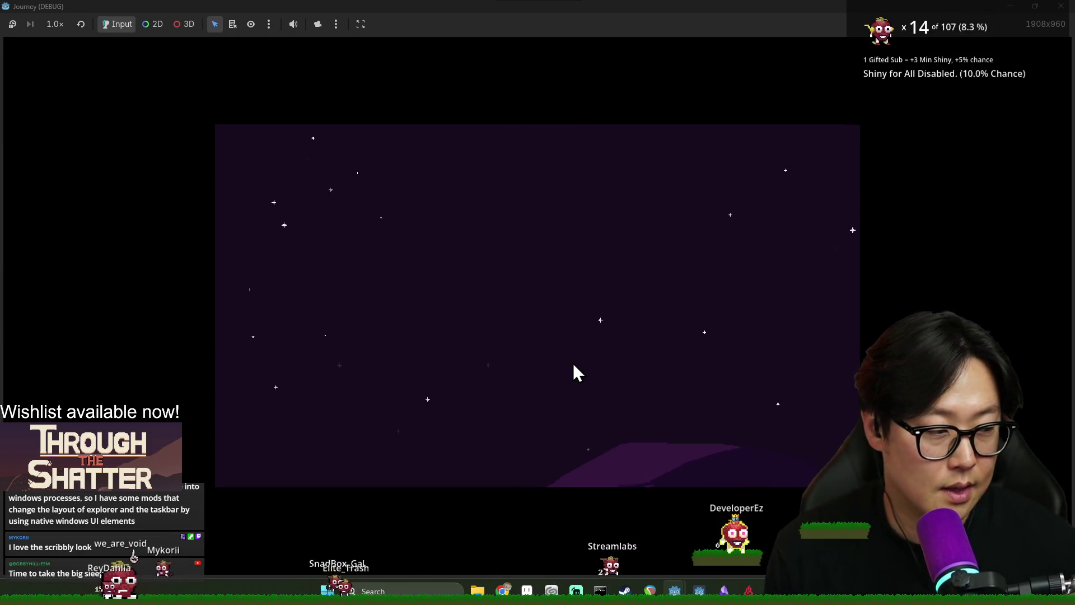
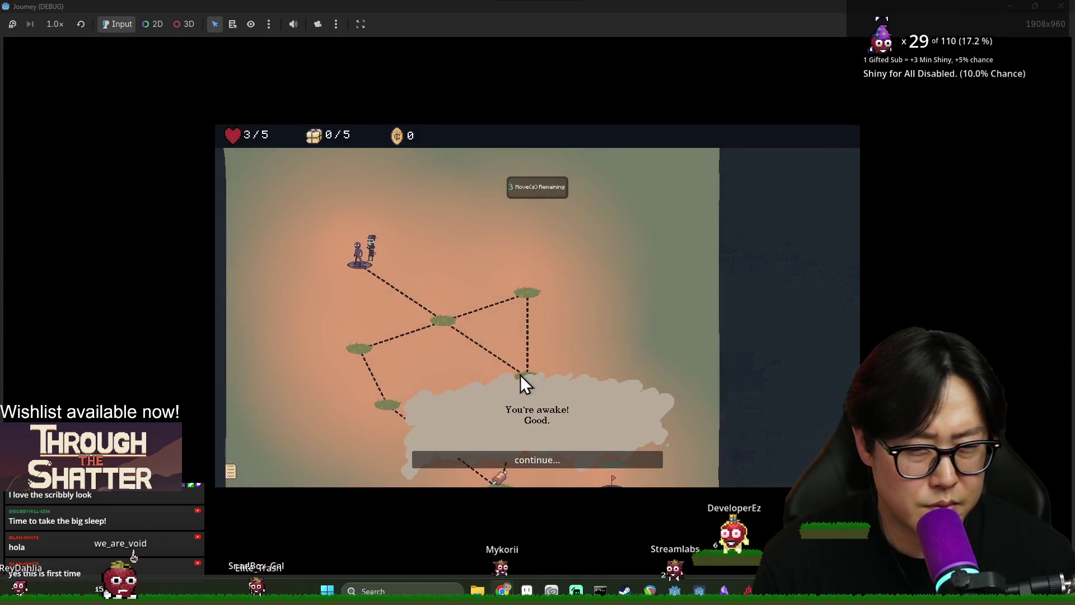
# Step: Dismiss the wake-up and parchment dialogues in the game, then return to the Godot editor
pyautogui.click(549, 462)
pyautogui.click(549, 464)
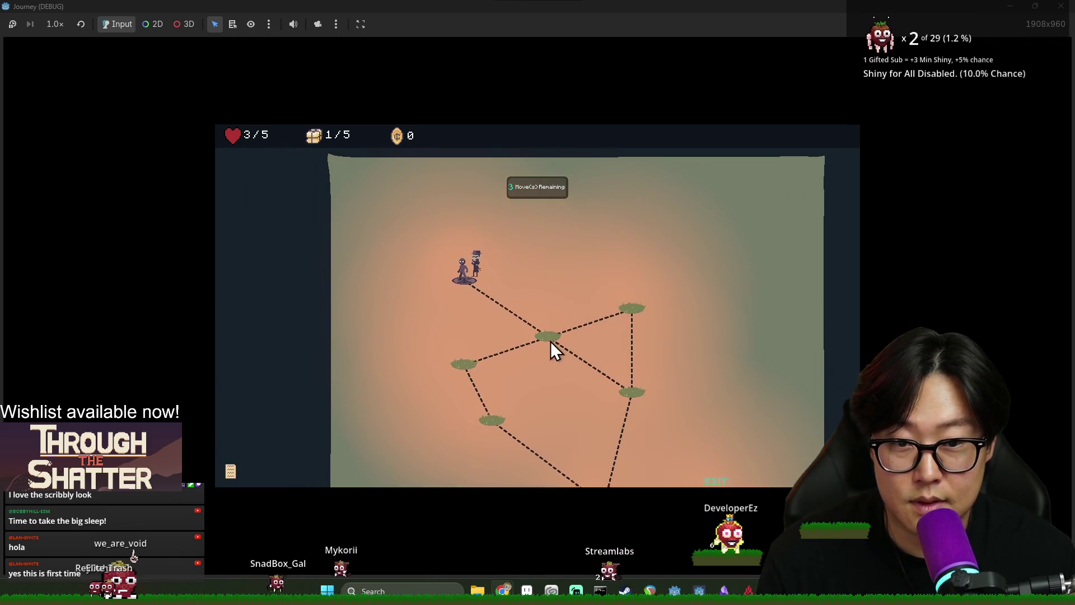
pyautogui.hotkey('alt', 'Tab')
pyautogui.click(722, 245)
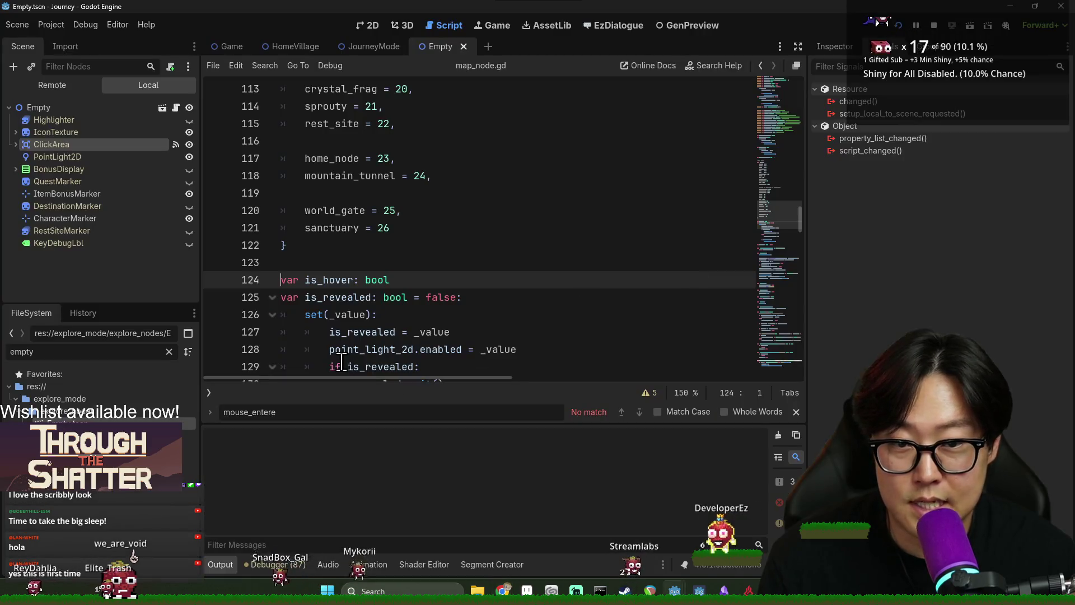
# Step: Review the ExploreMapNode and map_node.gd hover-handler scripts against the running game
pyautogui.scroll(-3, 364, 249)
pyautogui.scroll(2, 365, 249)
pyautogui.hotkey('alt', 'Left')
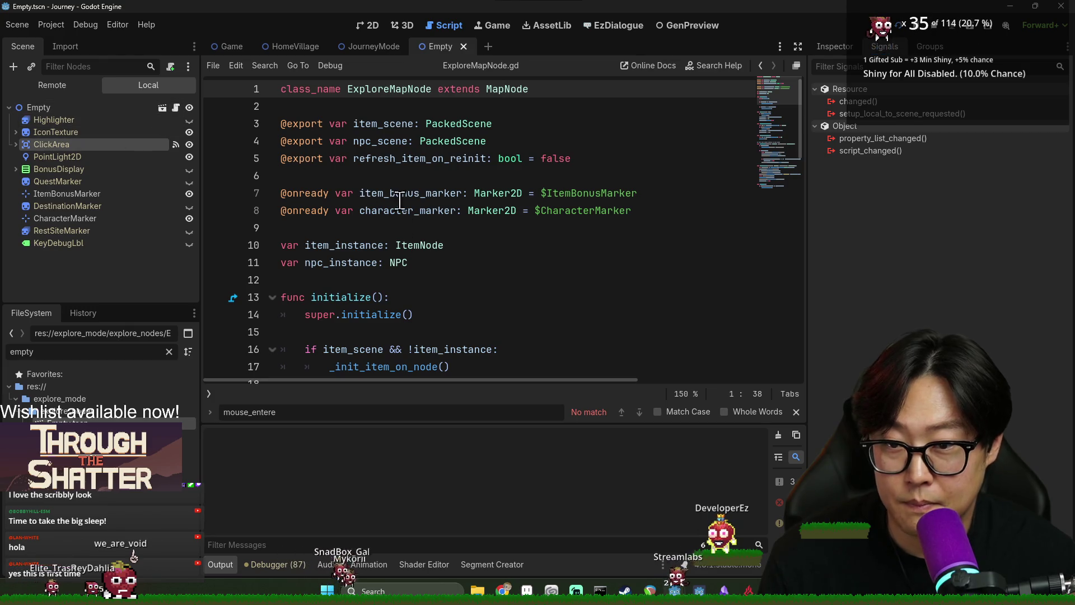
pyautogui.hotkey('alt', 'Right')
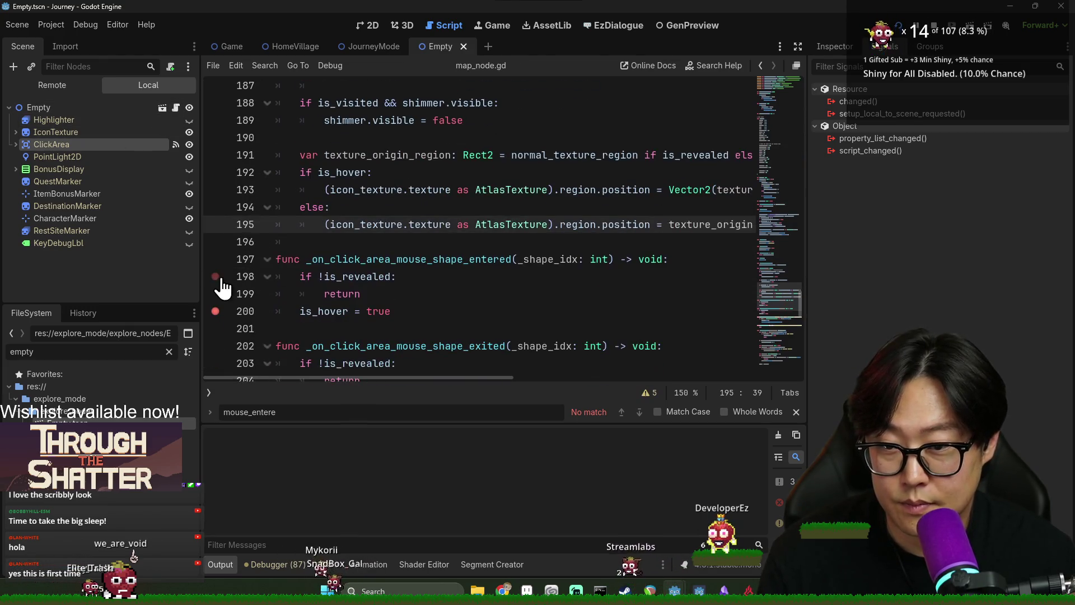
pyautogui.hotkey('alt', 'Tab')
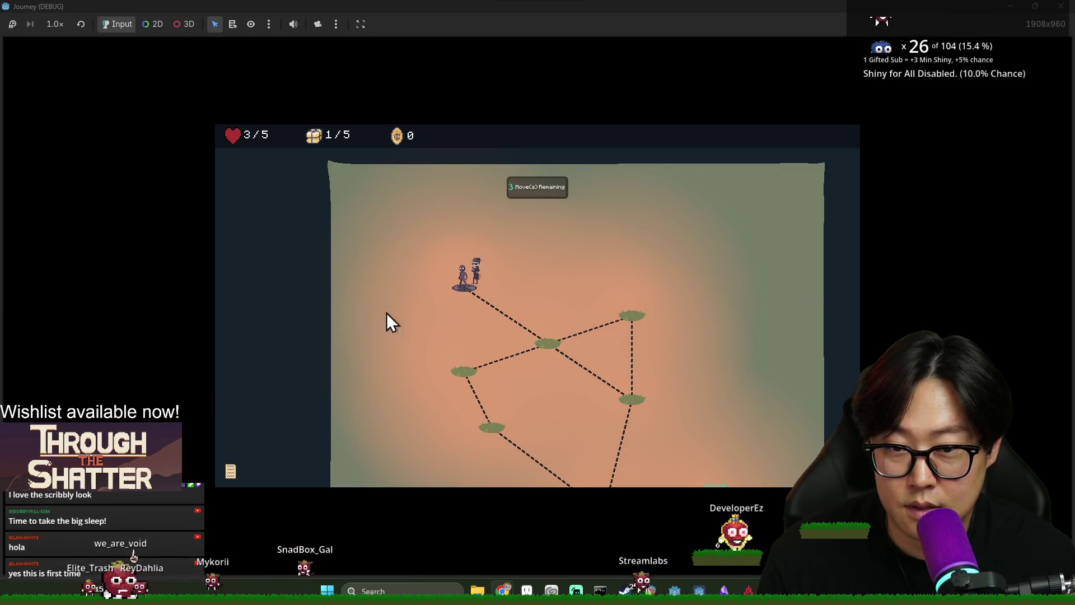
pyautogui.hotkey('alt', 'Tab')
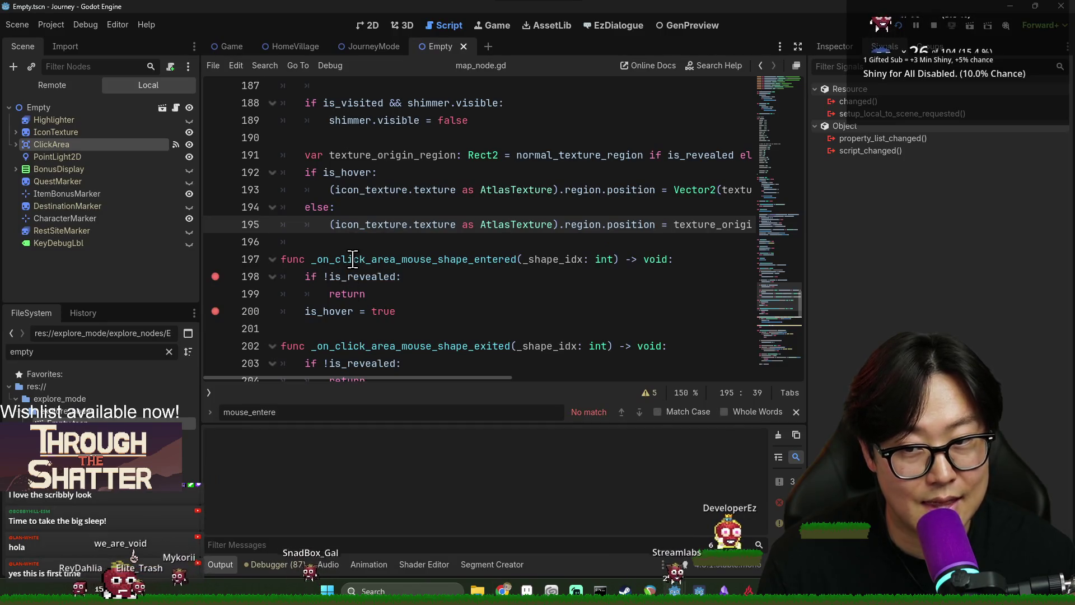
pyautogui.doubleClick(353, 259)
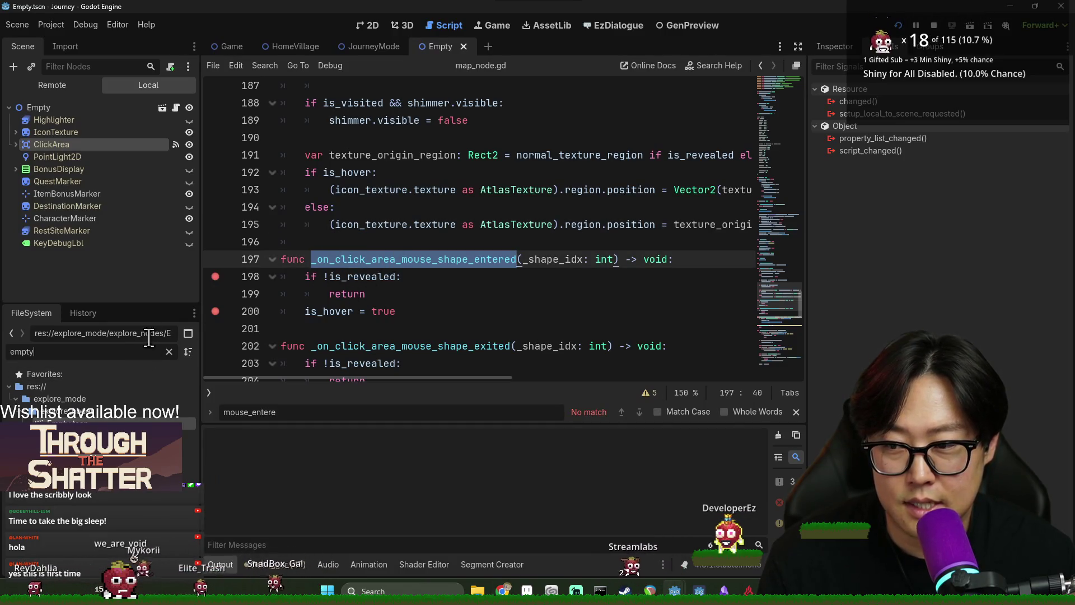
# Step: Switch to the 2D workspace and bring up the Game scene
pyautogui.click(365, 26)
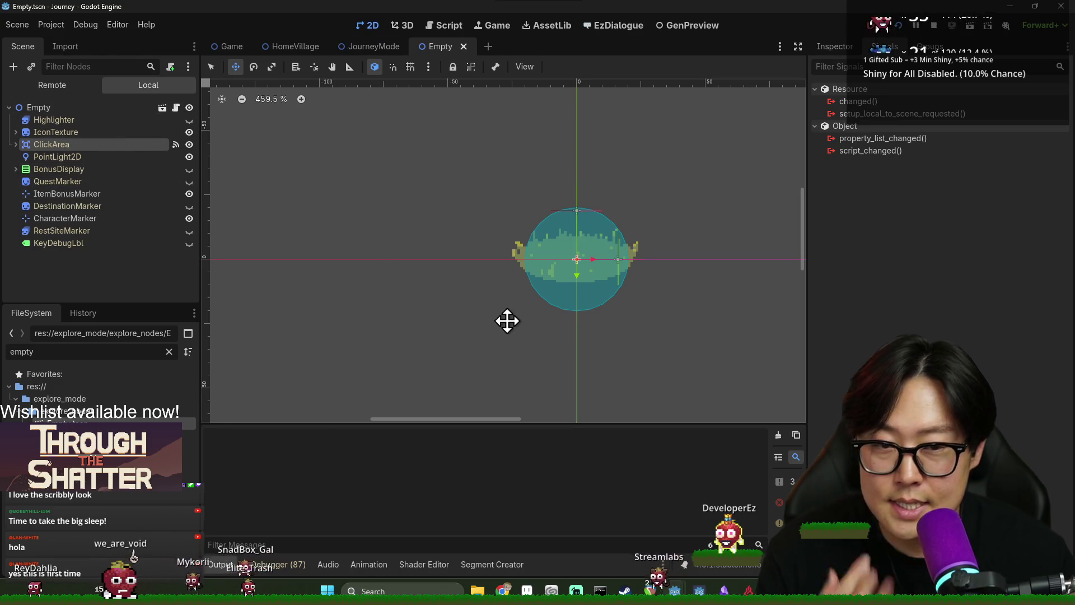
pyautogui.hotkey('alt', 'Tab')
pyautogui.click(596, 253)
pyautogui.hotkey('alt', 'Tab')
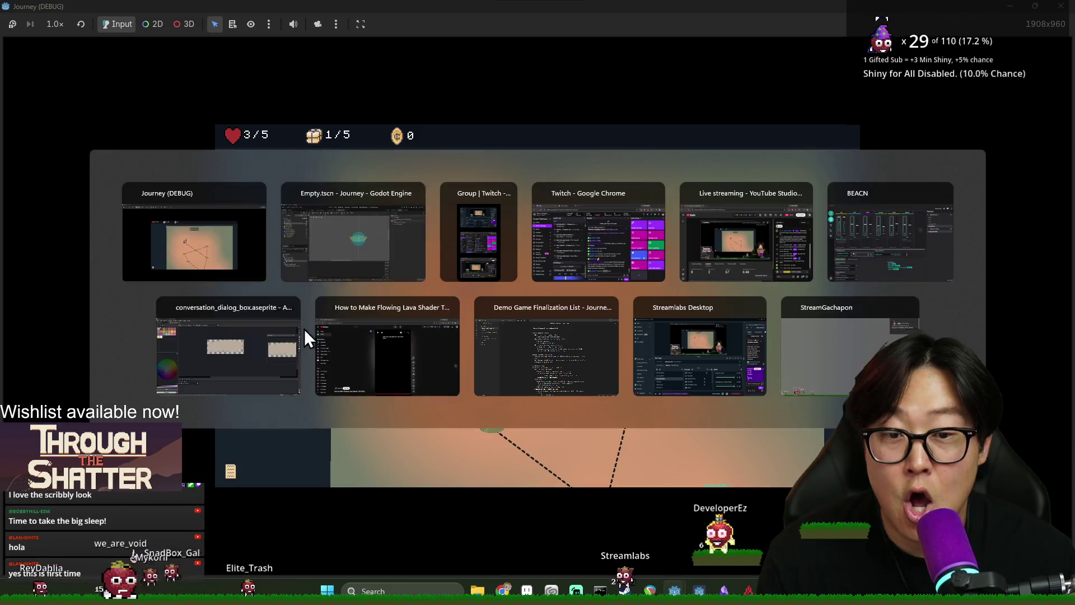
pyautogui.click(317, 264)
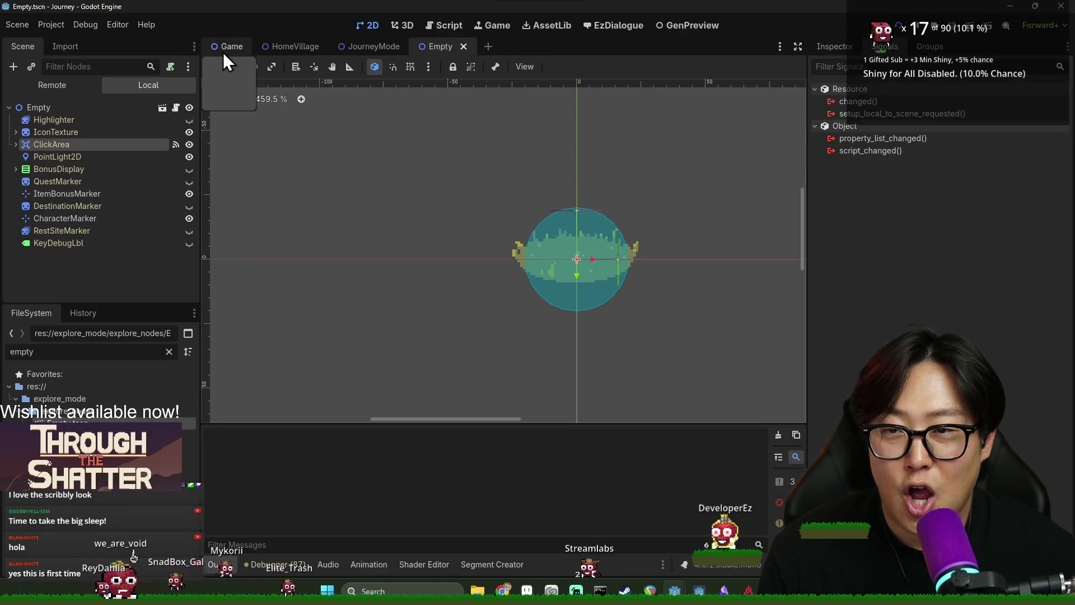
pyautogui.click(223, 52)
# Step: In the JourneyMode scene tree, collapse InstructionContainer and Victory, then select WorldDimmer
pyautogui.click(386, 47)
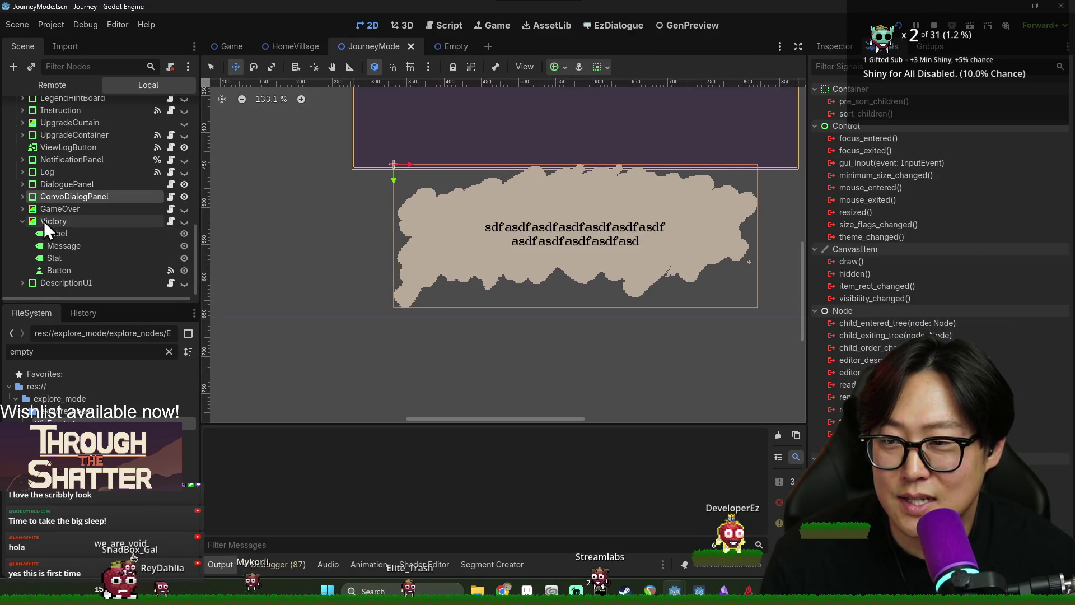
pyautogui.scroll(5, 45, 221)
pyautogui.scroll(3, 82, 192)
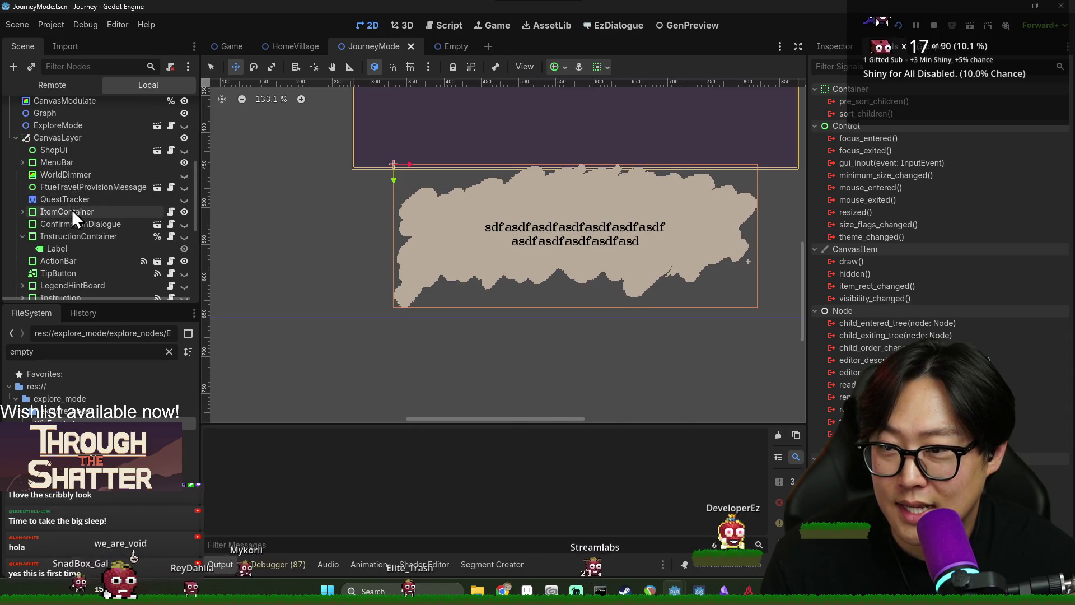
pyautogui.click(24, 236)
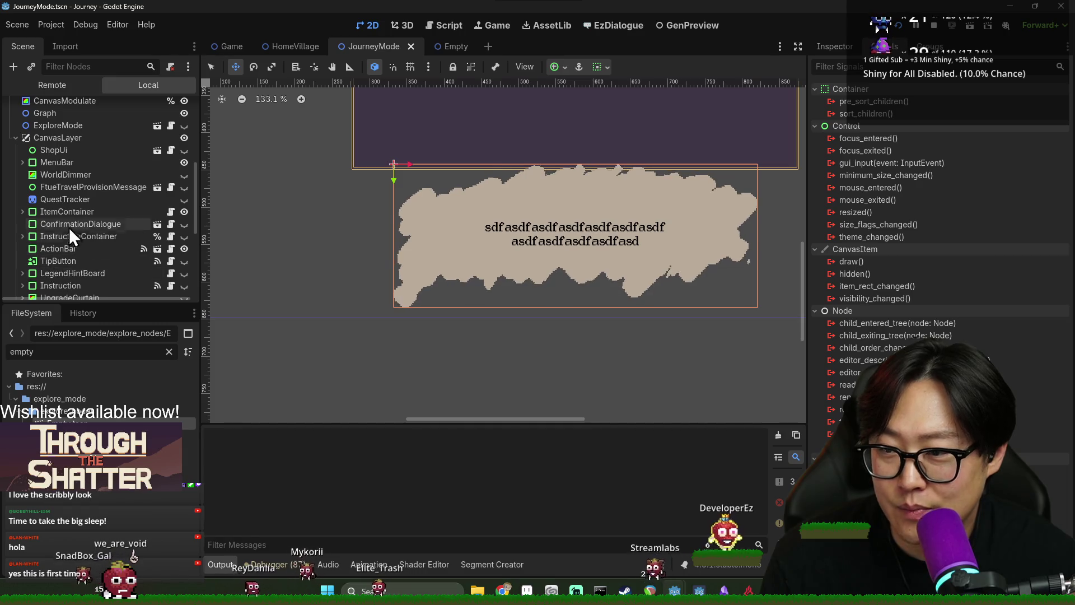
pyautogui.scroll(8, 56, 218)
pyautogui.scroll(-15, 61, 219)
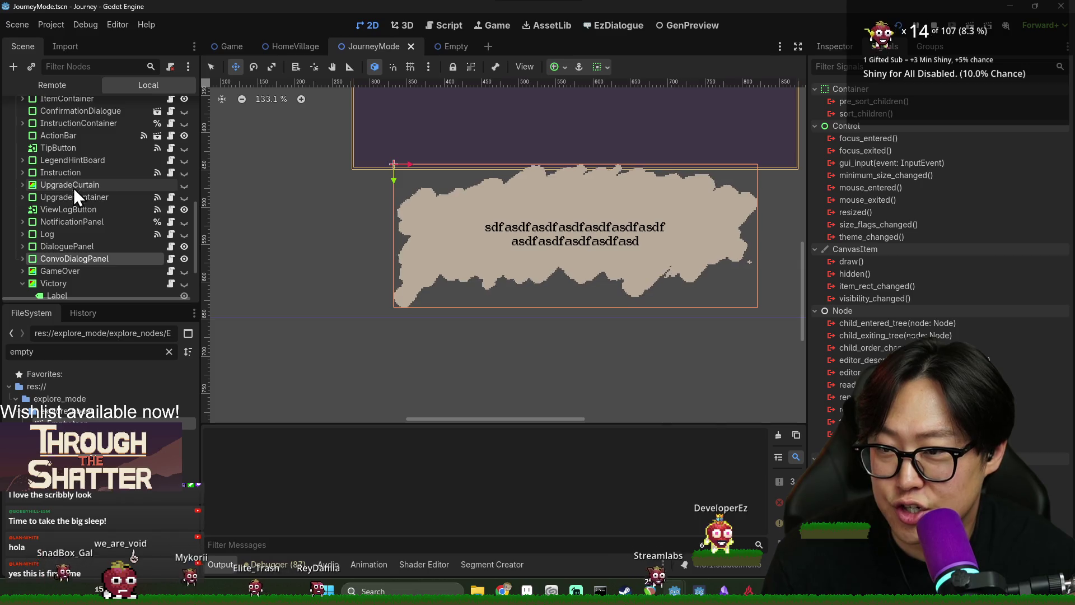
pyautogui.scroll(-3, 83, 235)
pyautogui.click(22, 222)
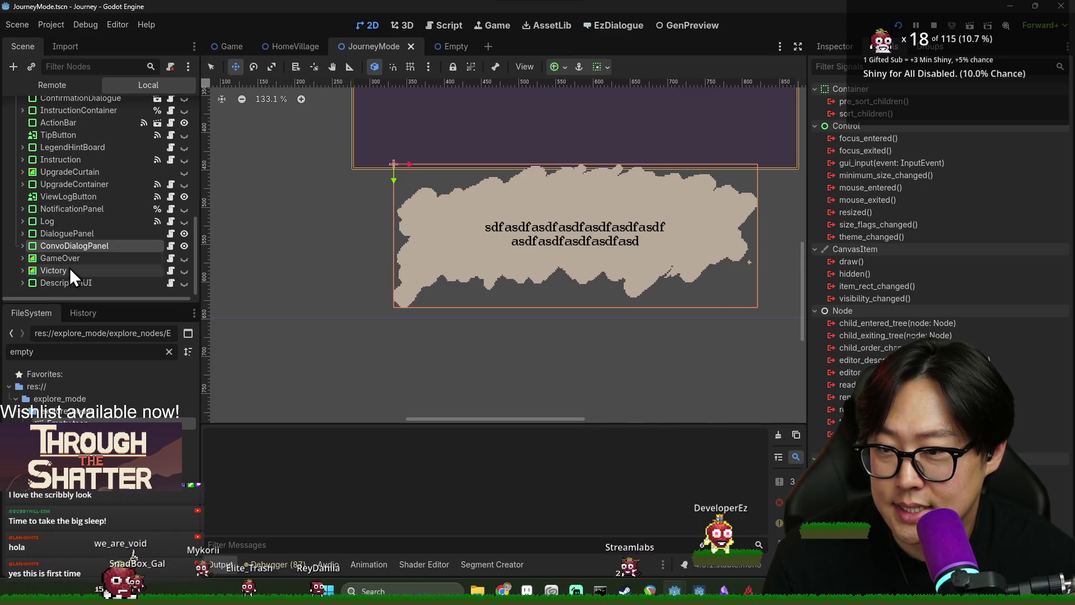
pyautogui.scroll(2, 64, 219)
pyautogui.click(66, 222)
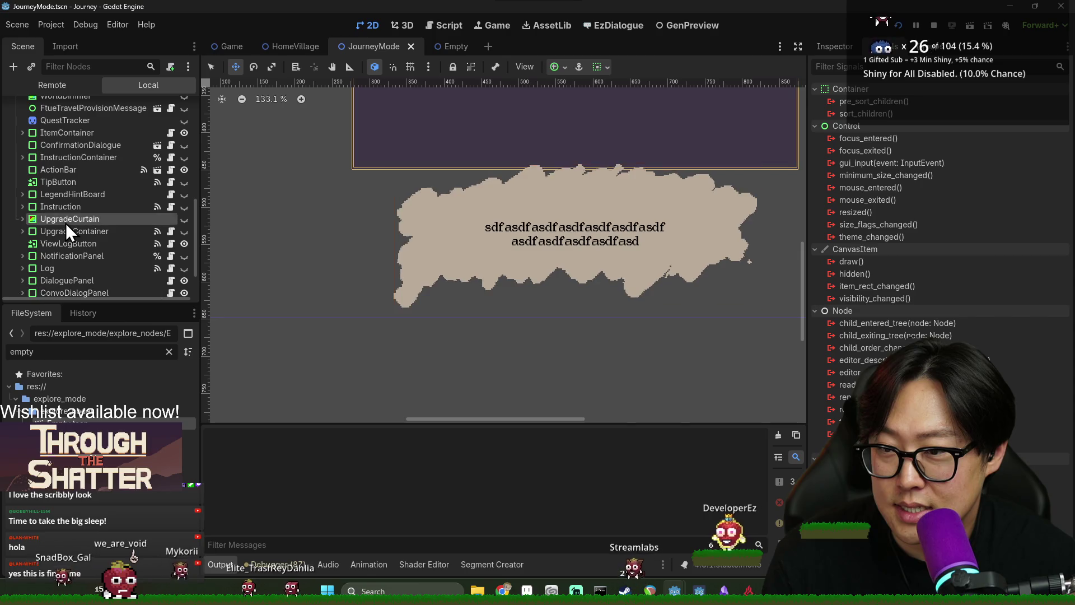
pyautogui.scroll(1, 75, 230)
pyautogui.scroll(2, 75, 229)
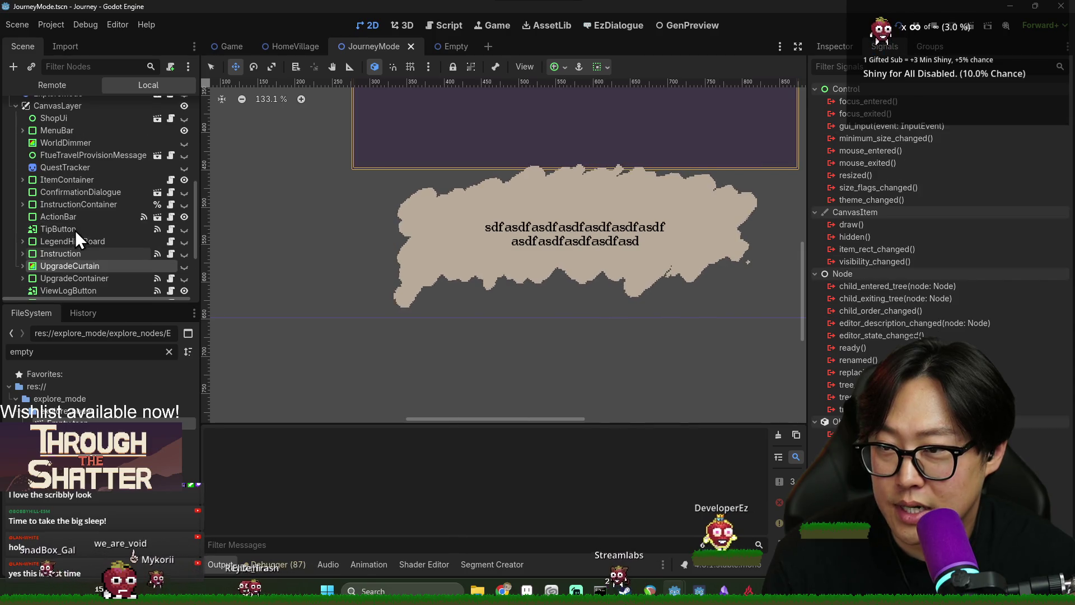
pyautogui.click(66, 143)
# Step: Set WorldDimmer's Mouse Filter to Ignore, save JourneyMode, and open ExploreMapNode.gd
pyautogui.click(838, 49)
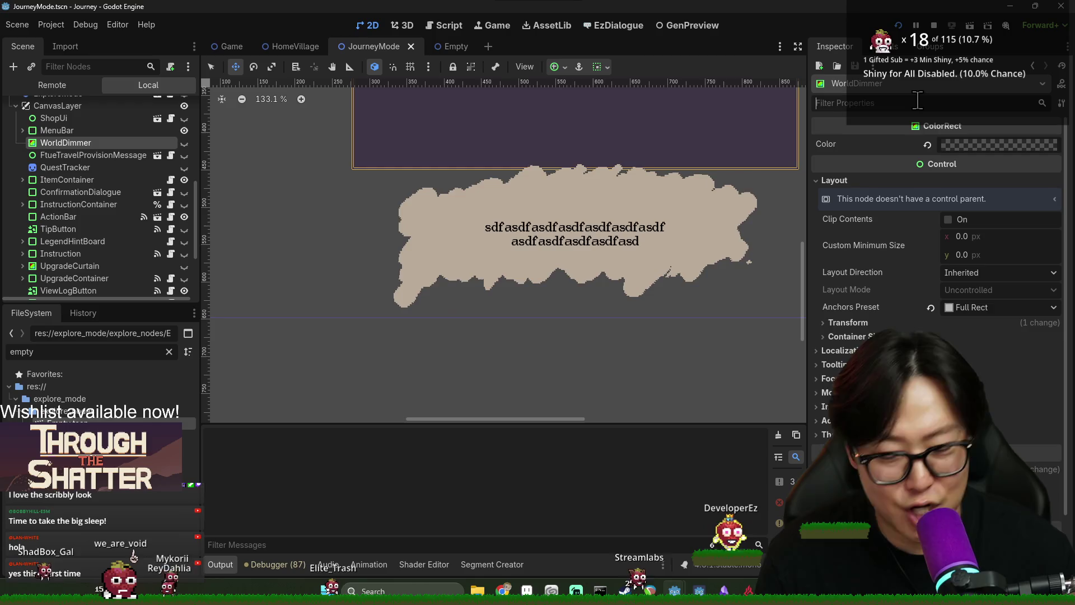
pyautogui.write('mouse')
pyautogui.click(946, 163)
pyautogui.click(980, 176)
pyautogui.click(984, 222)
pyautogui.hotkey('ctrl', 's')
pyautogui.hotkey('ctrl', 's')
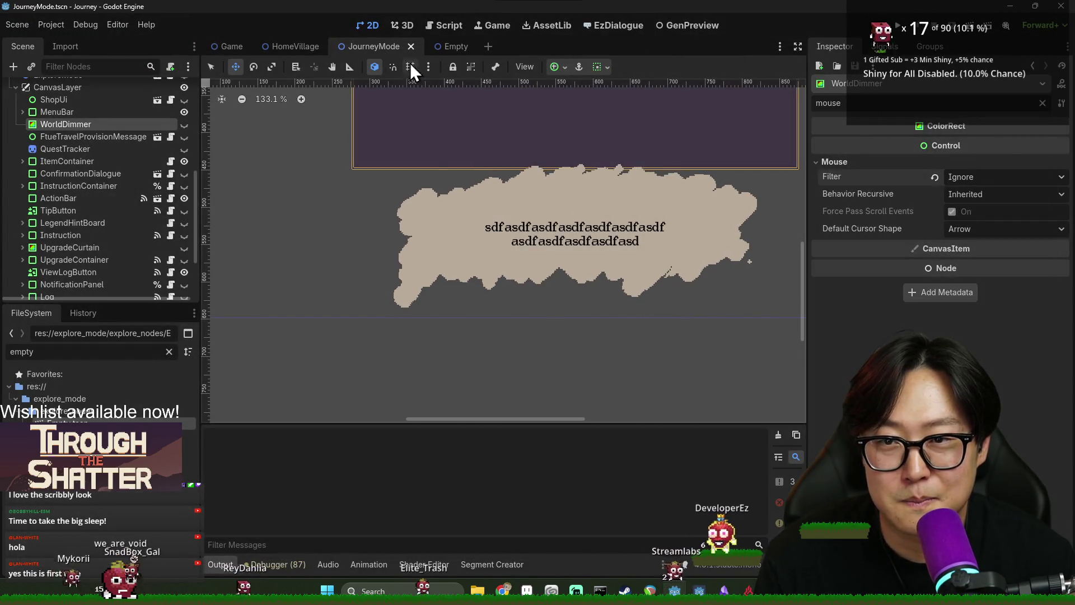
pyautogui.click(446, 50)
pyautogui.click(176, 89)
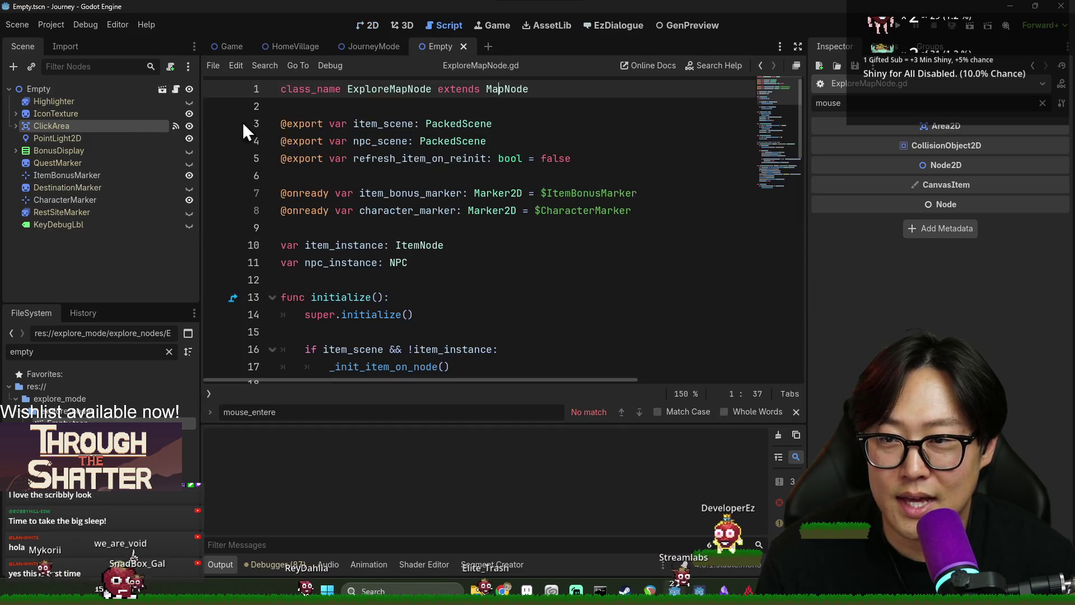
# Step: Jump to the MapNode base class definition and relaunch the game with F6
pyautogui.scroll(-5, 468, 283)
pyautogui.scroll(5, 505, 112)
pyautogui.keyDown('ctrl'); pyautogui.click(507, 89); pyautogui.keyUp('ctrl')
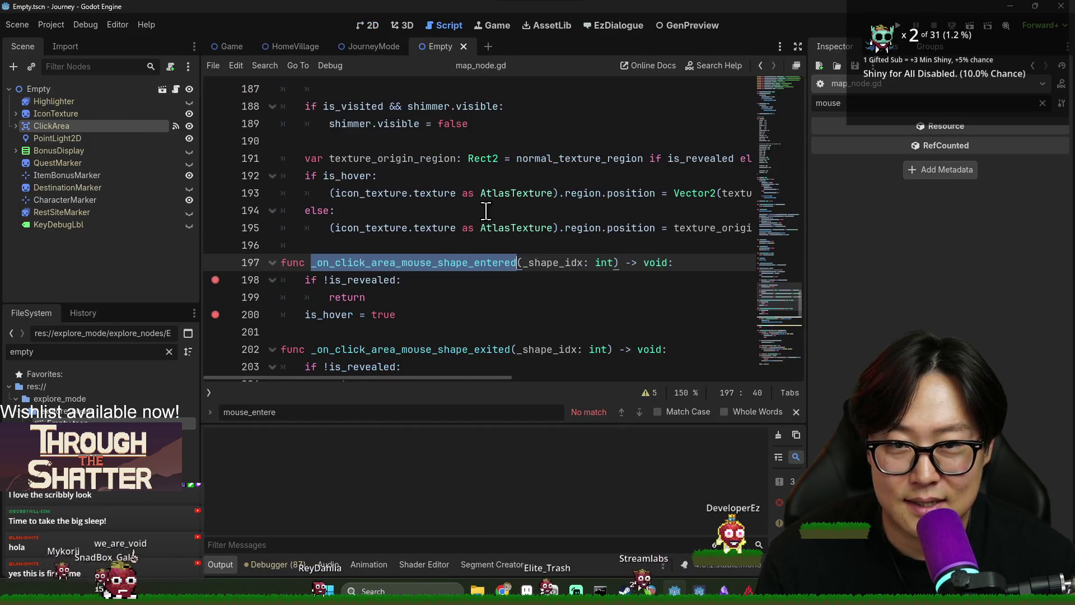
pyautogui.press('F6')
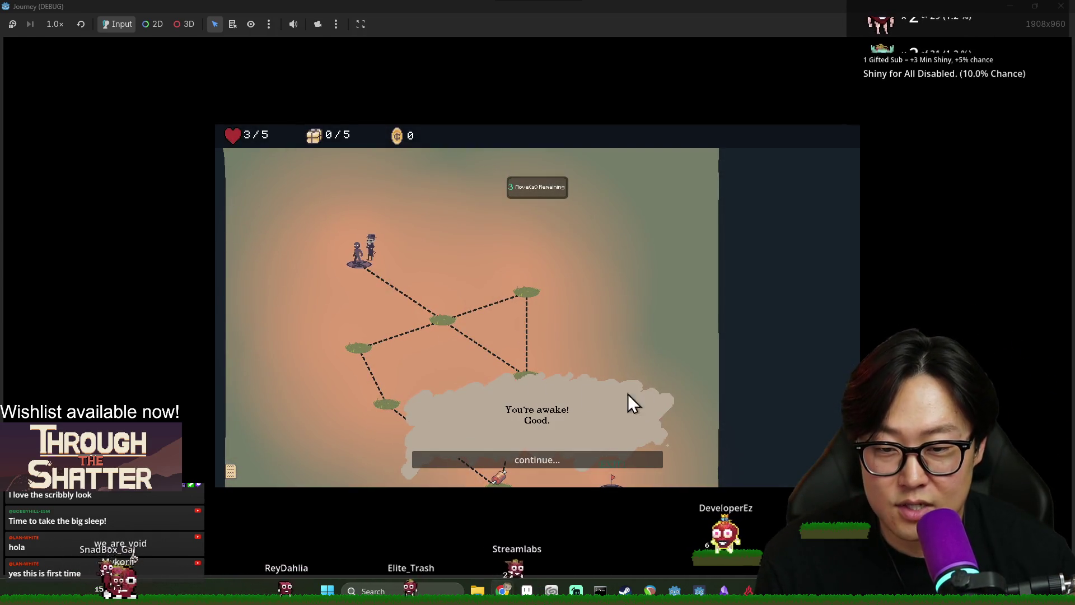
# Step: Advance through the opening dialogue lines and collect the supplies
pyautogui.click(572, 458)
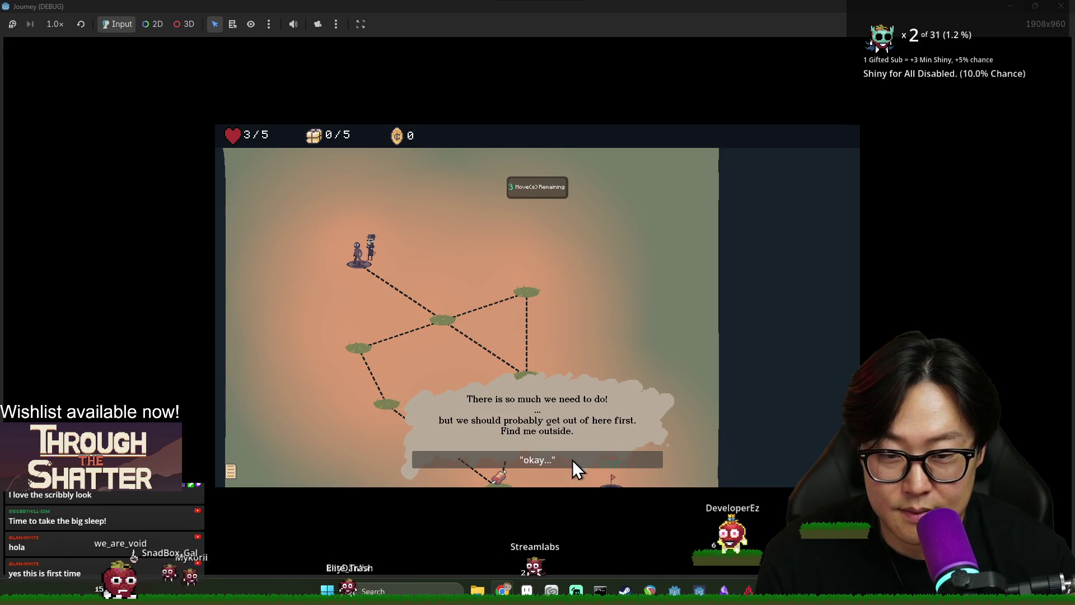
pyautogui.click(572, 459)
pyautogui.click(573, 459)
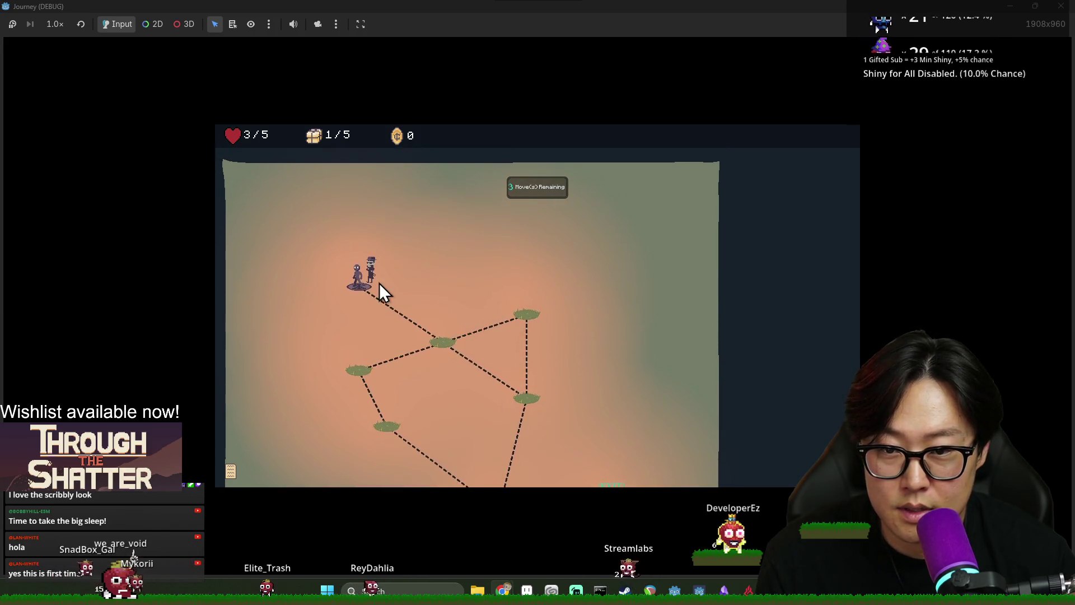
# Step: Walk the party via the centre, right and meat nodes to the EXIT node
pyautogui.click(442, 349)
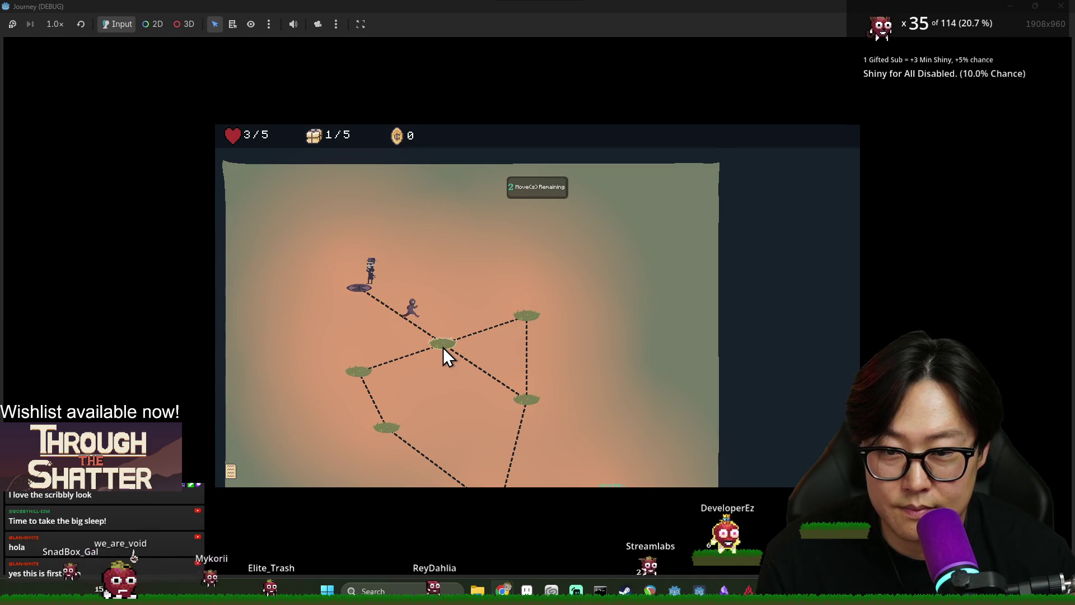
pyautogui.click(526, 356)
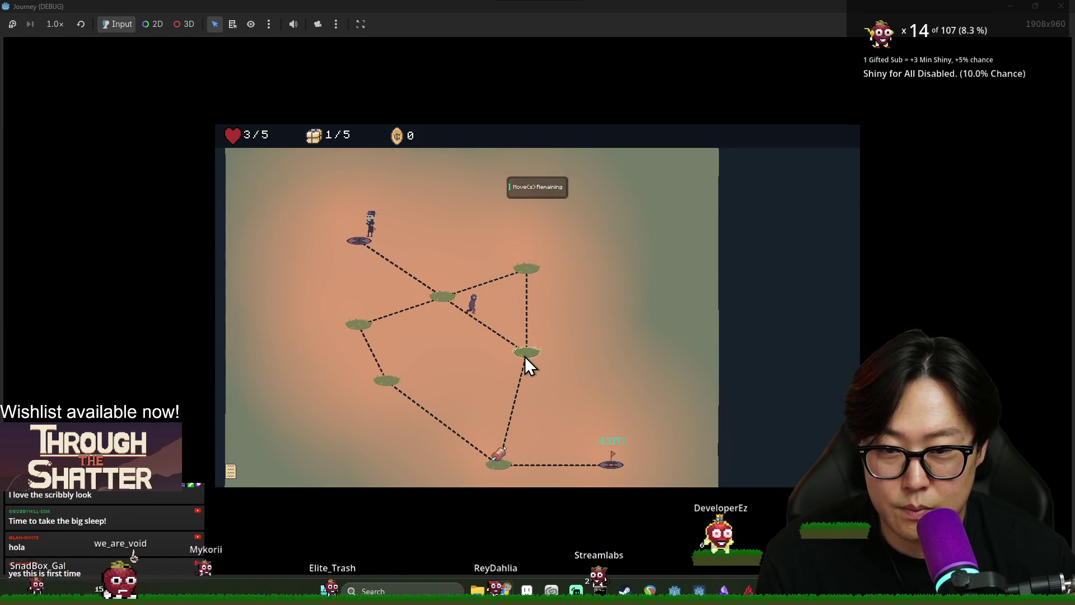
pyautogui.click(500, 465)
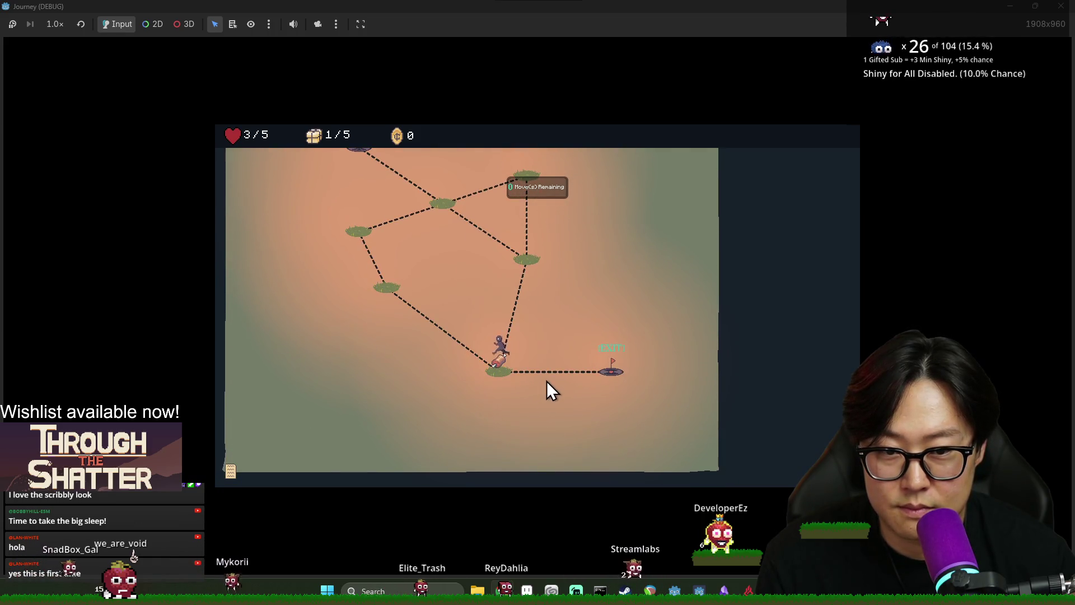
pyautogui.click(611, 375)
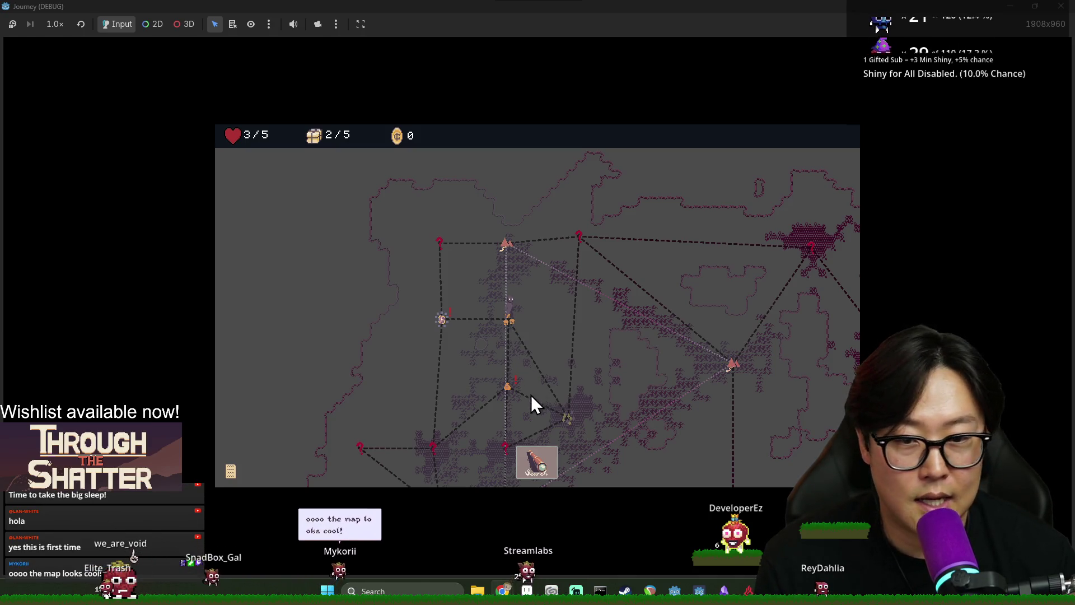
# Step: Travel to the glowing-fungi node, help harvest the safe plants, and leave
pyautogui.click(508, 389)
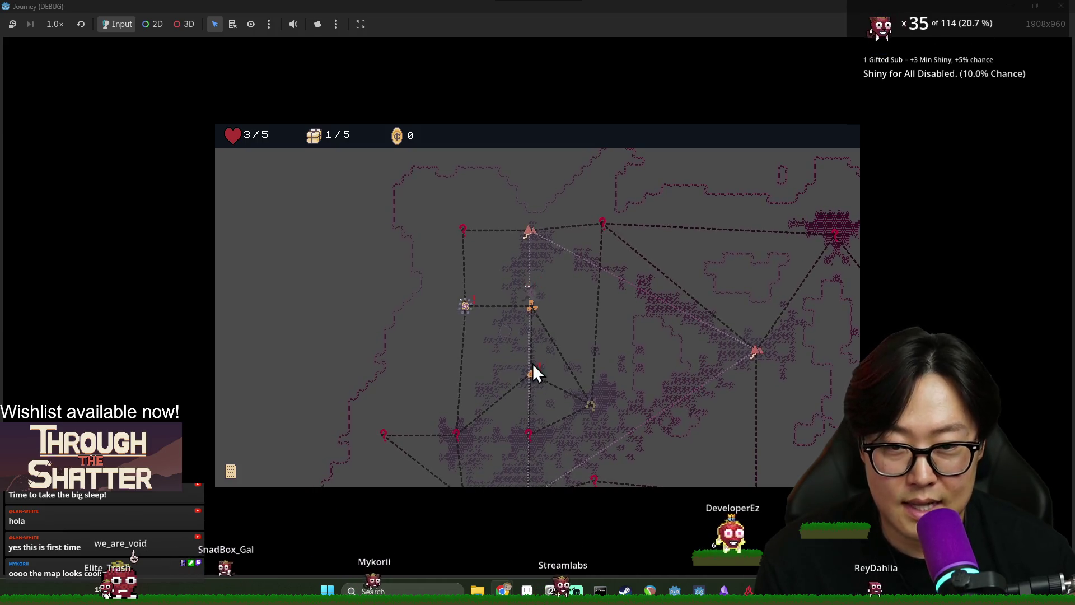
pyautogui.click(533, 363)
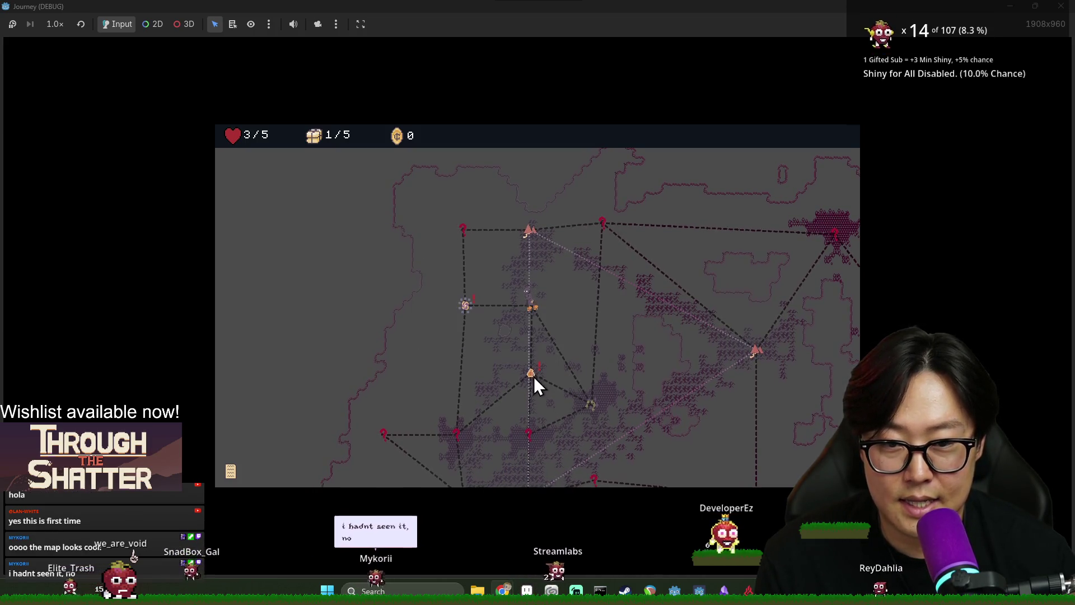
pyautogui.click(532, 363)
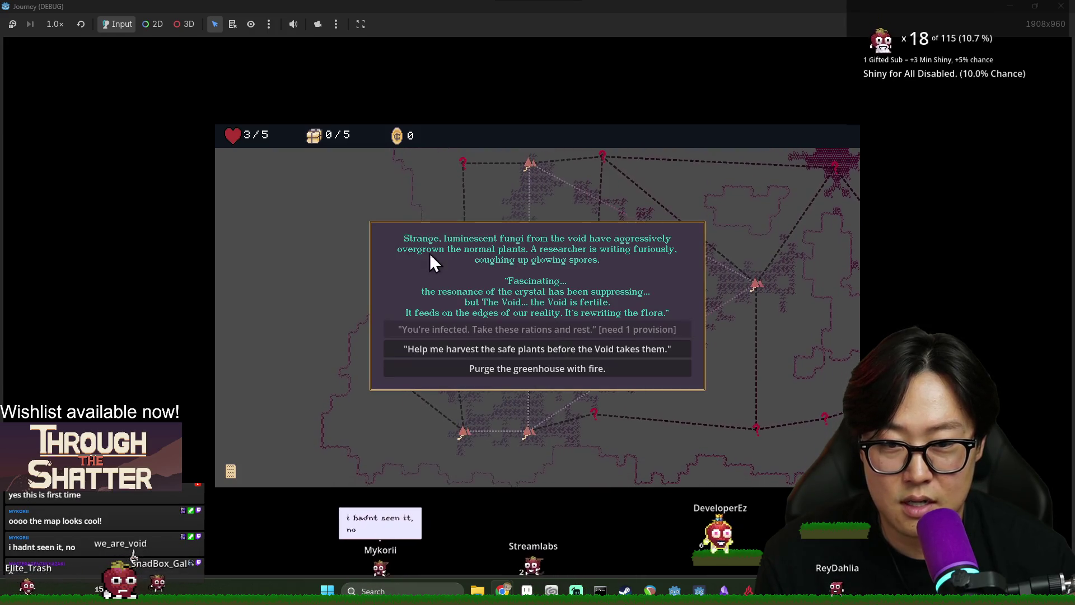
pyautogui.click(558, 344)
pyautogui.click(567, 350)
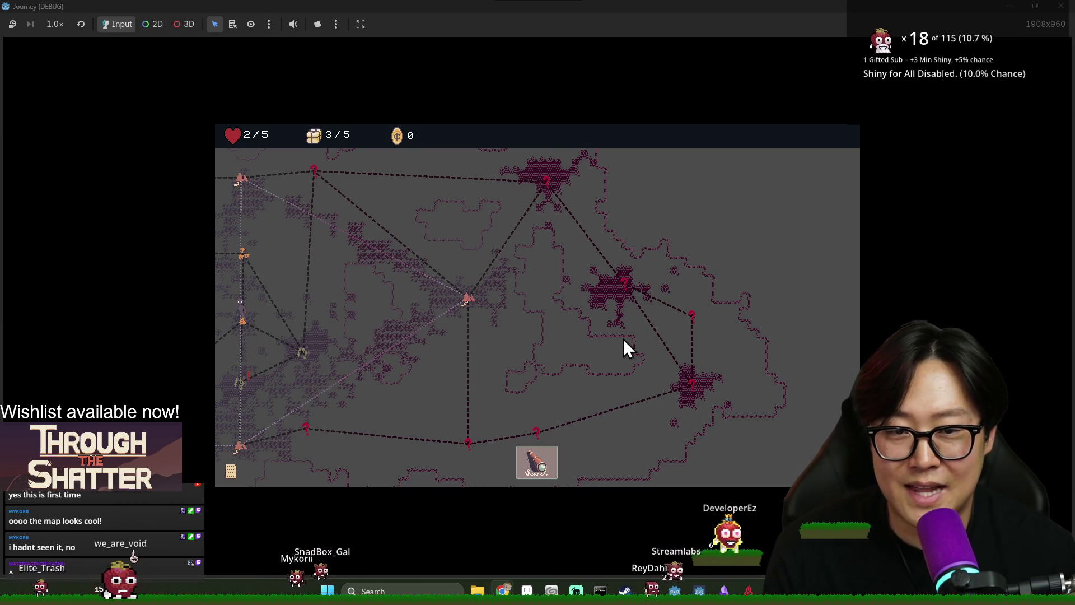
# Step: Pan around the map with the arrow keys, then search the current node for one provision
pyautogui.press('Left')
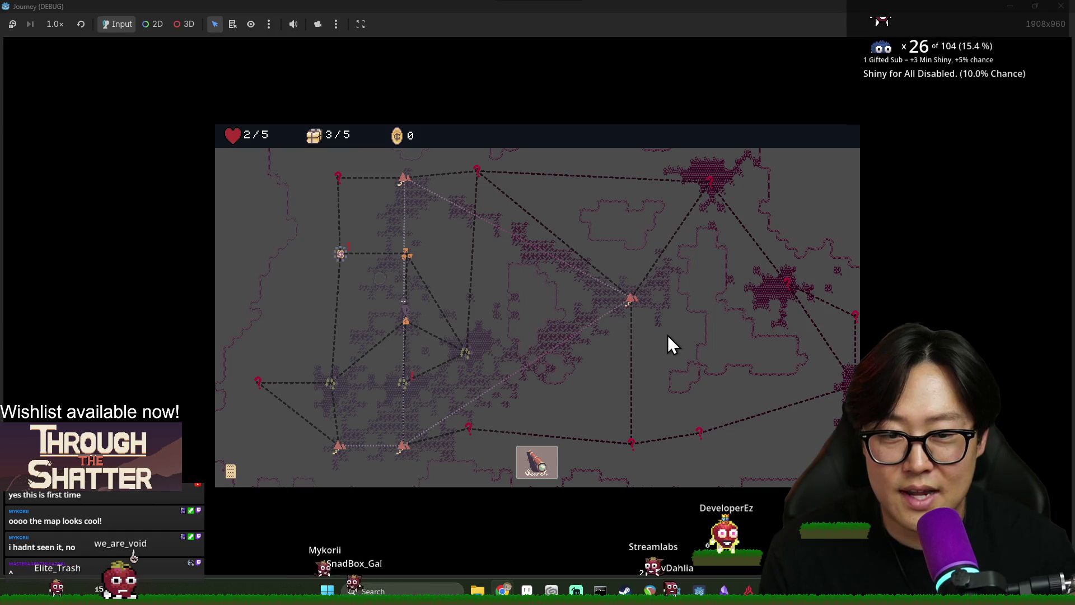
pyautogui.press('Down')
pyautogui.press('Up')
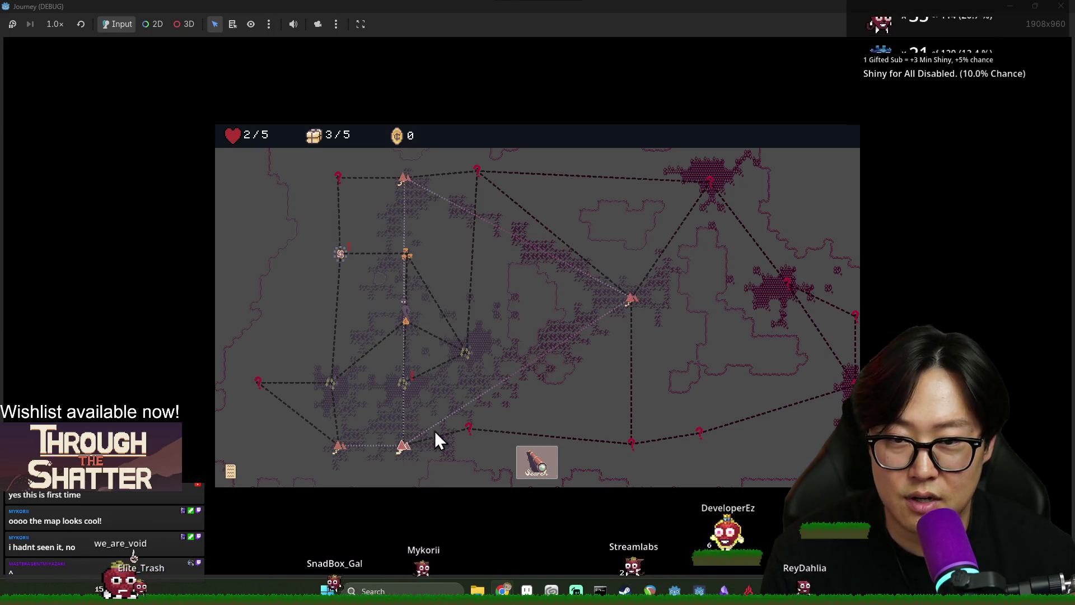
pyautogui.press('Right')
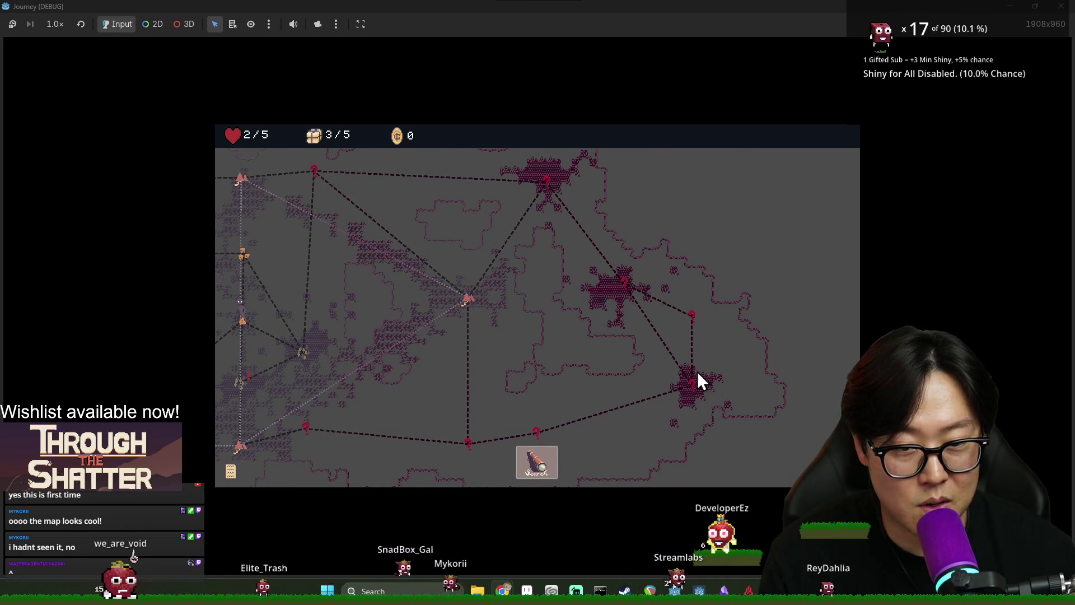
pyautogui.press('Left')
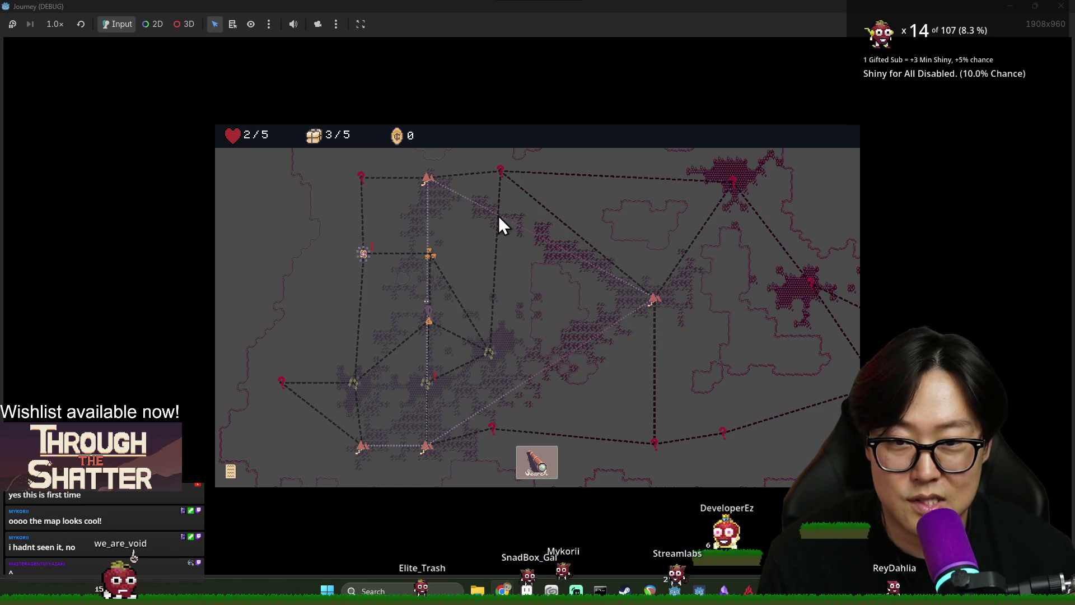
pyautogui.scroll(-2, 444, 398)
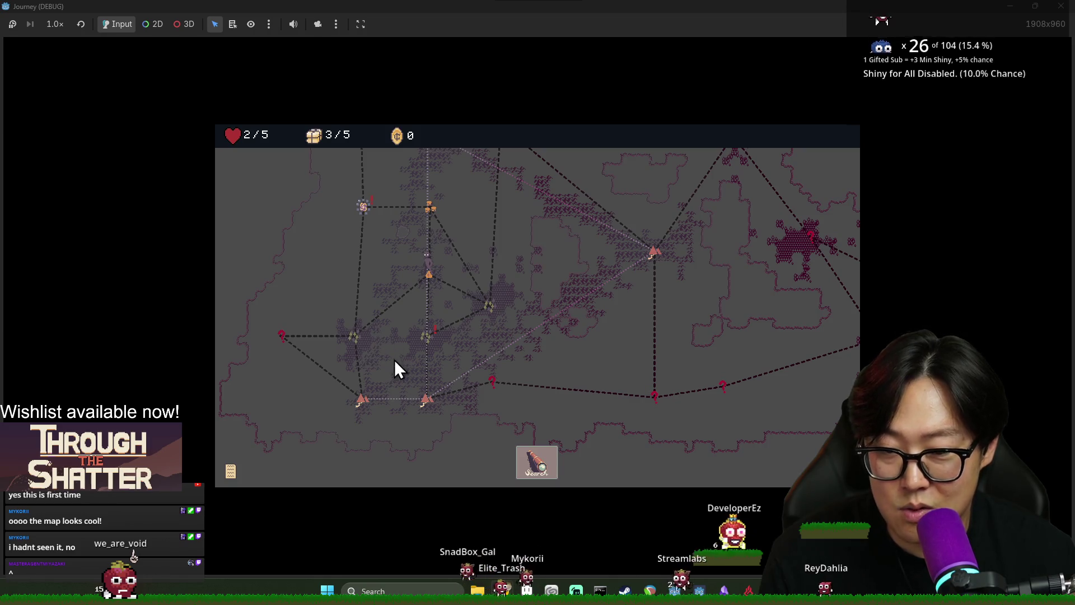
pyautogui.scroll(2, 397, 308)
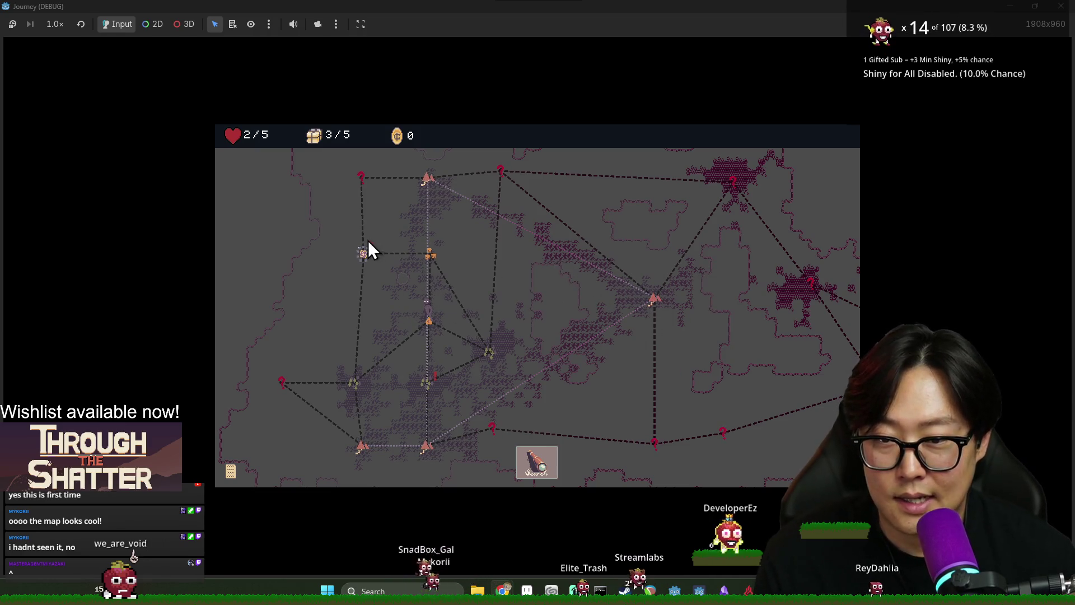
pyautogui.click(545, 473)
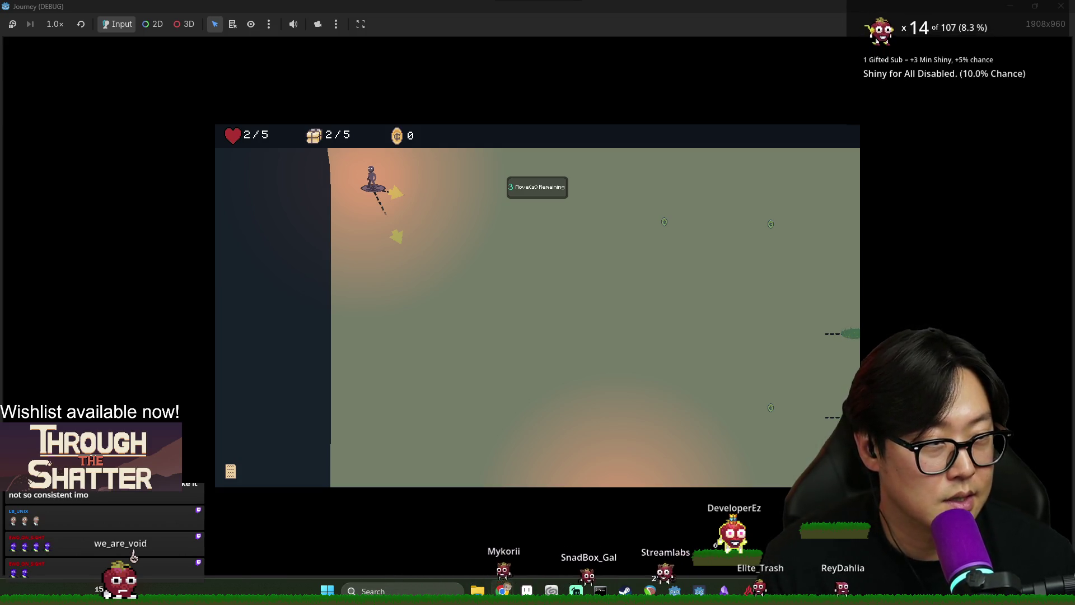
# Step: Move along the exploration path, taking the Crystal Sanctuary healing, until the shop is found and closed
pyautogui.click(549, 332)
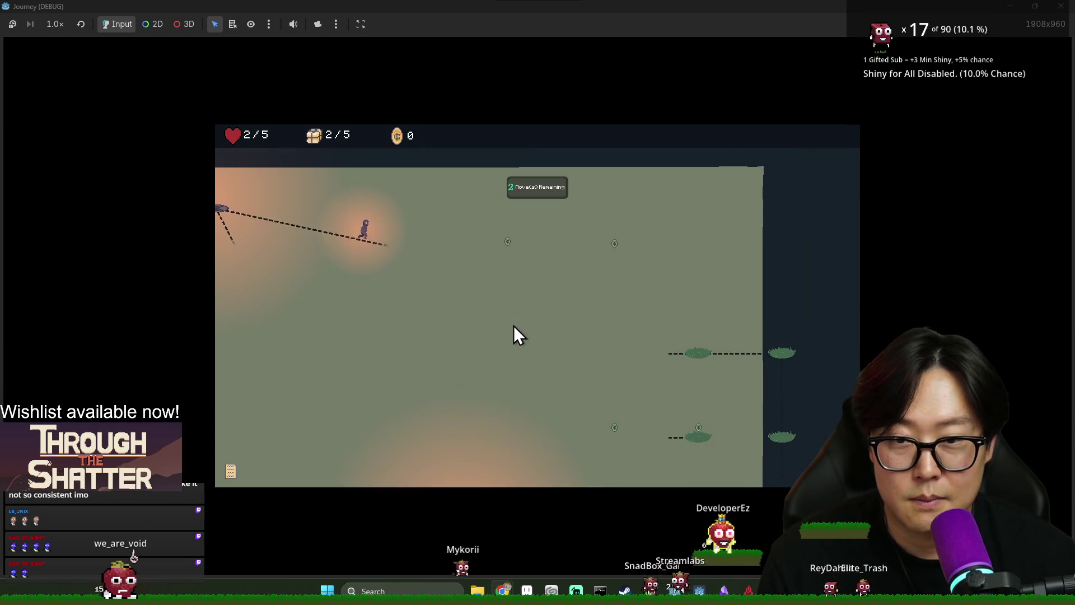
pyautogui.click(512, 325)
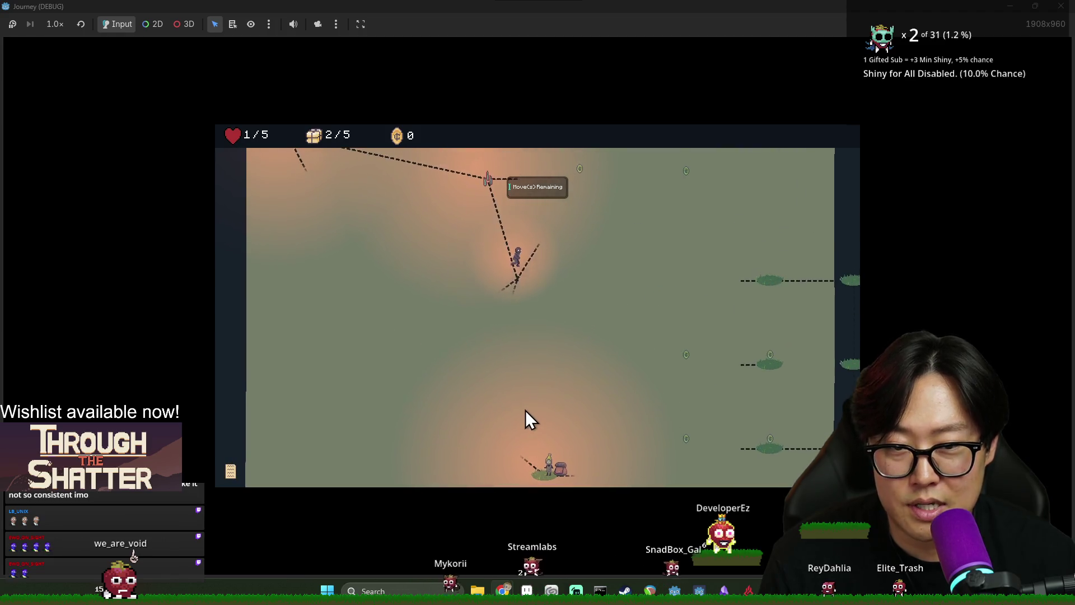
pyautogui.click(528, 335)
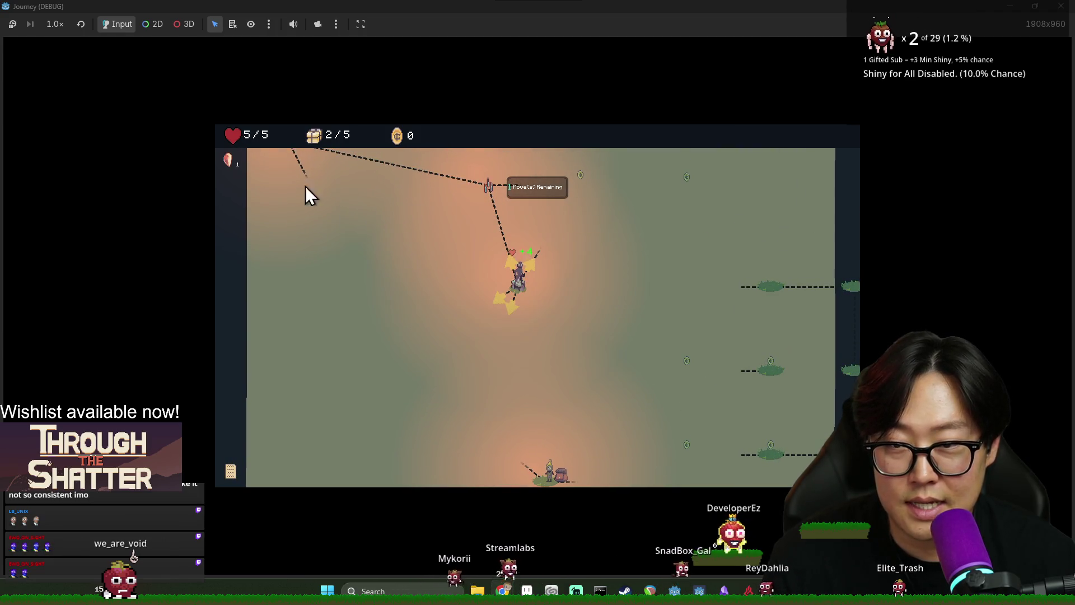
pyautogui.click(516, 316)
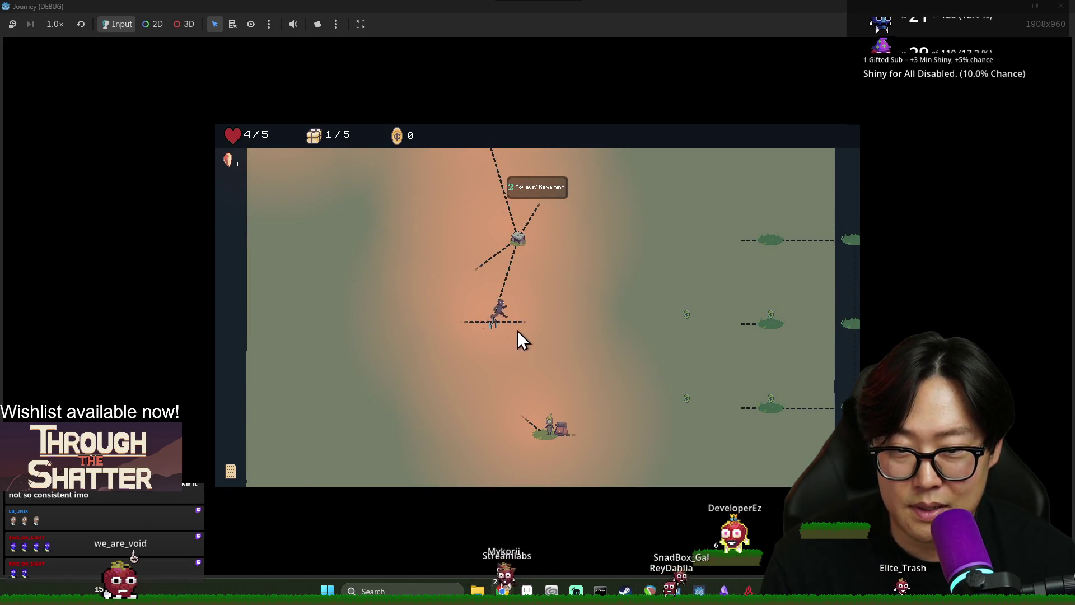
pyautogui.click(518, 325)
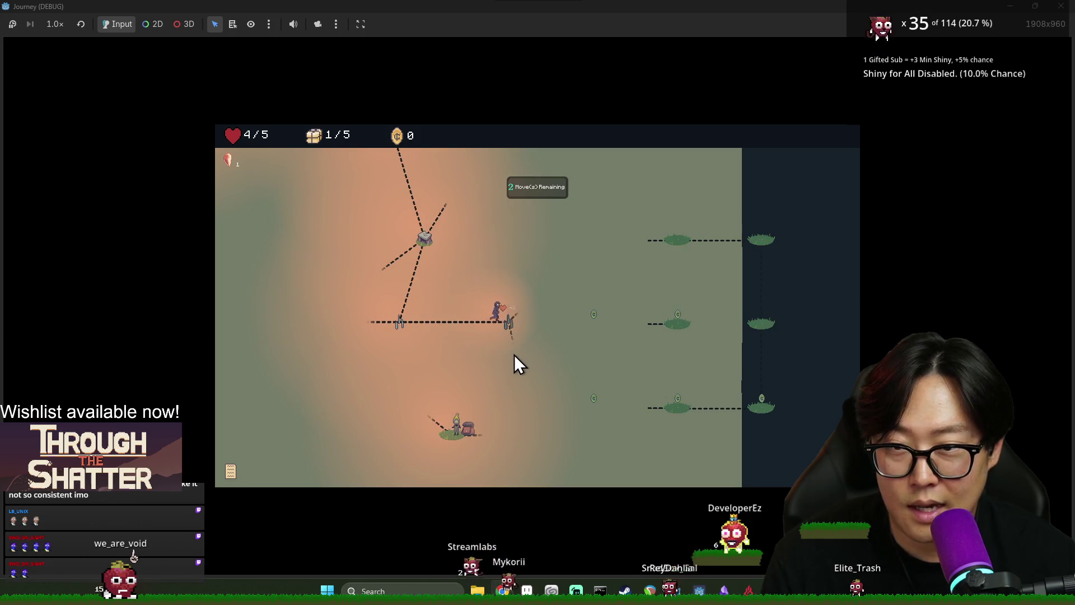
pyautogui.click(512, 346)
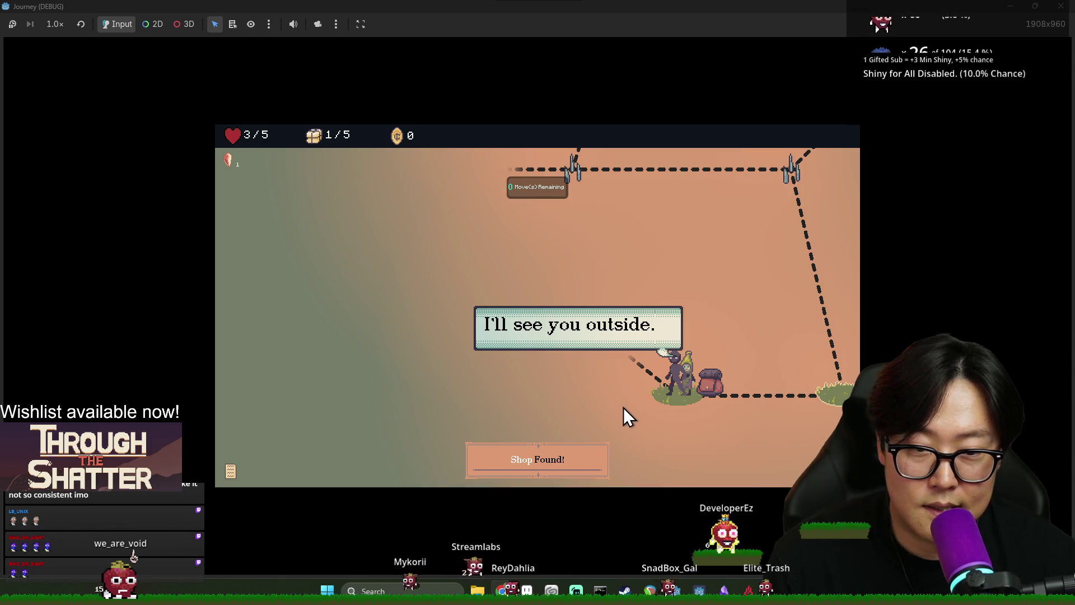
pyautogui.click(694, 422)
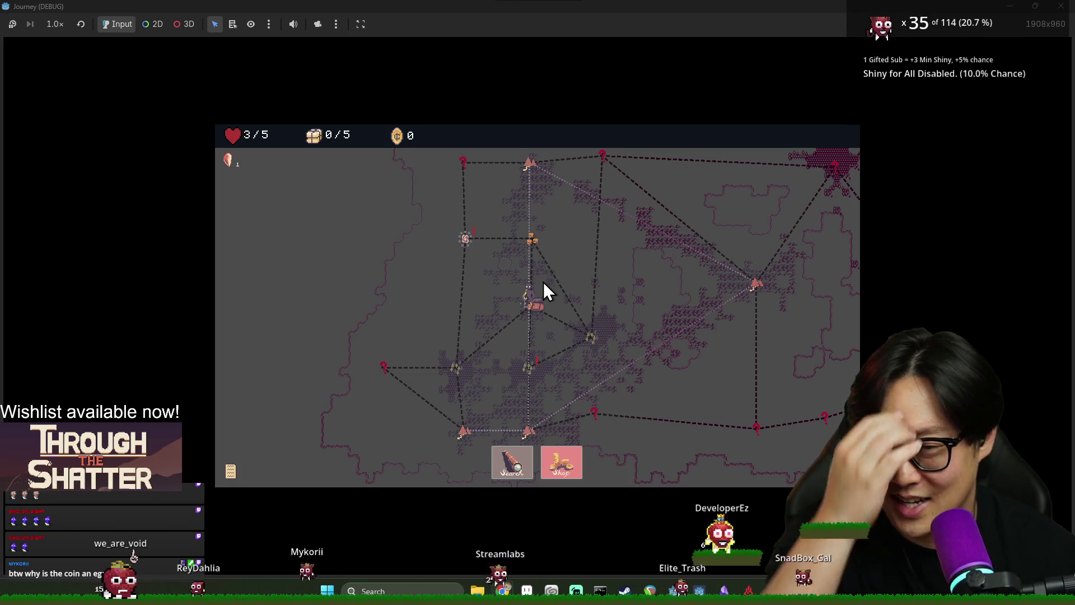
pyautogui.click(562, 464)
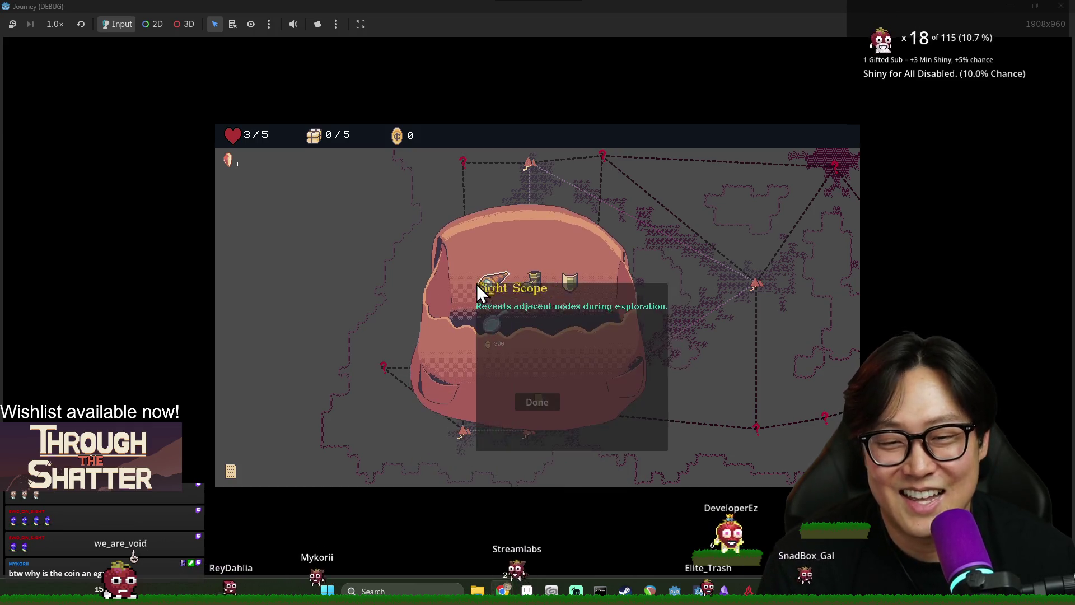
pyautogui.moveTo(517, 289)
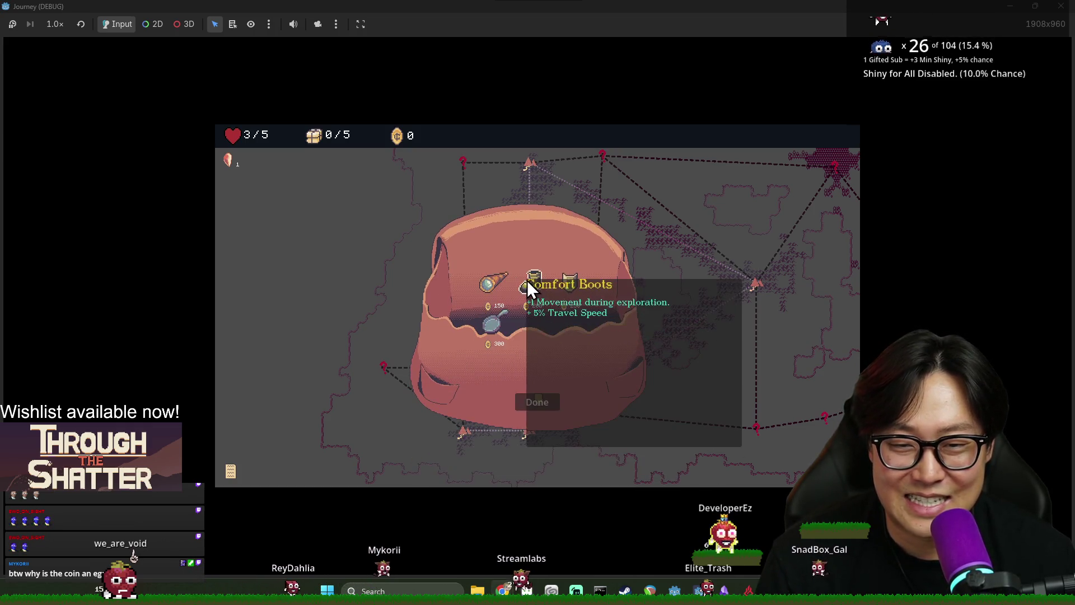
pyautogui.click(541, 400)
pyautogui.hotkey('alt', 'Tab')
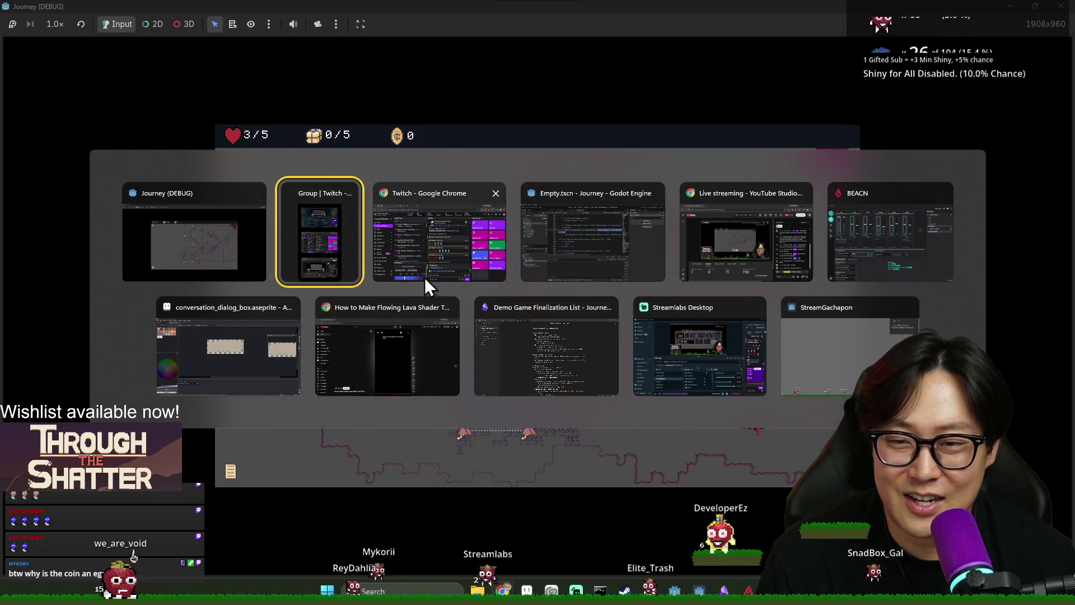
pyautogui.press('Escape')
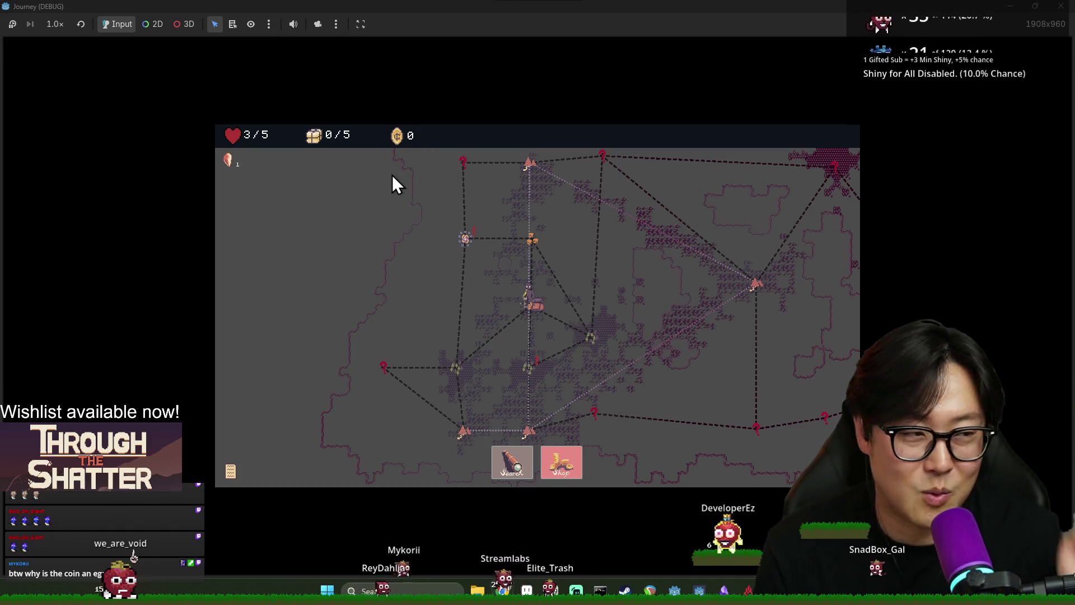
pyautogui.hotkey('alt', 'Tab')
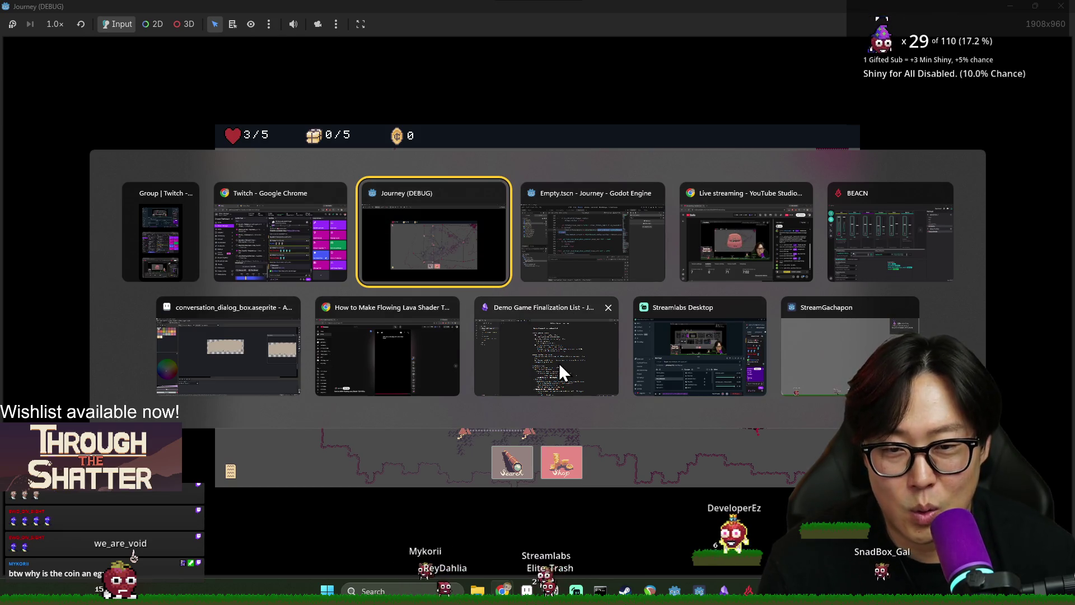
# Step: Check the Demo Game Finalization List note in Obsidian, then return to the Godot editor
pyautogui.click(552, 362)
pyautogui.hotkey('alt', 'Tab')
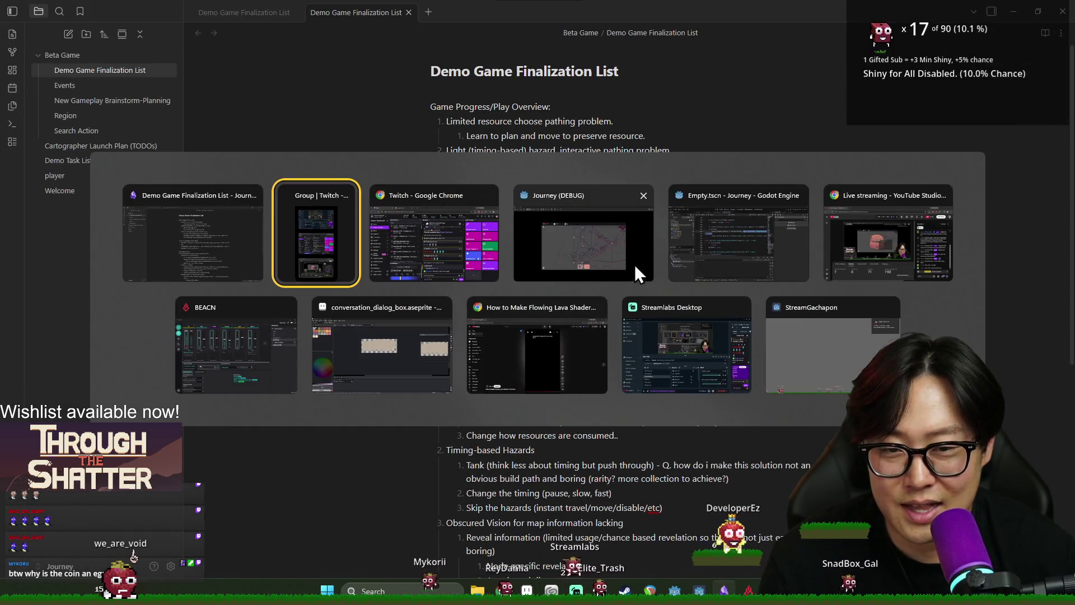
pyautogui.click(210, 246)
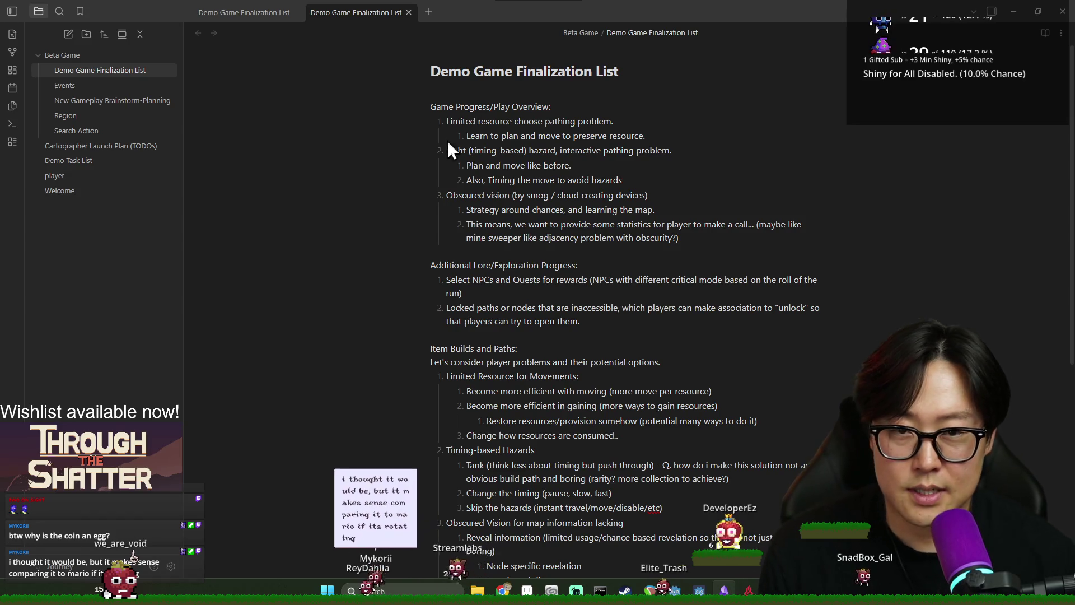
pyautogui.hotkey('alt', 'Tab')
pyautogui.click(696, 238)
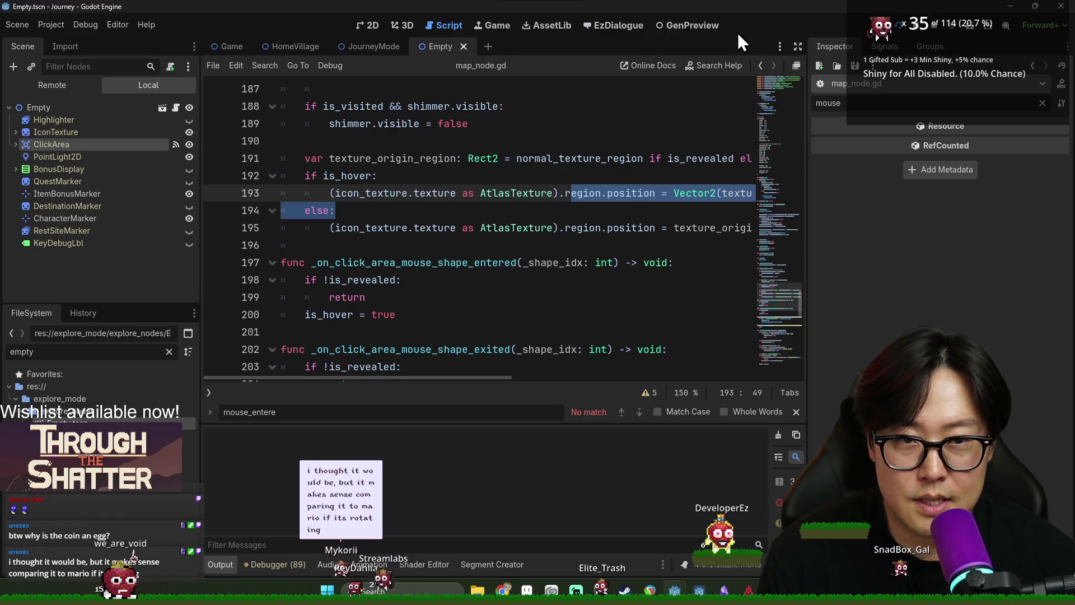
# Step: In EzDialogue, open the 'don't forget provision' node's script and locate its signal(exit) line
pyautogui.click(618, 26)
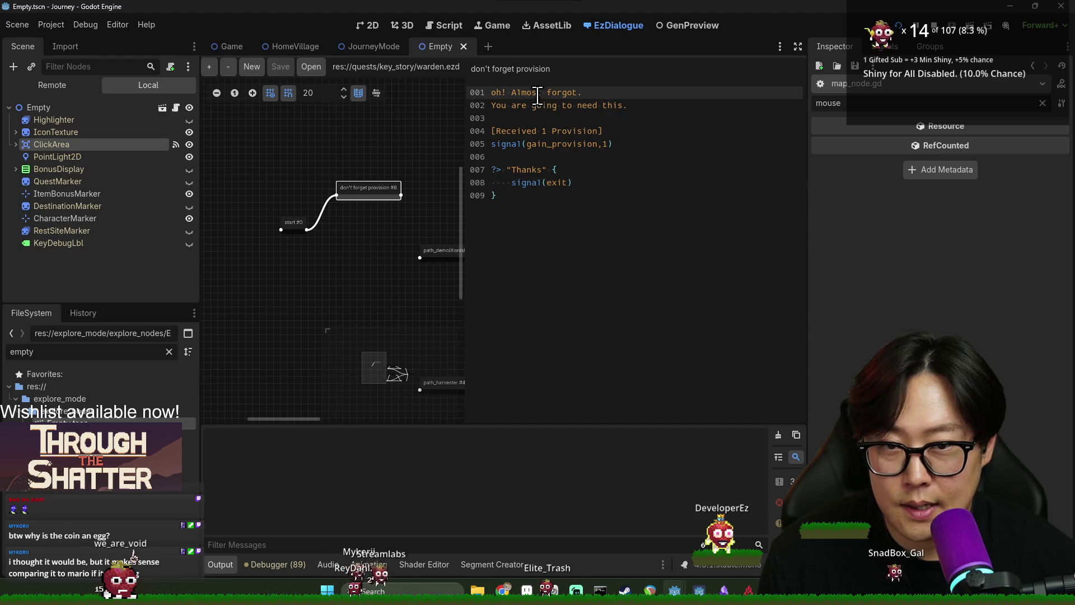
pyautogui.click(283, 221)
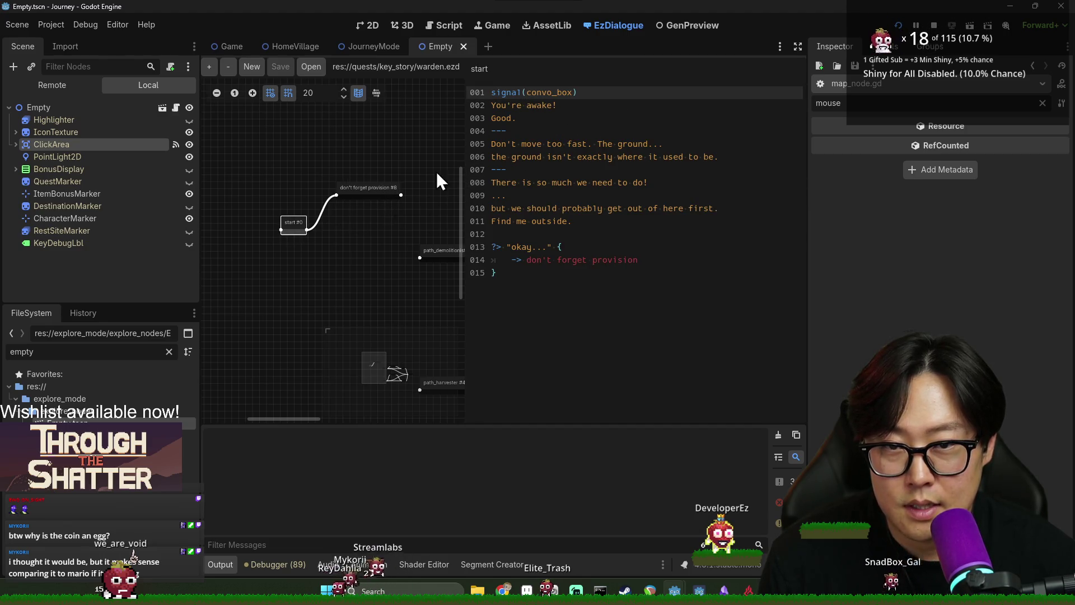
pyautogui.click(350, 193)
pyautogui.click(551, 111)
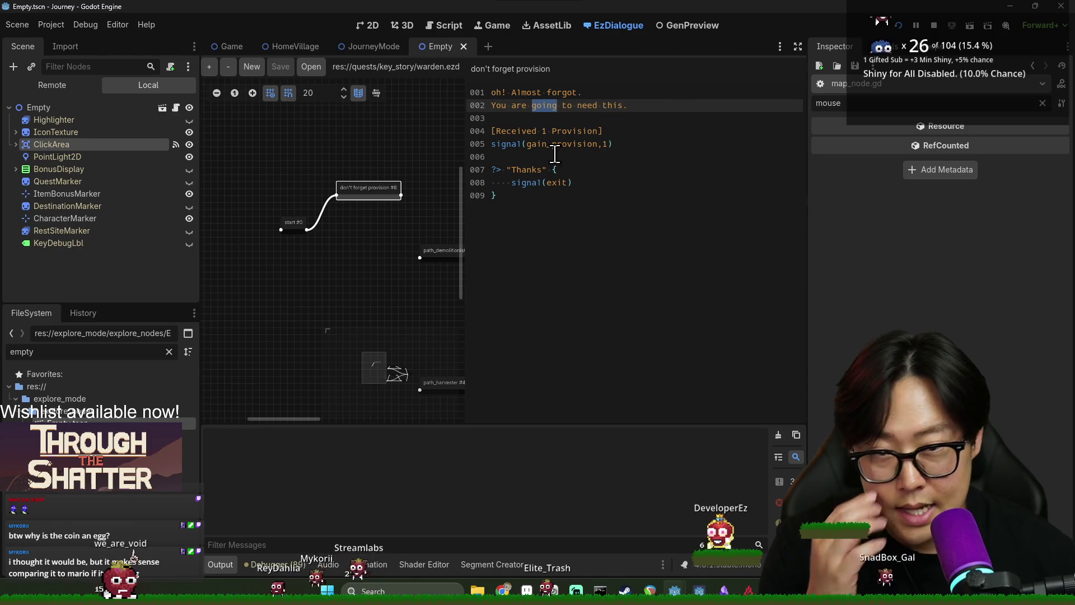
pyautogui.doubleClick(517, 105)
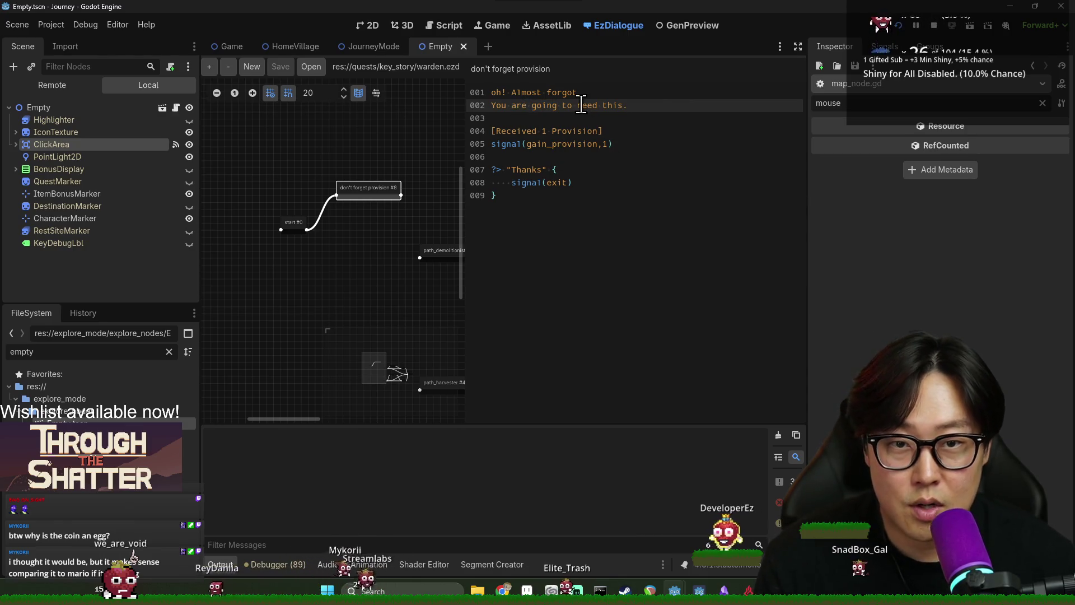
pyautogui.click(539, 135)
pyautogui.doubleClick(543, 144)
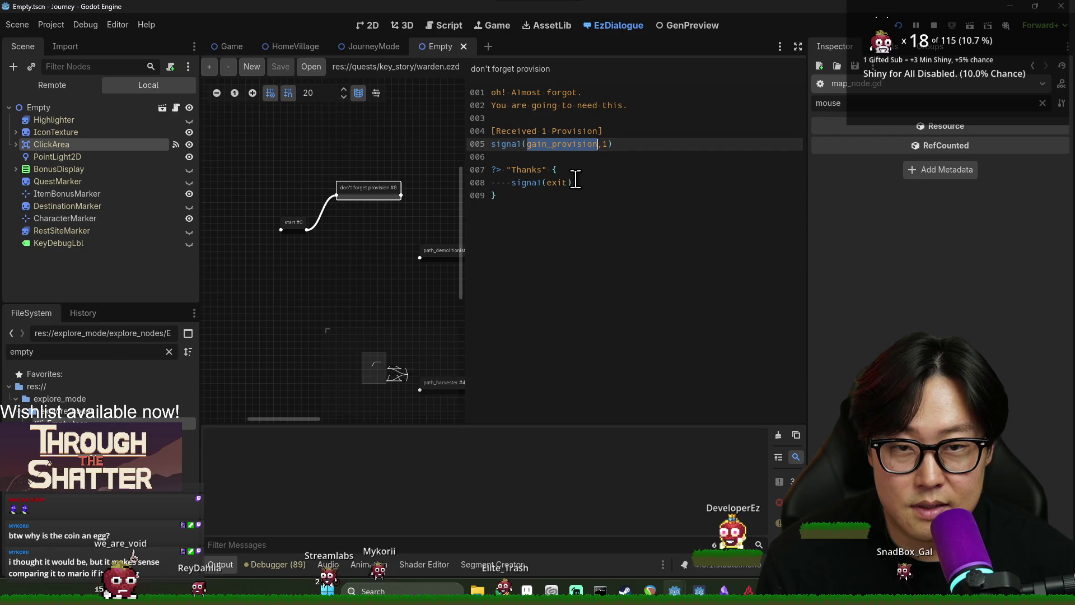
pyautogui.doubleClick(516, 182)
pyautogui.click(560, 144)
pyautogui.click(589, 212)
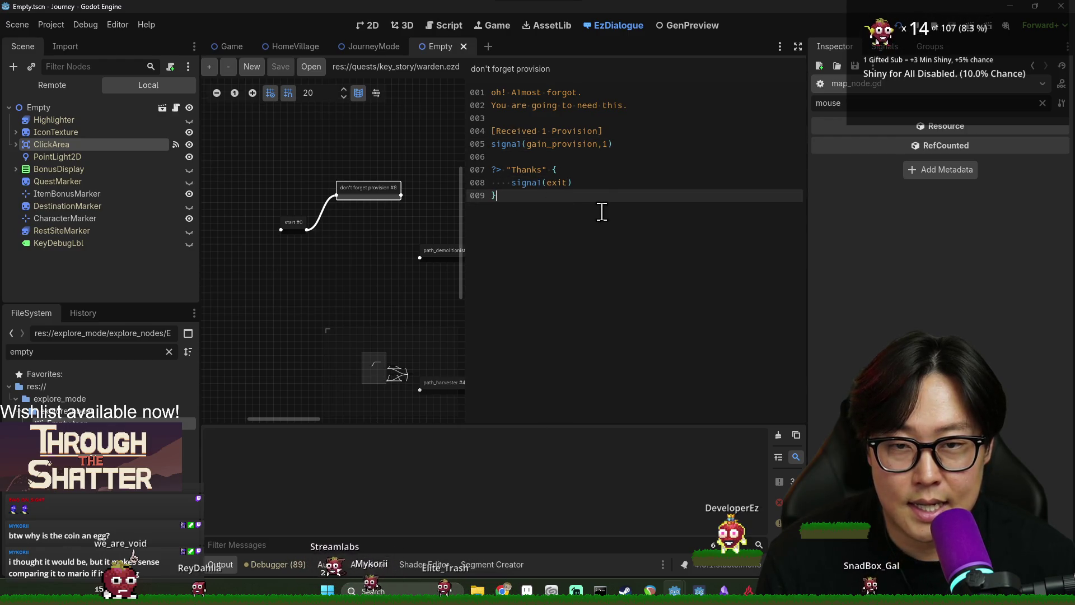
pyautogui.doubleClick(519, 183)
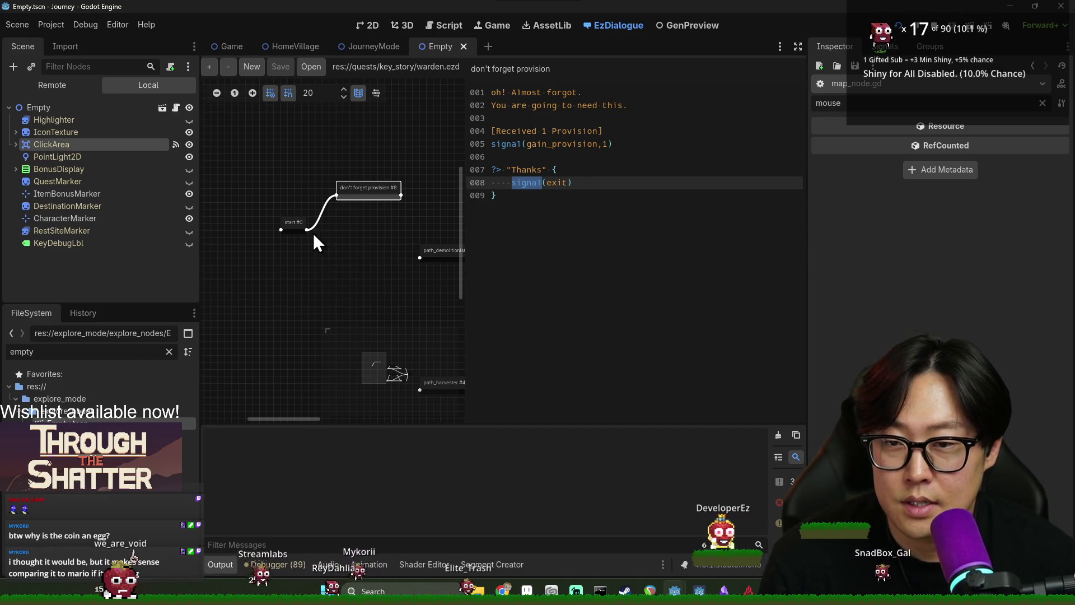
# Step: Insert signal(flag,warden_wake_up) above signal(exit) in the Thanks choice and save warden.ezd
pyautogui.press('End')
pyautogui.press('Return')
pyautogui.press('BackSpace')
pyautogui.press('BackSpace')
pyautogui.press('BackSpace')
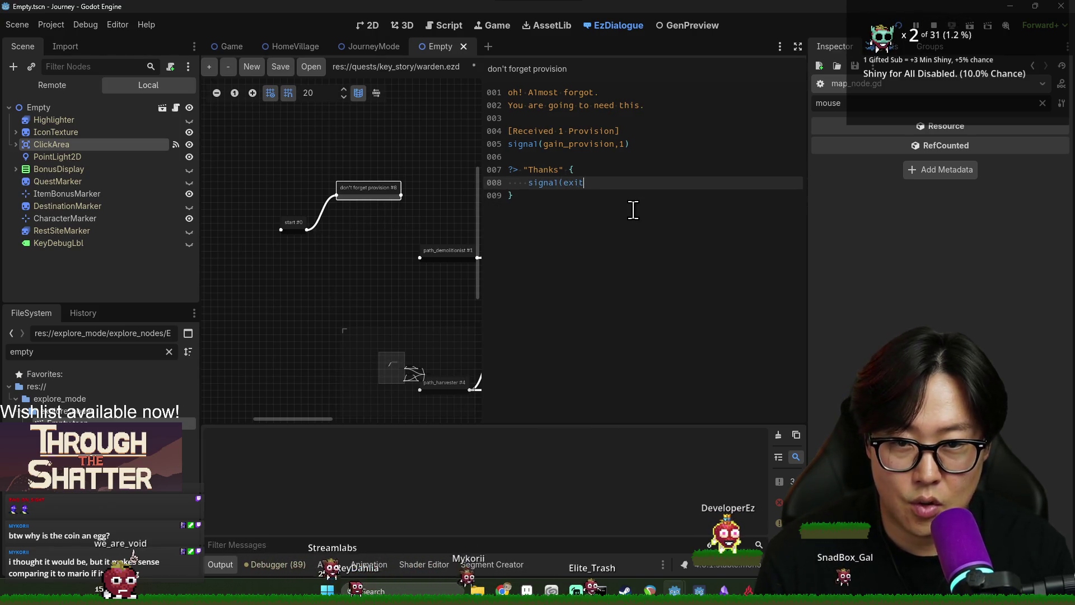
pyautogui.hotkey('ctrl', 'shift', 'Return')
pyautogui.write('signal(flag,warden_wake_up')
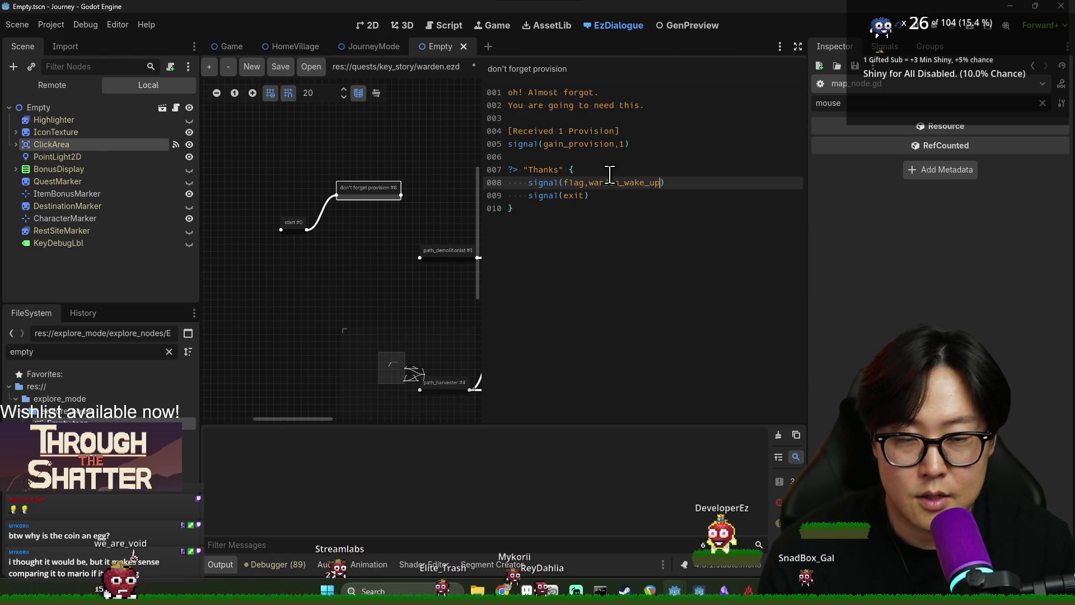
pyautogui.click(662, 233)
pyautogui.hotkey('ctrl', 's')
# Step: Nudge the start node up-left and rename it to intro_wake_up_dialog
pyautogui.click(290, 227)
pyautogui.moveTo(290, 227); pyautogui.dragTo(276, 213)
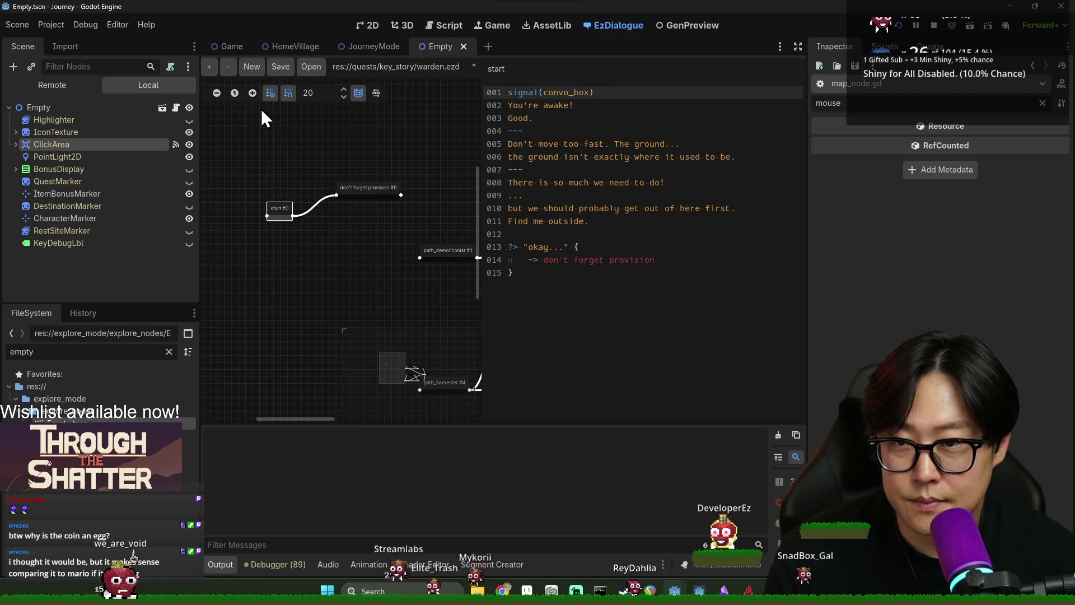
pyautogui.doubleClick(533, 70)
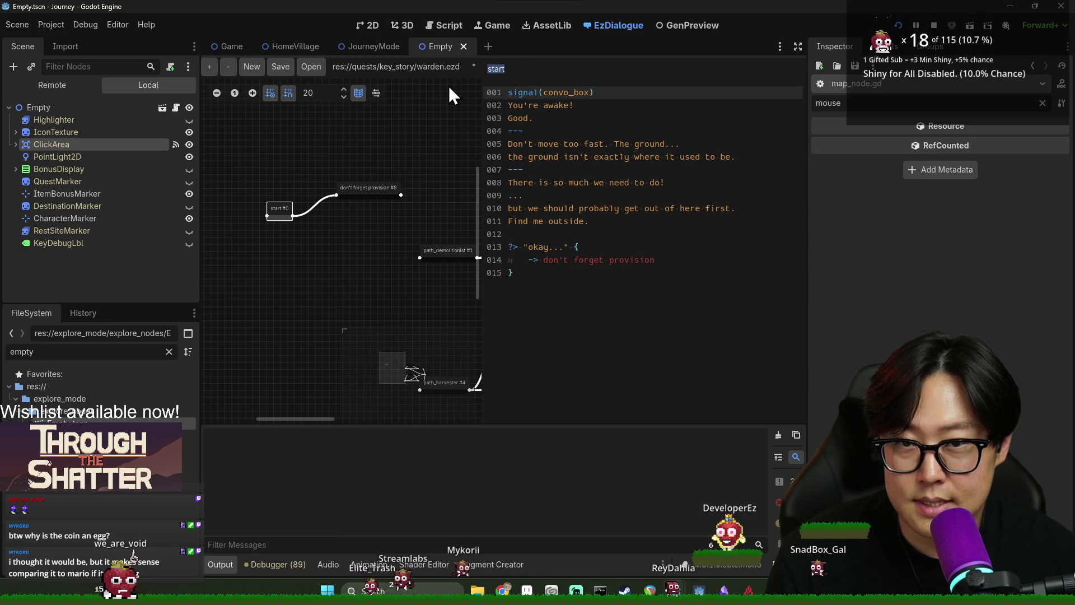
pyautogui.write('warden_wa')
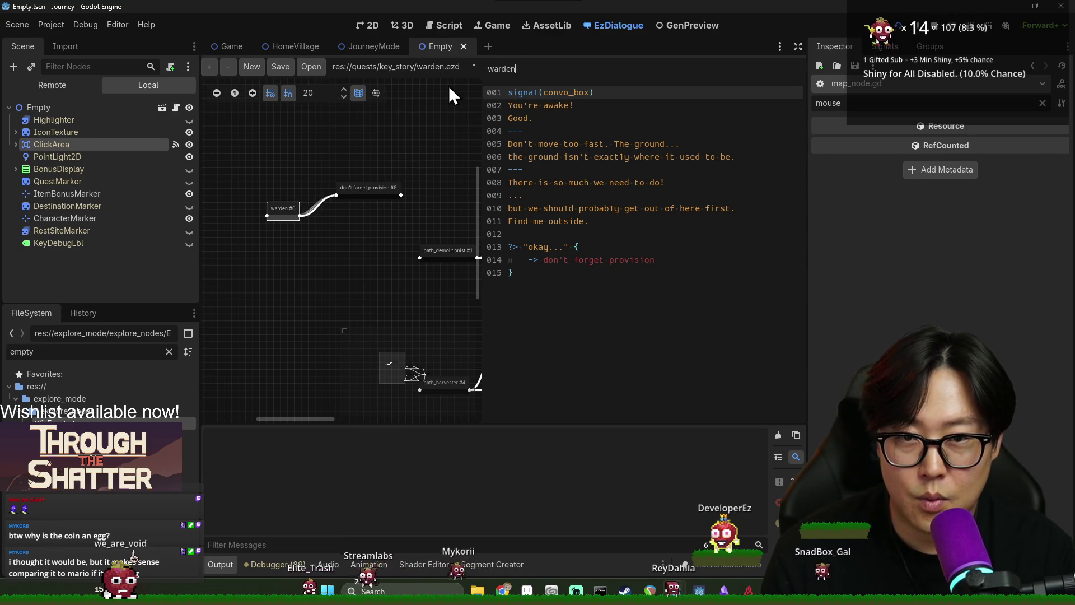
pyautogui.hotkey('ctrl', 'a')
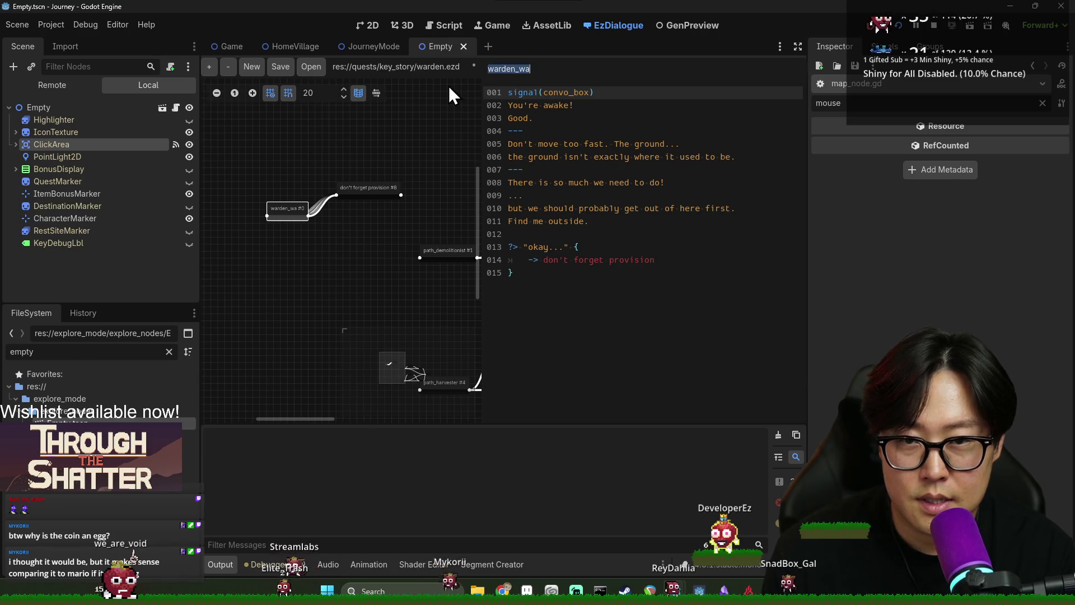
pyautogui.write('intro_wake_up_dialog')
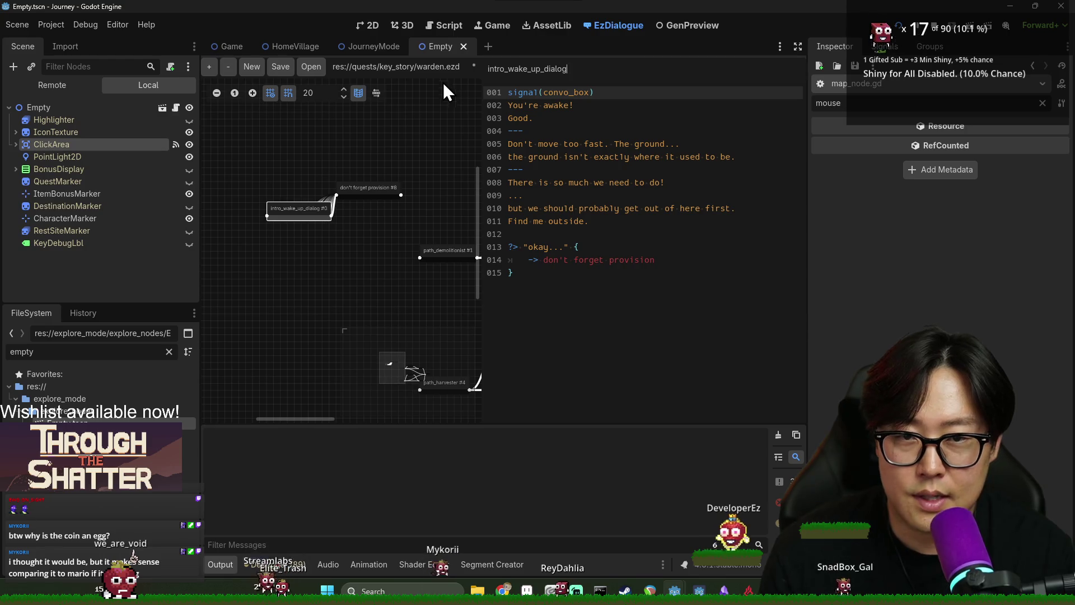
# Step: Line up intro_wake_up_dialog with don't forget provision and move the new Diag Node #9 left
pyautogui.moveTo(368, 192); pyautogui.dragTo(430, 166)
pyautogui.moveTo(303, 213)
pyautogui.mouseDown()
pyautogui.moveTo(331, 145)
pyautogui.moveTo(336, 163)
pyautogui.mouseUp()
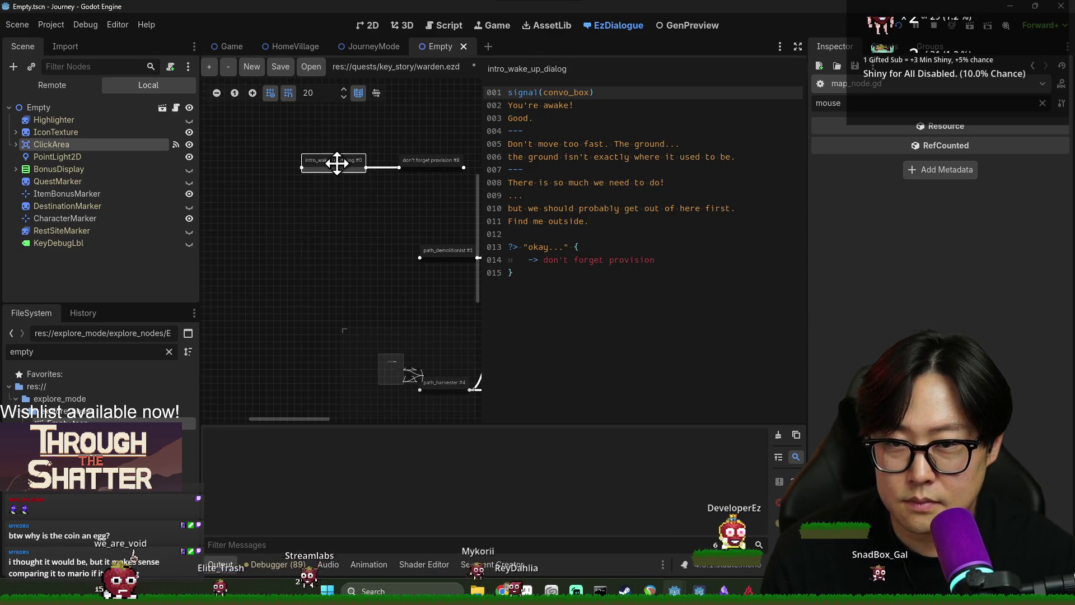
pyautogui.click(239, 190)
pyautogui.moveTo(369, 263); pyautogui.dragTo(266, 228)
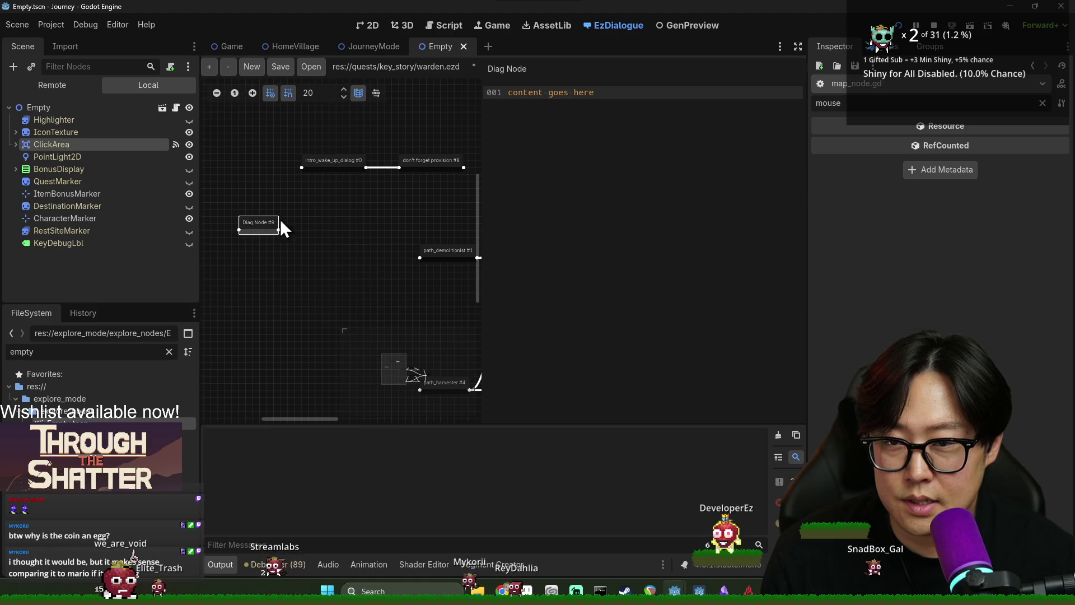
# Step: Rename the new node to start and give it an $if block jumping to intro_wake_up_dialog
pyautogui.tripleClick(498, 69)
pyautogui.write('start')
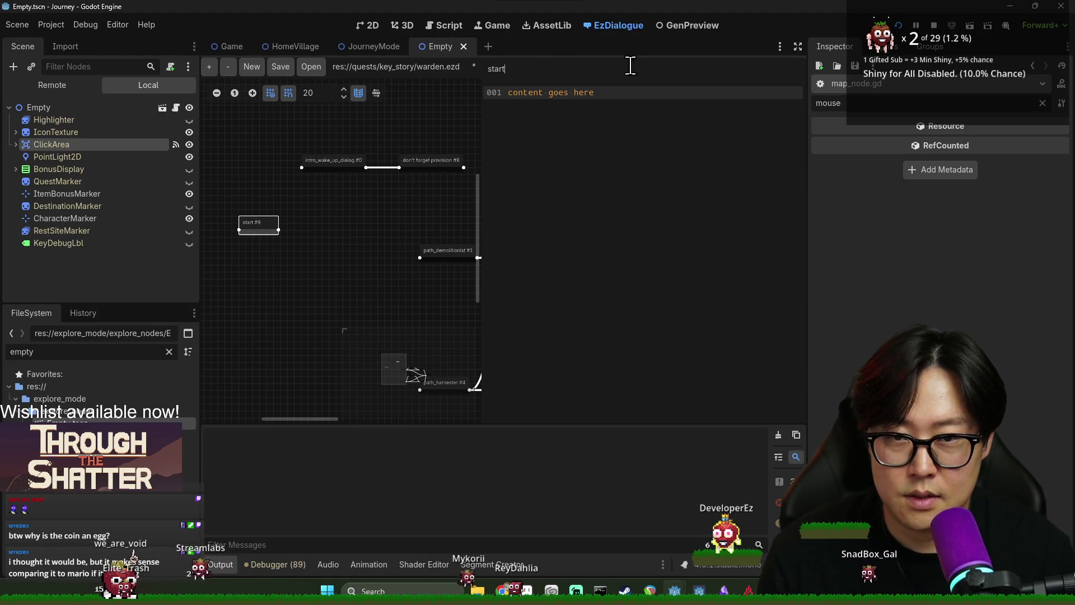
pyautogui.click(341, 163)
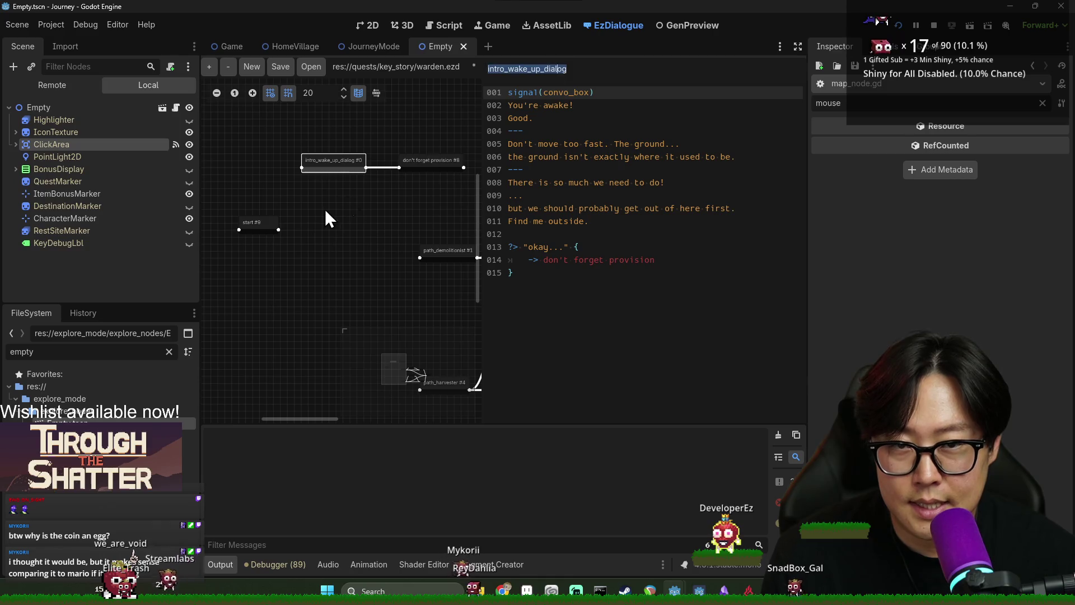
pyautogui.click(260, 223)
pyautogui.hotkey('ctrl', 'a')
pyautogui.write('$if ()')
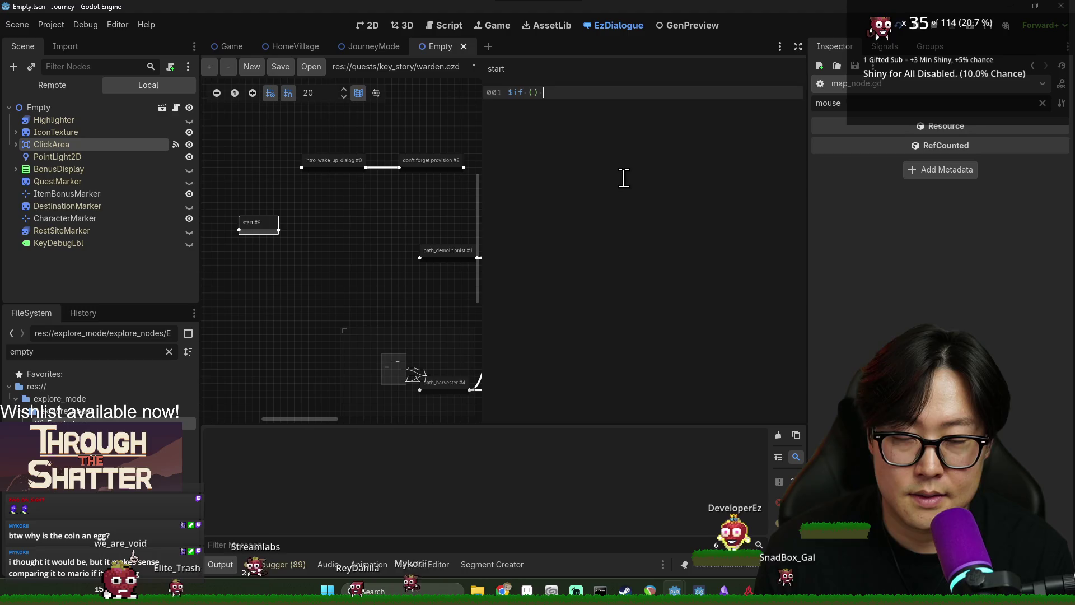
pyautogui.write(' {')
pyautogui.press('Return')
pyautogui.press('Return')
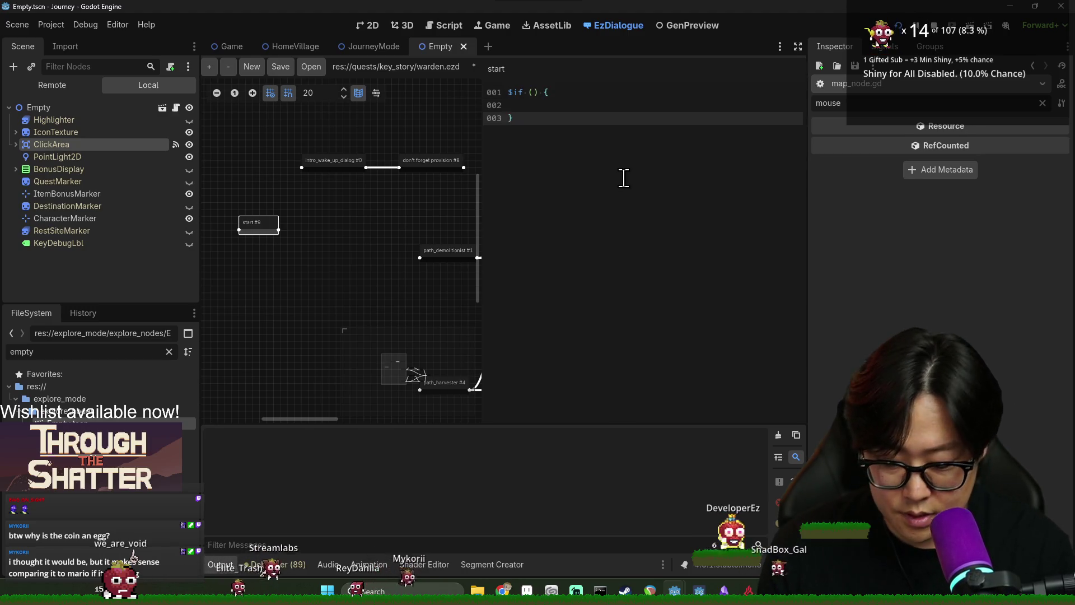
pyautogui.press('Up')
pyautogui.write('> intro_wake_up_dialog')
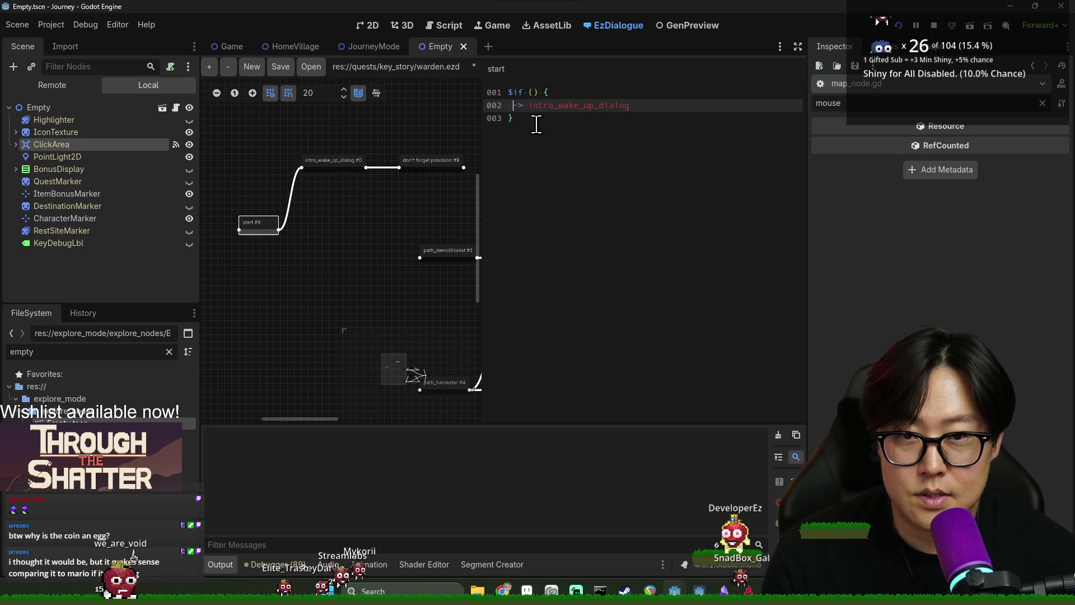
# Step: Copy warden_wake_up from don't forget provision into the condition as !warden_wake_up, then save
pyautogui.click(417, 164)
pyautogui.doubleClick(622, 182)
pyautogui.hotkey('ctrl', 'c')
pyautogui.click(260, 222)
pyautogui.hotkey('ctrl', 'v')
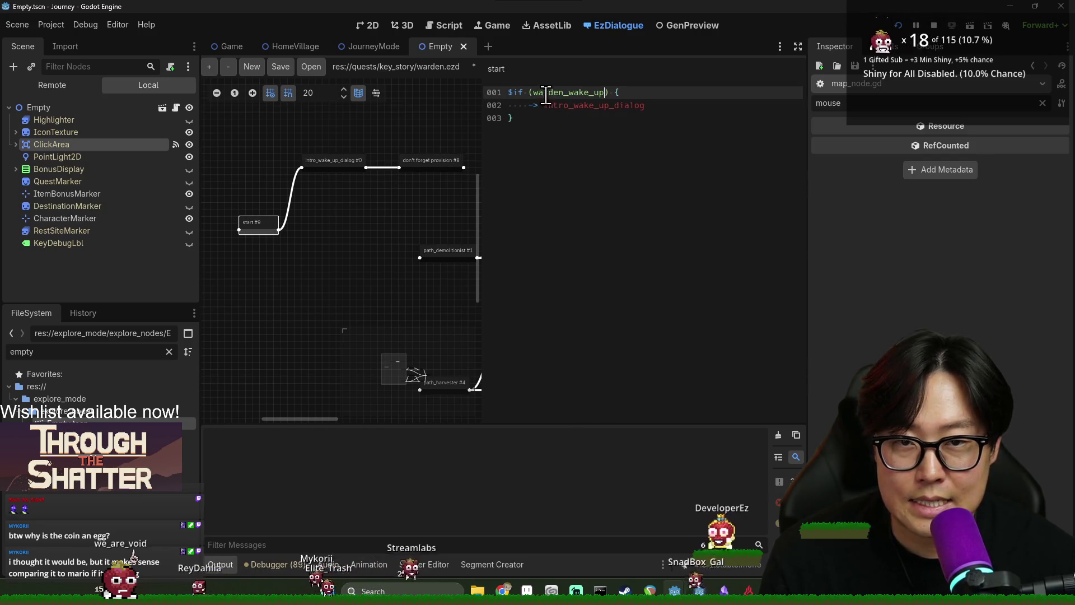
pyautogui.write('!')
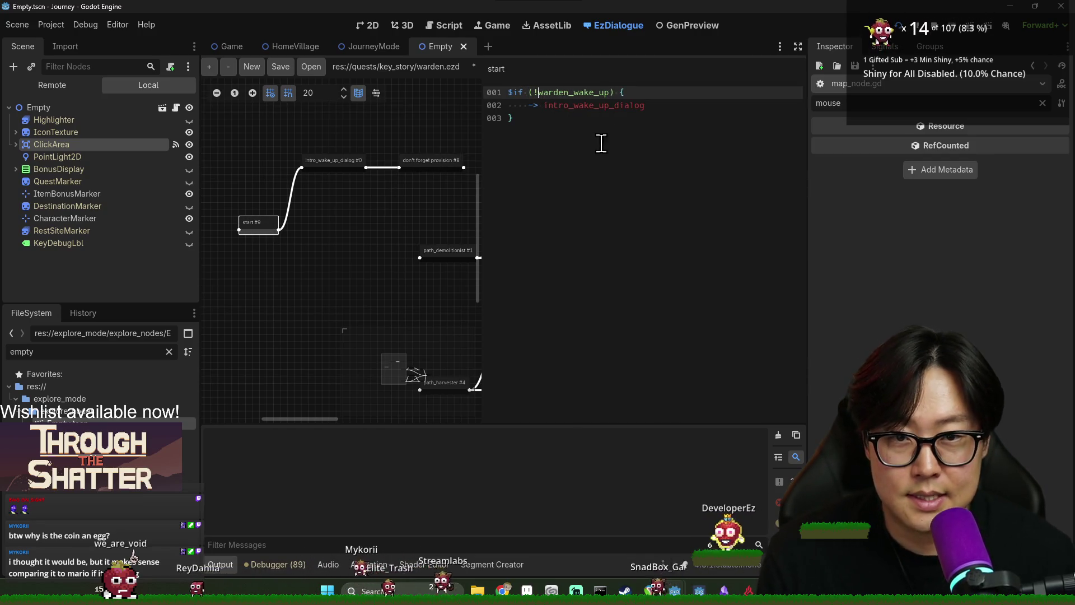
pyautogui.click(542, 134)
pyautogui.hotkey('ctrl', 's')
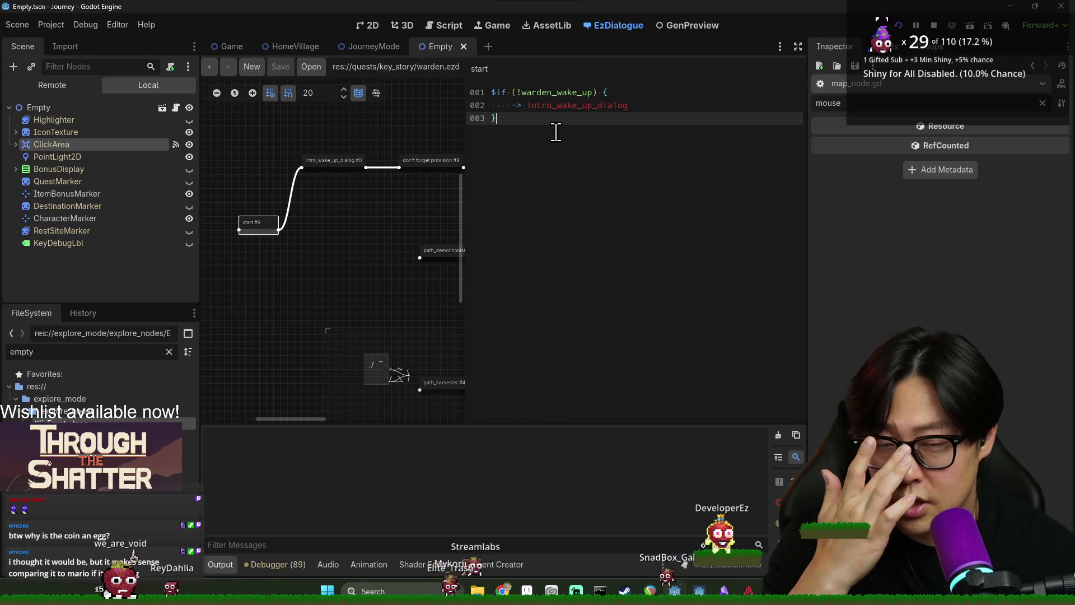
pyautogui.doubleClick(531, 93)
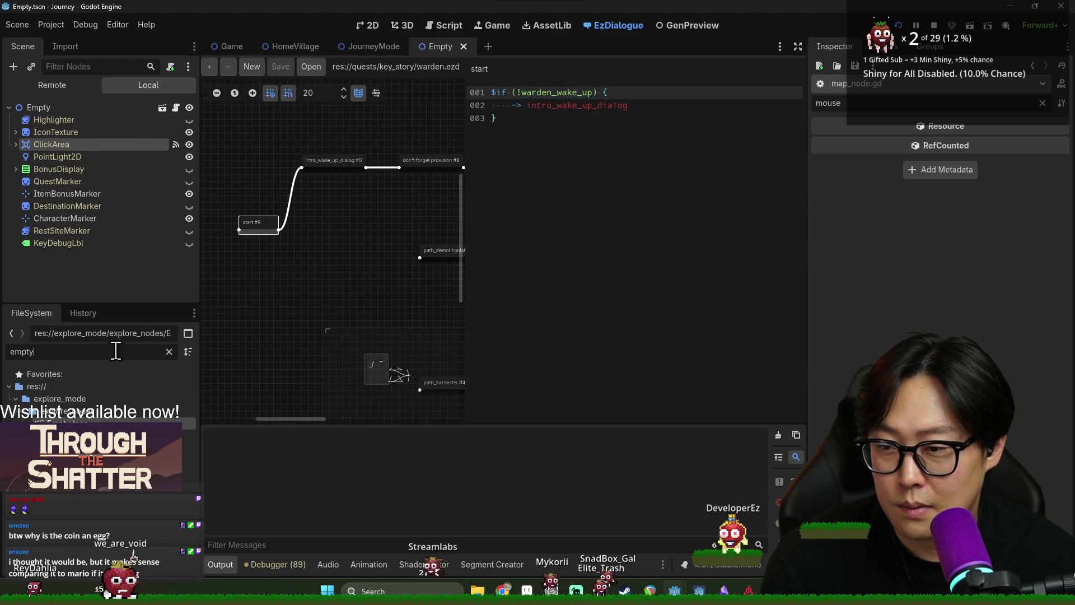
# Step: Filter the FileSystem dock for 'dial' and 'game' files, then back to 'dial'
pyautogui.write('dial')
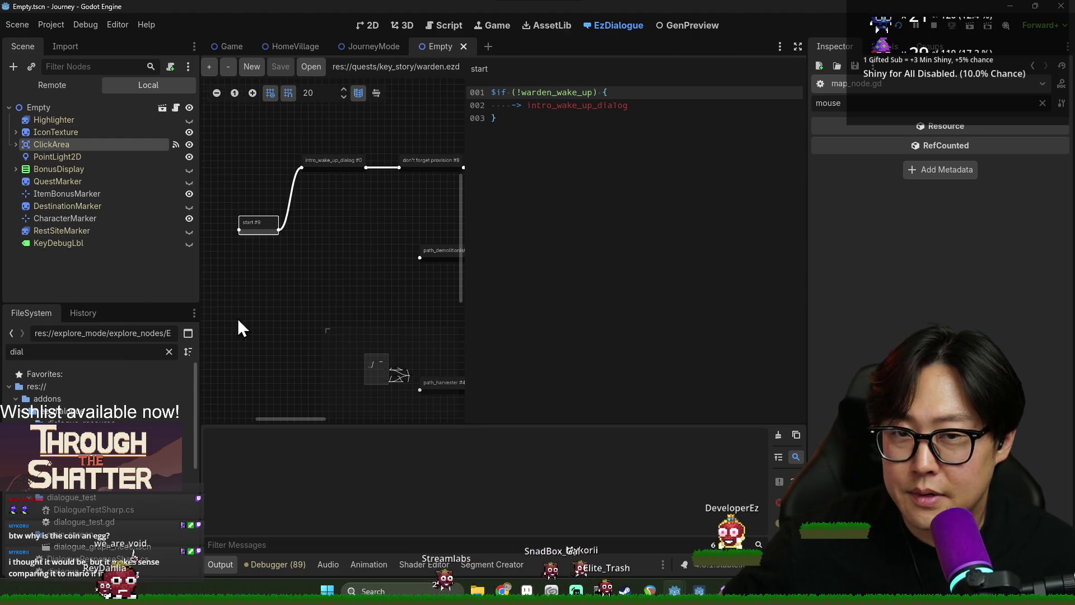
pyautogui.scroll(-2, 138, 405)
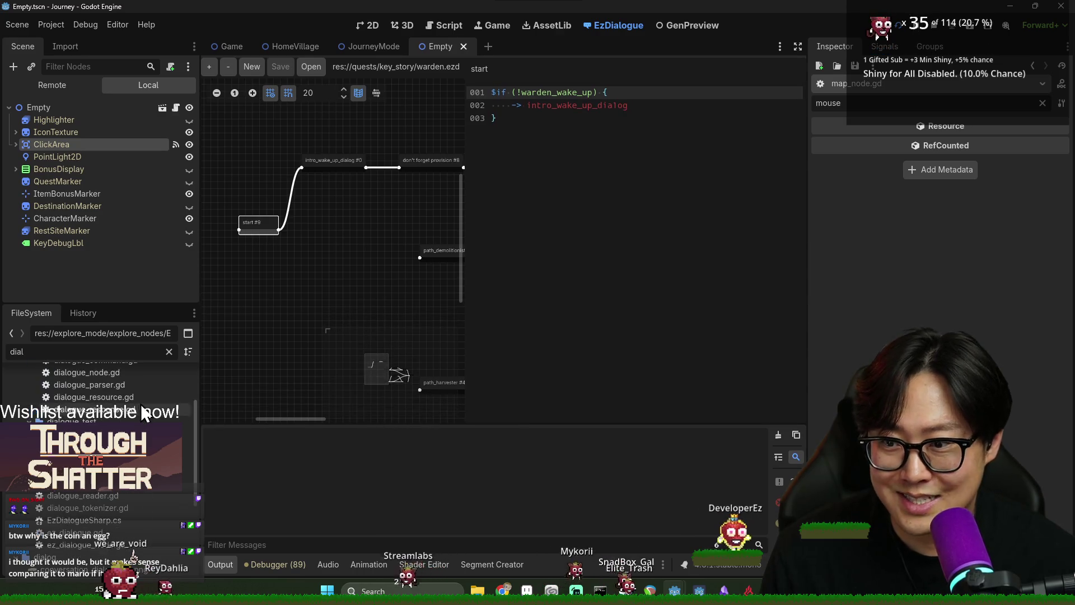
pyautogui.click(169, 351)
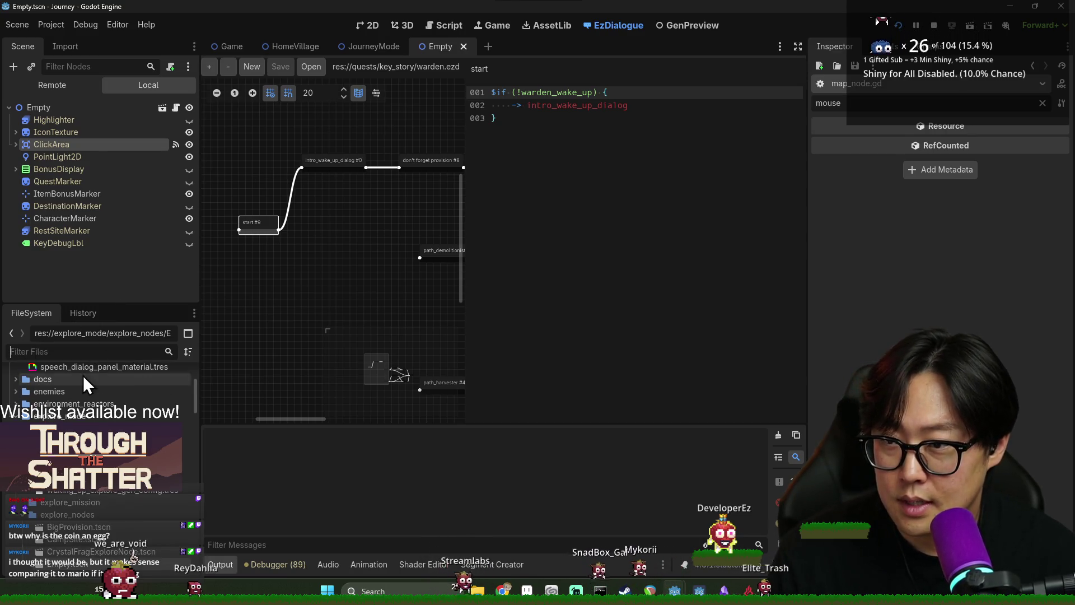
pyautogui.write('game')
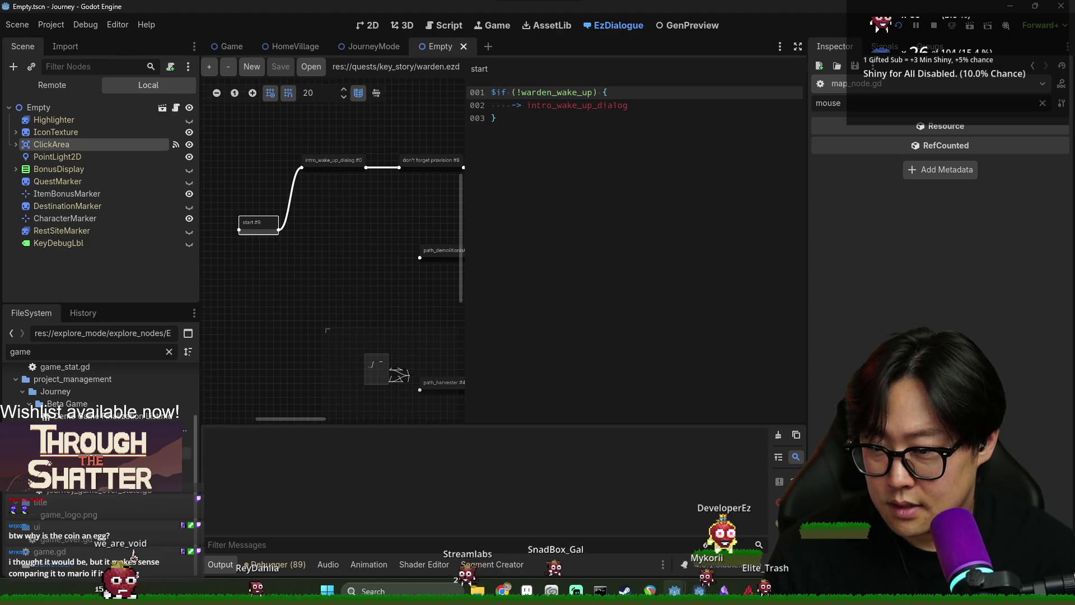
pyautogui.click(168, 351)
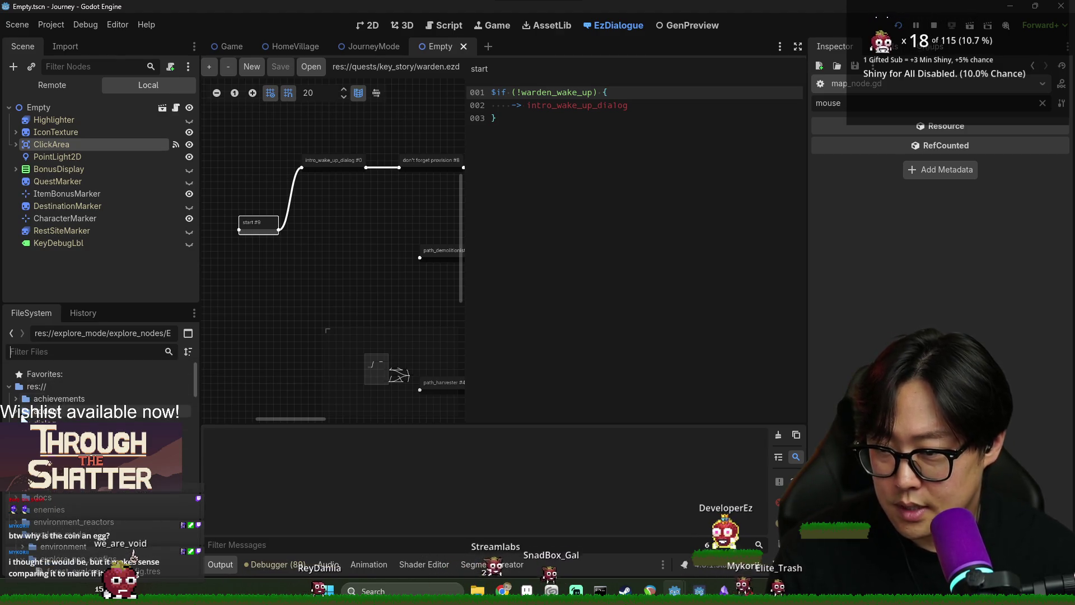
pyautogui.scroll(-3, 37, 507)
pyautogui.scroll(-5, 16, 512)
pyautogui.scroll(2, 17, 512)
pyautogui.scroll(3, 17, 512)
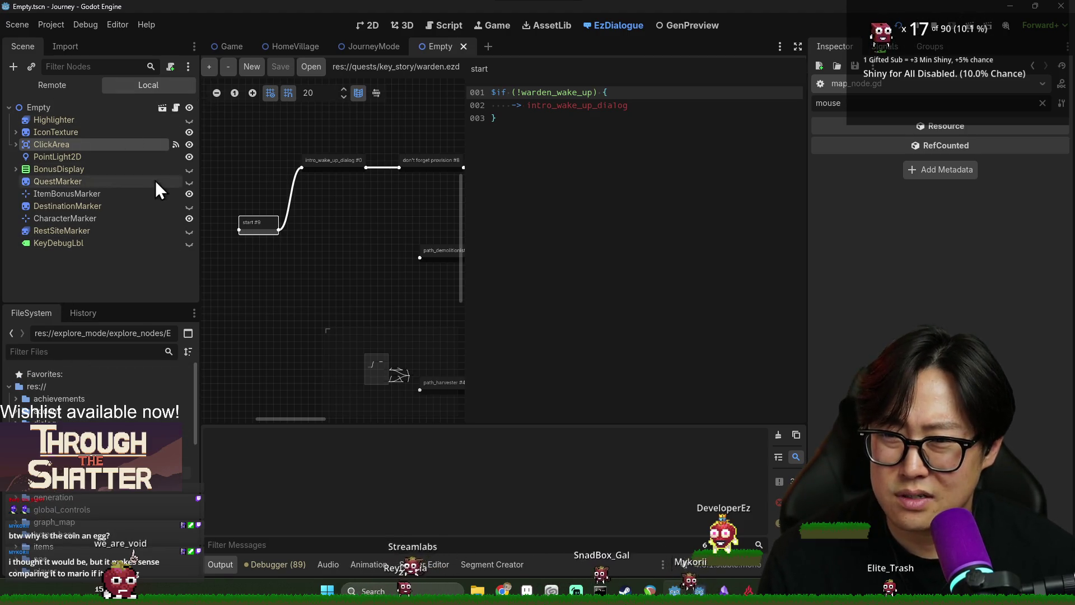
pyautogui.write('dial')
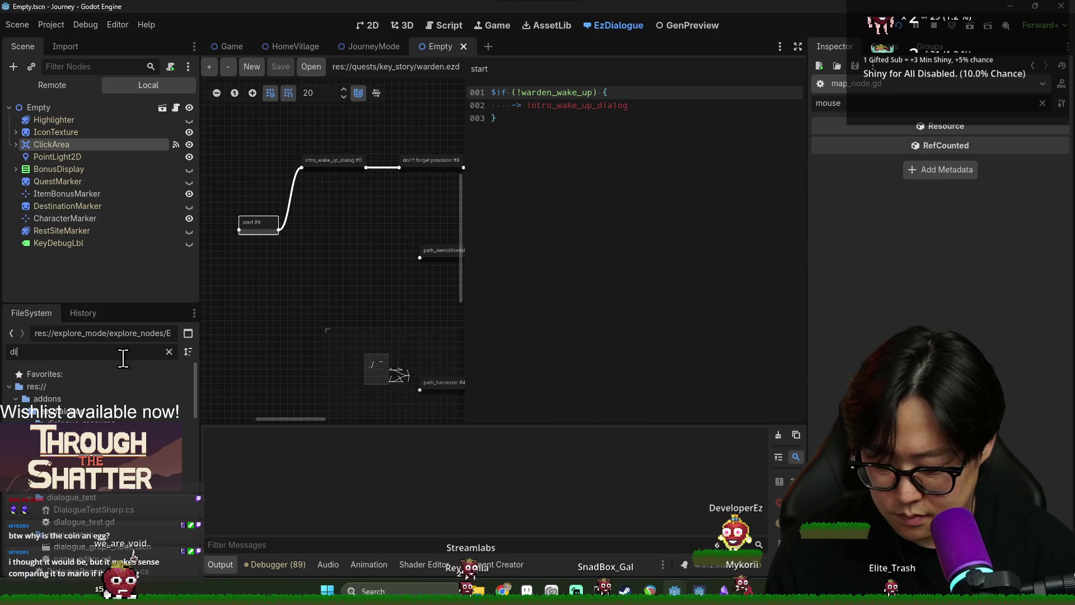
# Step: Open DialogPanel.gd from the JourneyMode scene's DialogPanel node
pyautogui.click(336, 46)
pyautogui.scroll(-5, 78, 205)
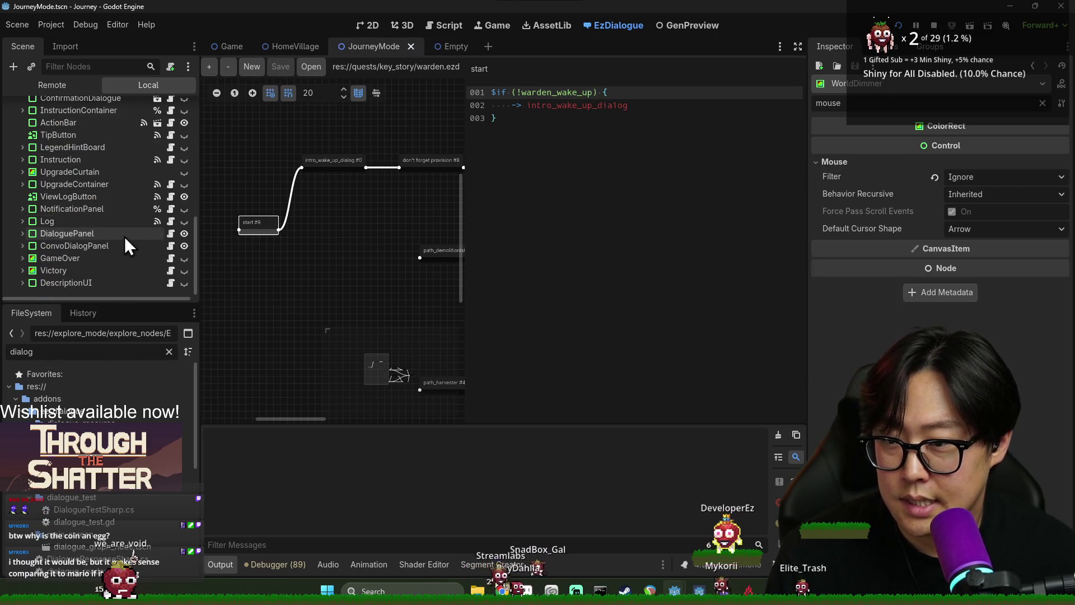
pyautogui.click(170, 234)
pyautogui.doubleClick(385, 161)
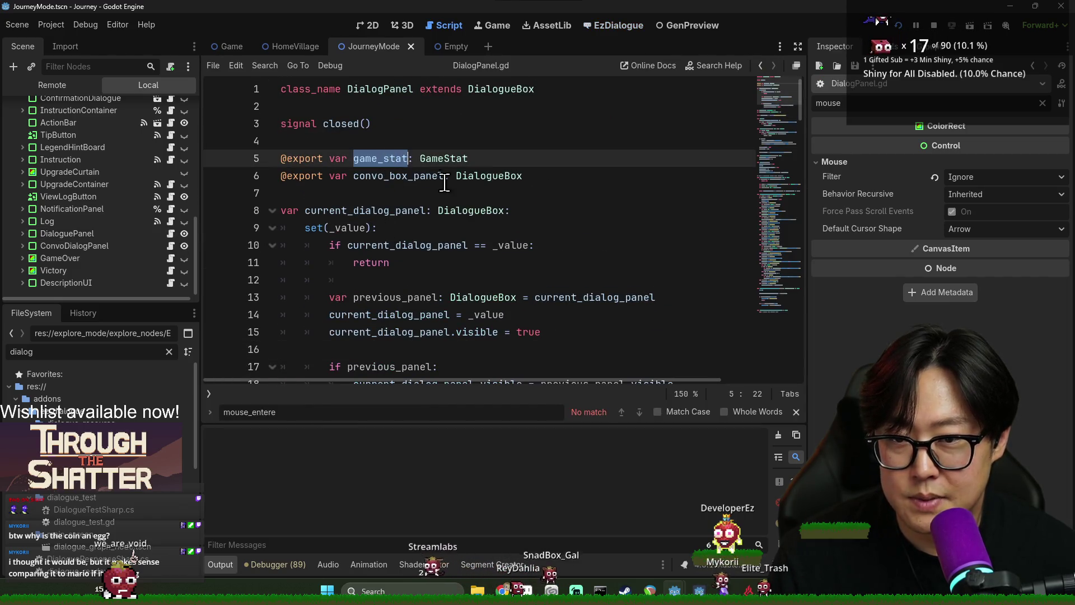
# Step: Jump to the GameStat script and find the current_overworld_poi declaration
pyautogui.keyDown('ctrl'); pyautogui.click(437, 162); pyautogui.keyUp('ctrl')
pyautogui.scroll(-5, 379, 211)
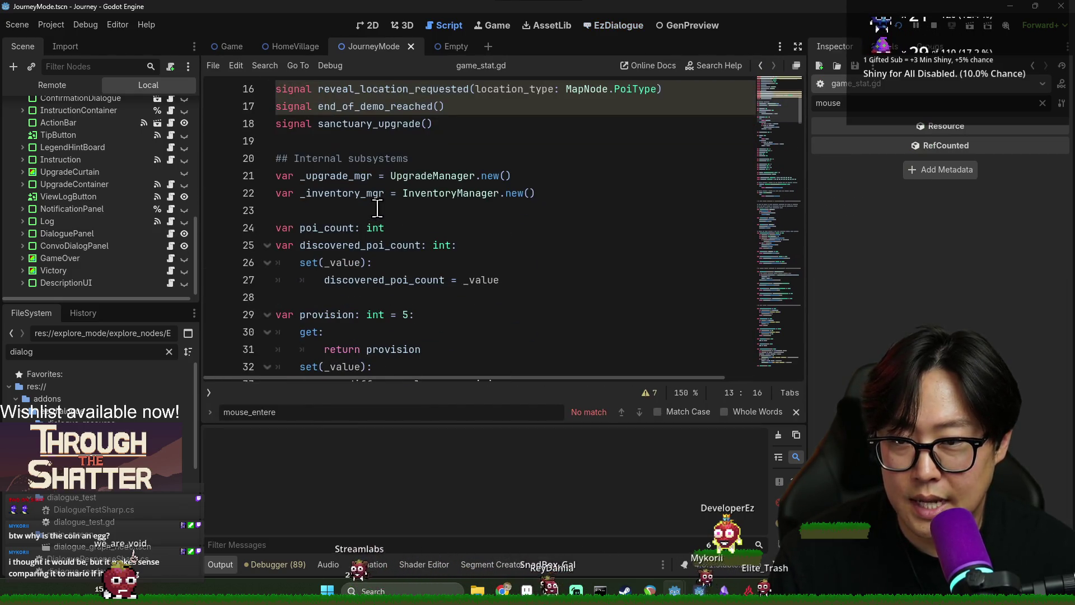
pyautogui.scroll(2, 379, 211)
pyautogui.scroll(-4, 413, 240)
pyautogui.scroll(2, 412, 239)
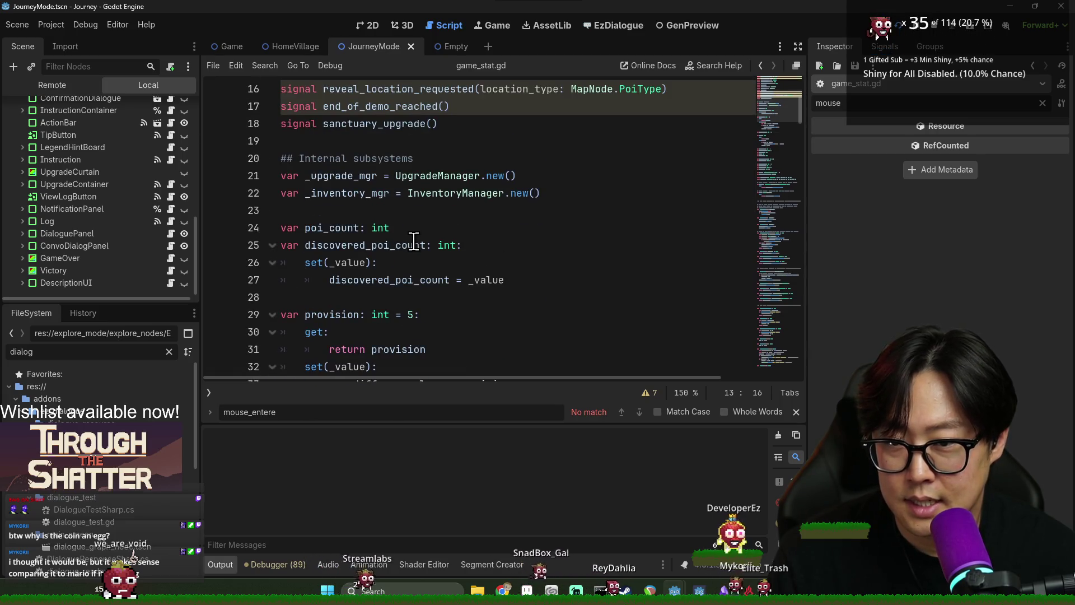
pyautogui.scroll(-7, 415, 238)
pyautogui.scroll(-8, 414, 238)
pyautogui.scroll(2, 504, 190)
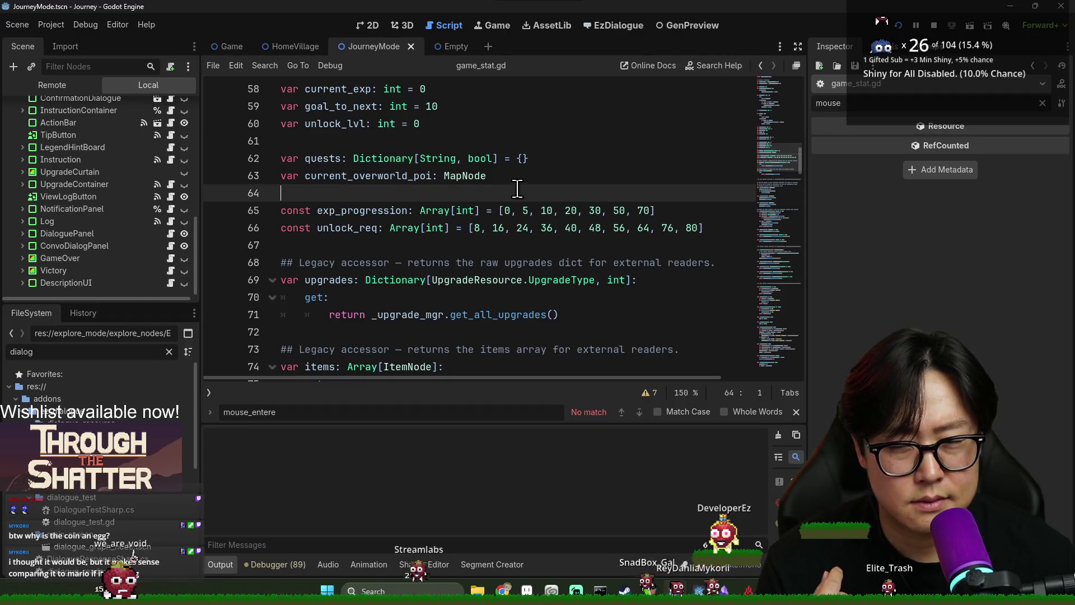
# Step: Add var quest_flags: Dictionary[String, bool] = {} after current_overworld_poi and save game_stat.gd
pyautogui.click(517, 182)
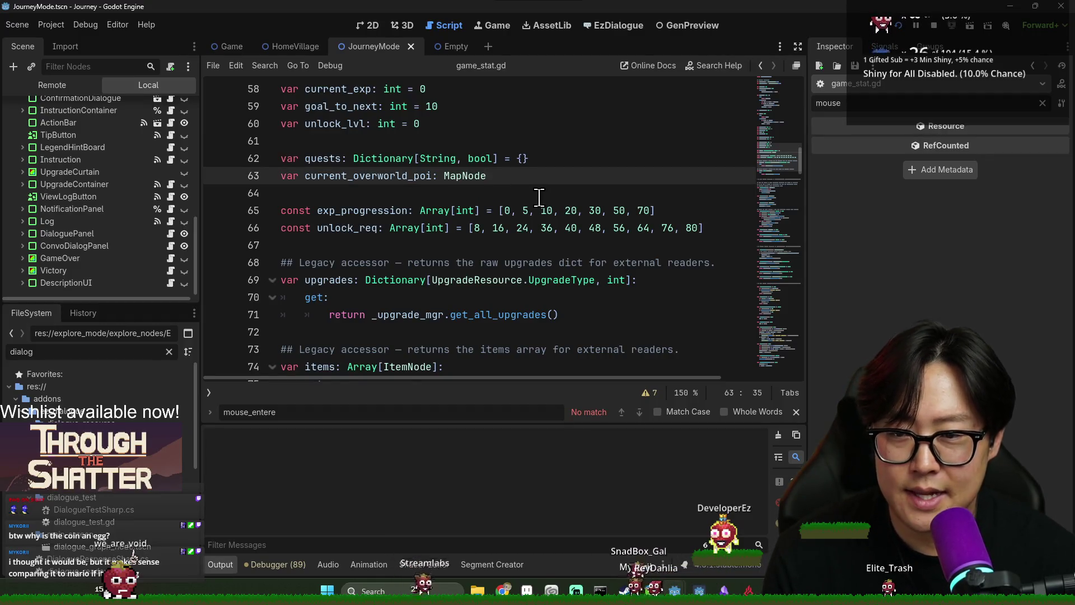
pyautogui.press('Return')
pyautogui.write('var quest_flags: Dictionary')
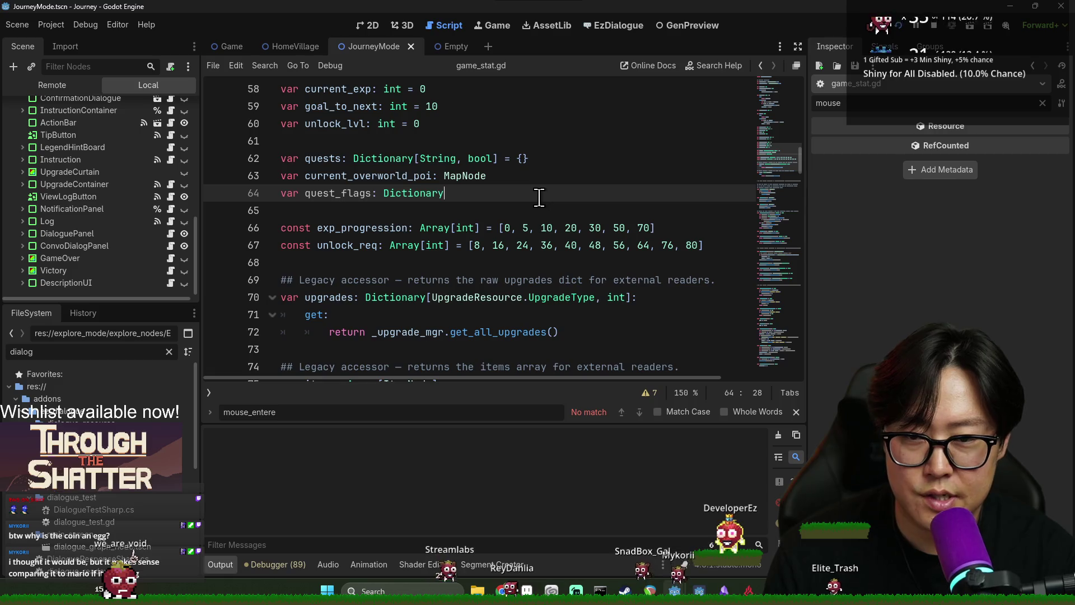
pyautogui.write('ing, bo')
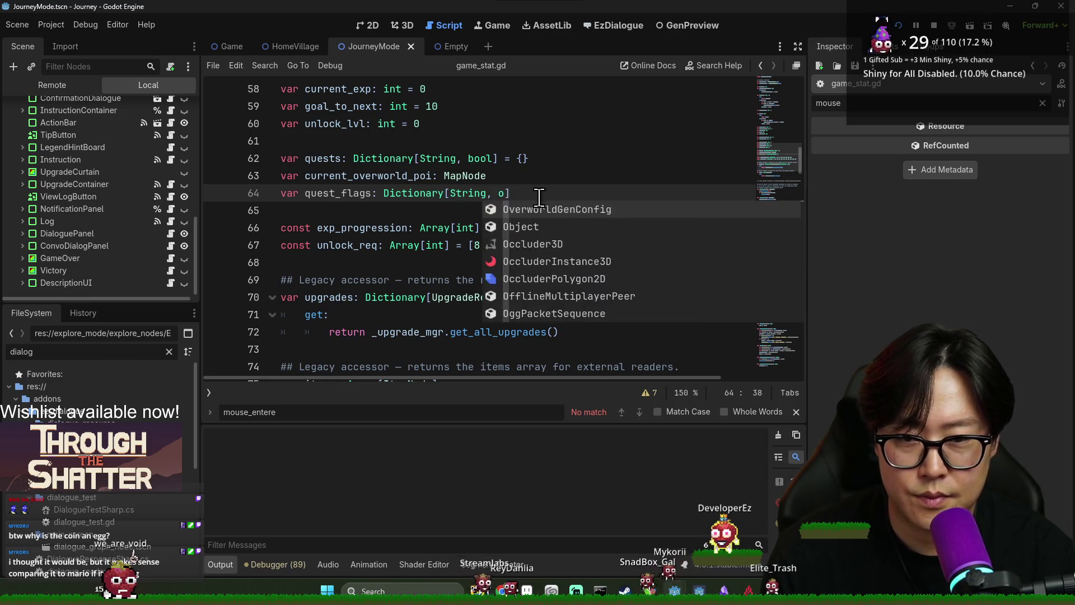
pyautogui.press('Return')
pyautogui.write(']')
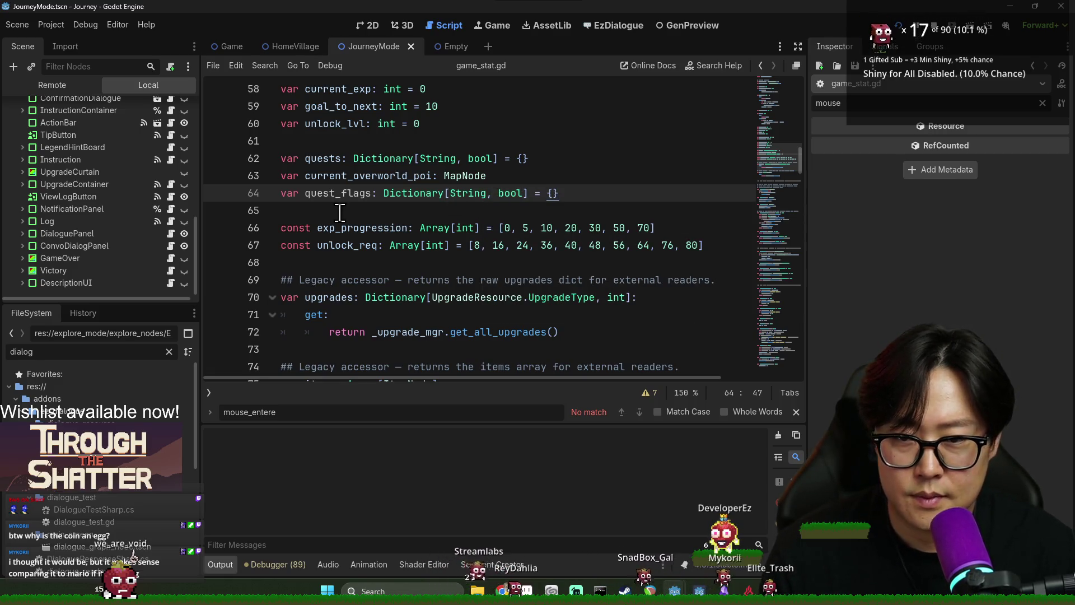
pyautogui.click(371, 229)
pyautogui.hotkey('ctrl', 's')
# Step: Copy the quest_flags name and open the DialogPanel script
pyautogui.press('Up')
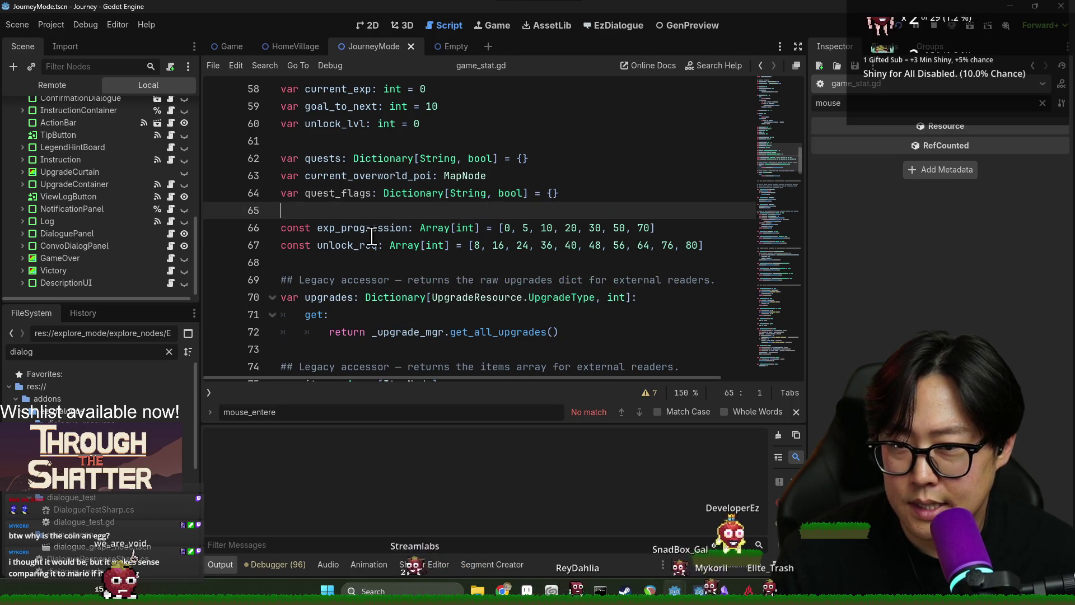
pyautogui.doubleClick(336, 193)
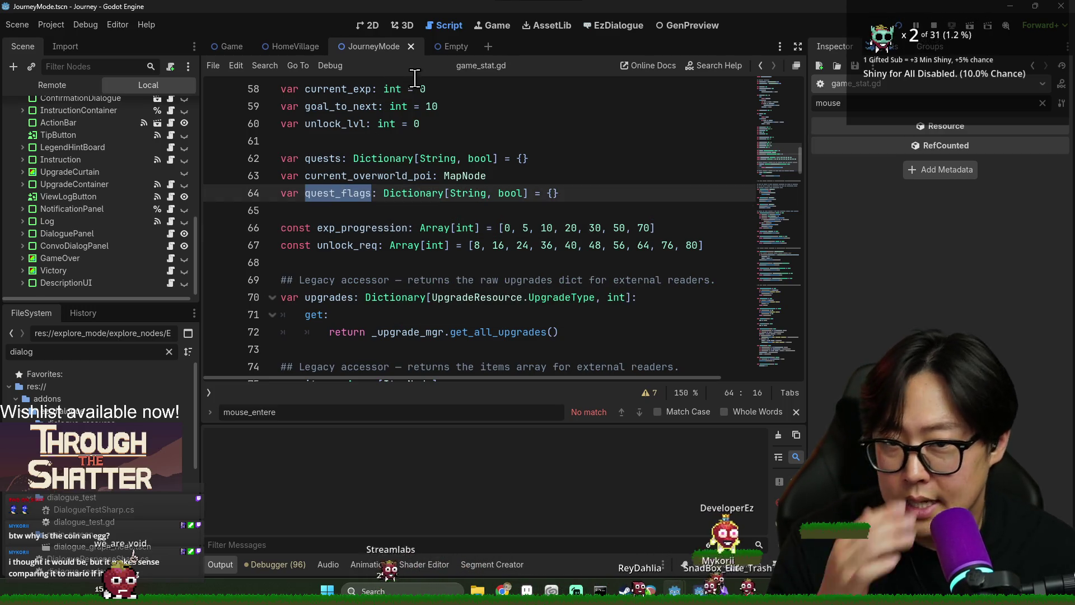
pyautogui.scroll(10, 143, 161)
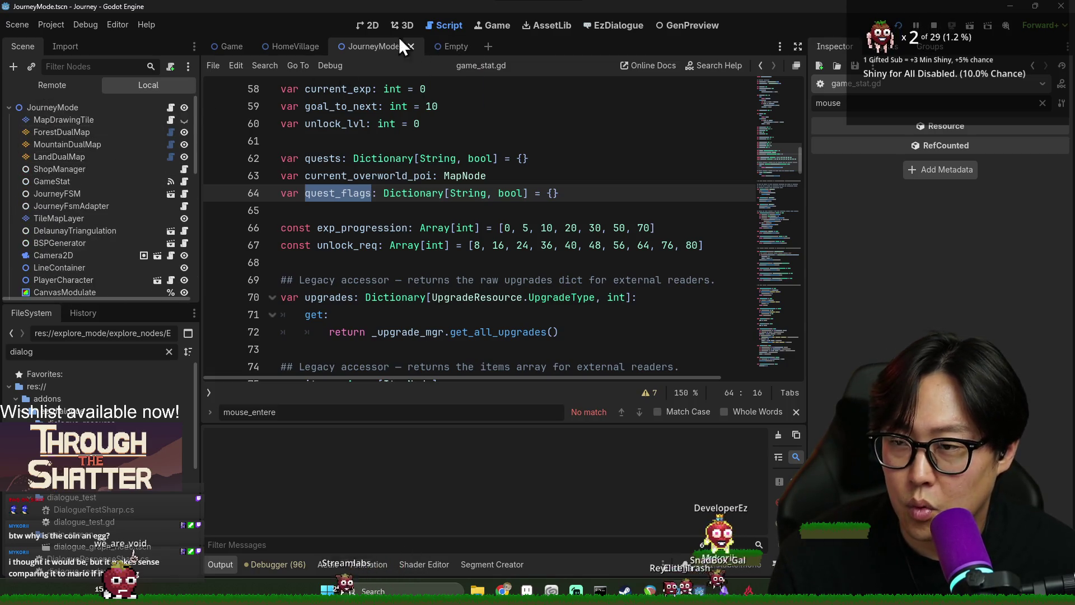
pyautogui.scroll(-10, 139, 205)
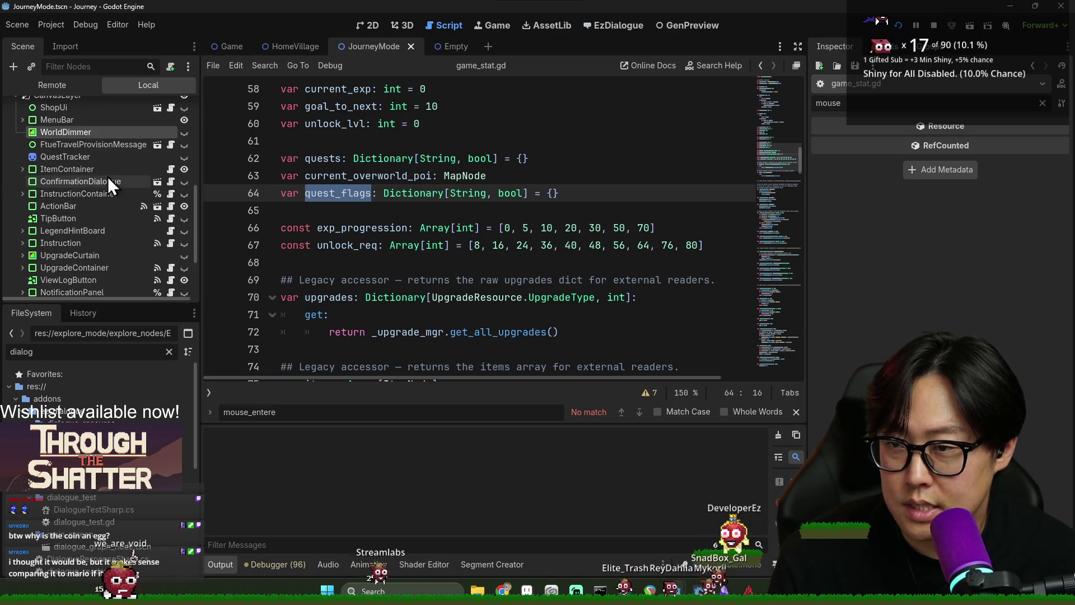
pyautogui.scroll(-3, 92, 201)
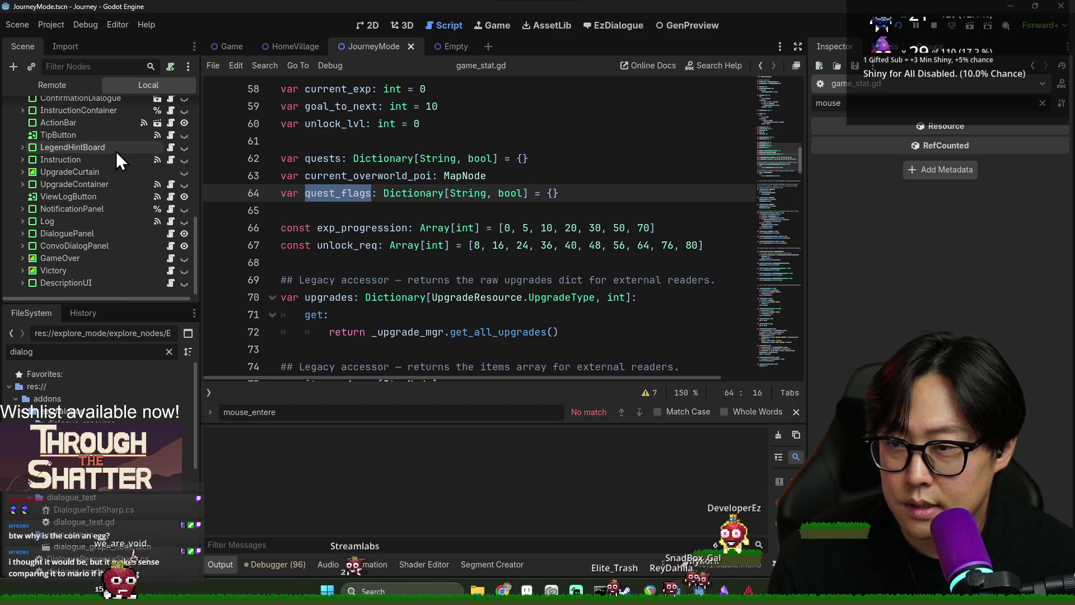
pyautogui.scroll(1, 99, 182)
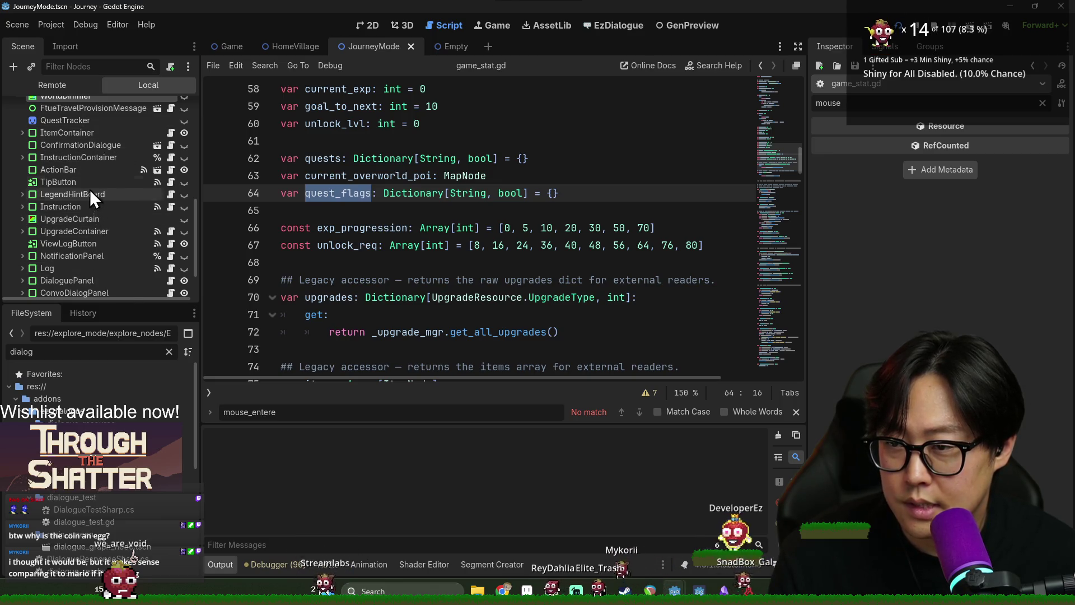
pyautogui.scroll(-1, 84, 168)
pyautogui.click(171, 233)
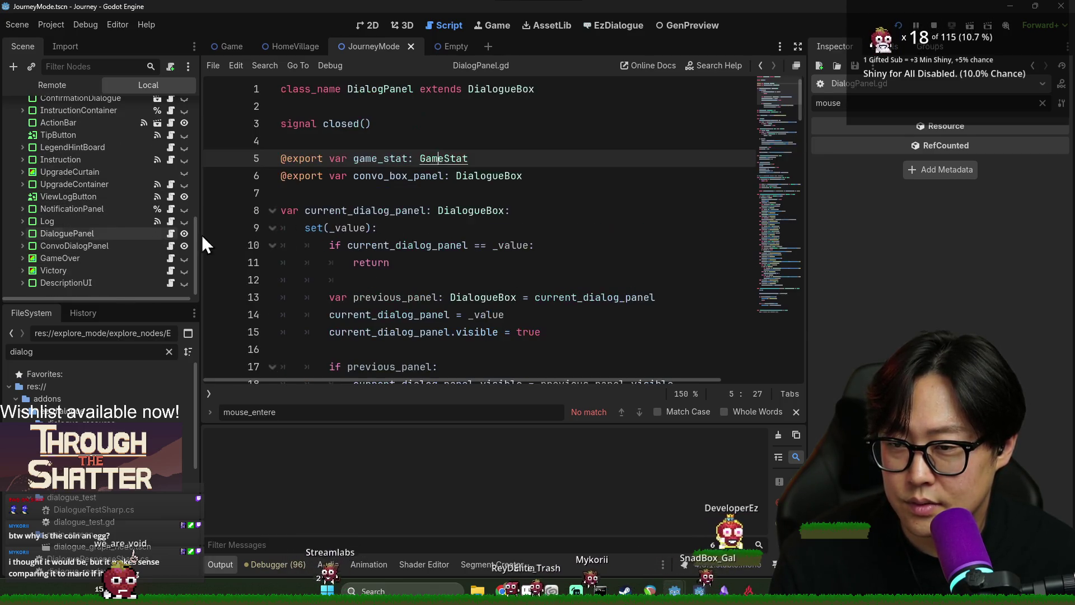
# Step: Find start( and replace the empty dictionary with dialog_state = game_stat.quest_flags, then save
pyautogui.hotkey('ctrl', 'f')
pyautogui.write('start(')
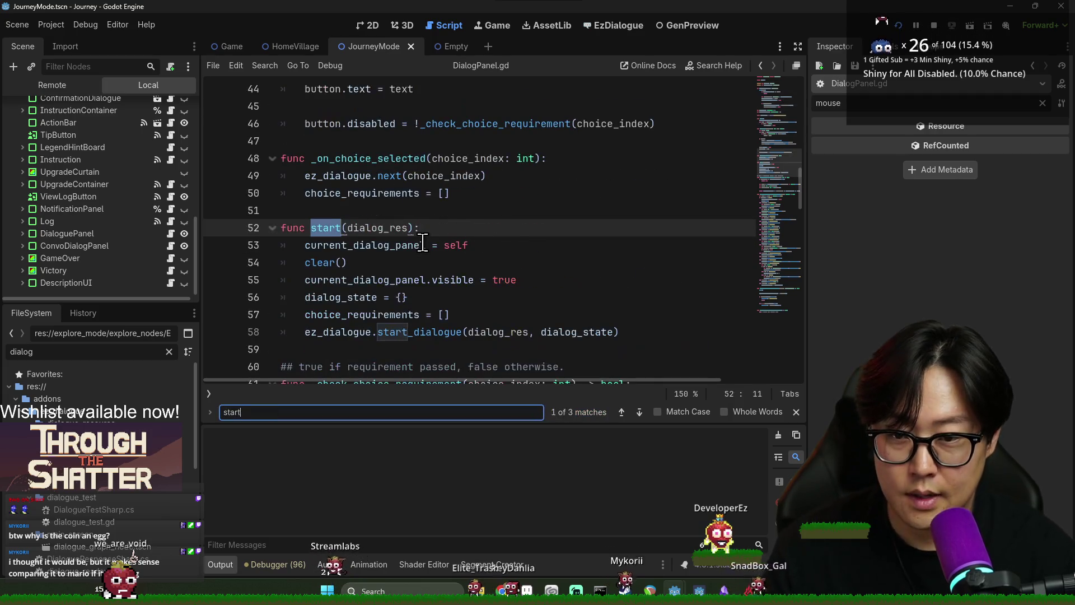
pyautogui.click(370, 264)
pyautogui.scroll(-1, 451, 263)
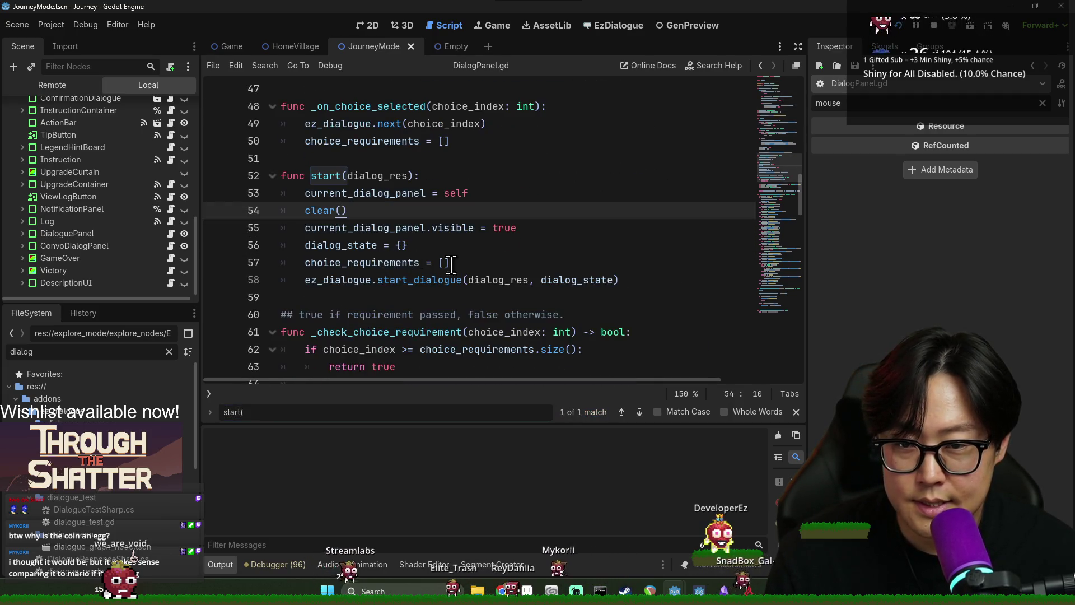
pyautogui.doubleClick(401, 245)
pyautogui.write('quest_flags.')
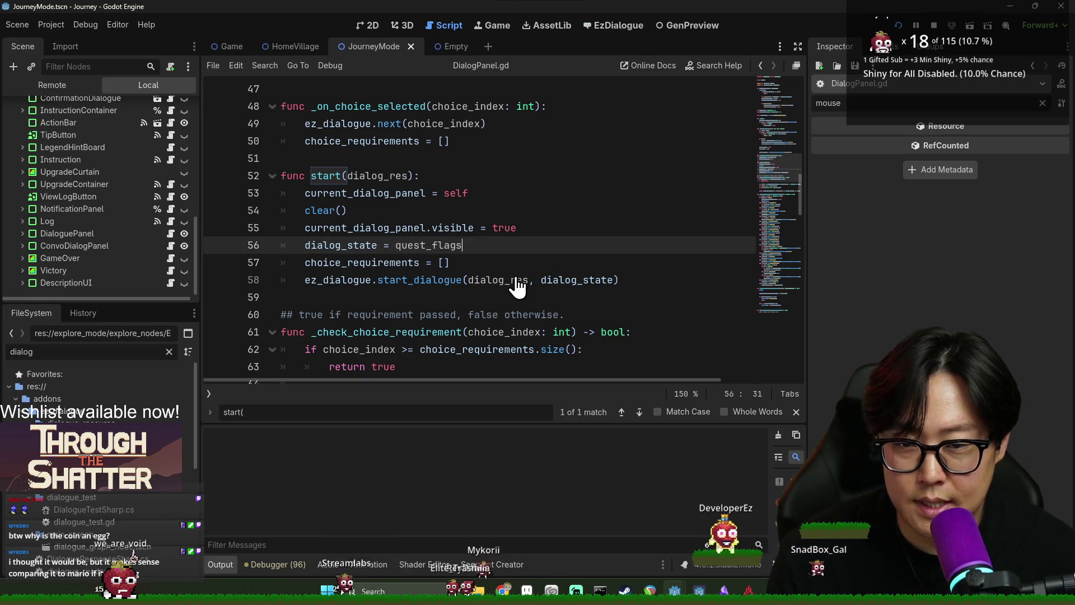
pyautogui.press('BackSpace')
pyautogui.hotkey('ctrl', 'Left')
pyautogui.write('game_stat.')
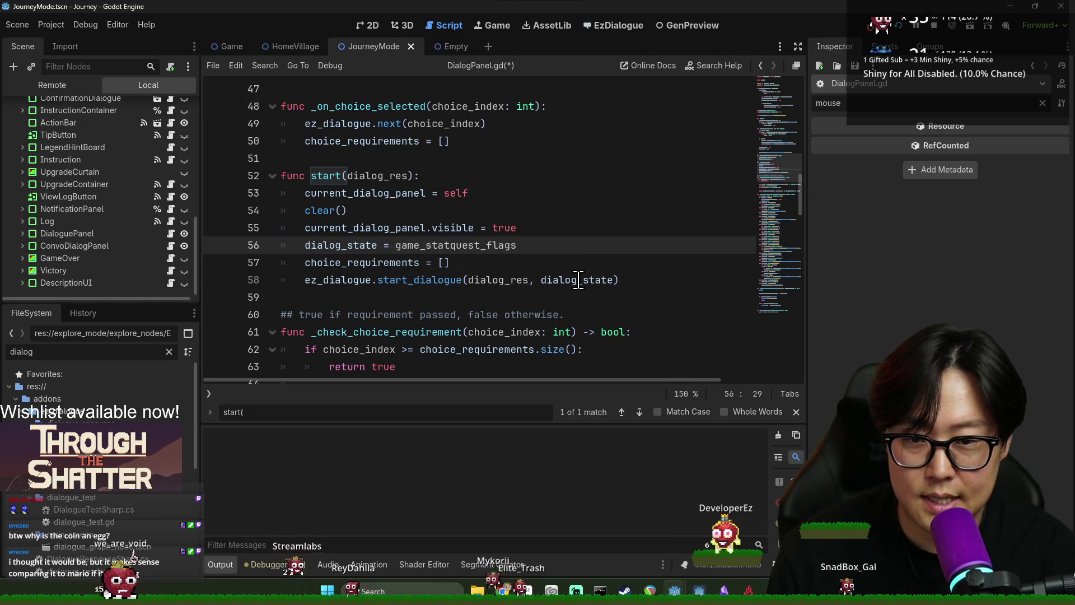
pyautogui.press('Escape')
pyautogui.hotkey('ctrl', 'shift', 'Right')
pyautogui.hotkey('ctrl', 's')
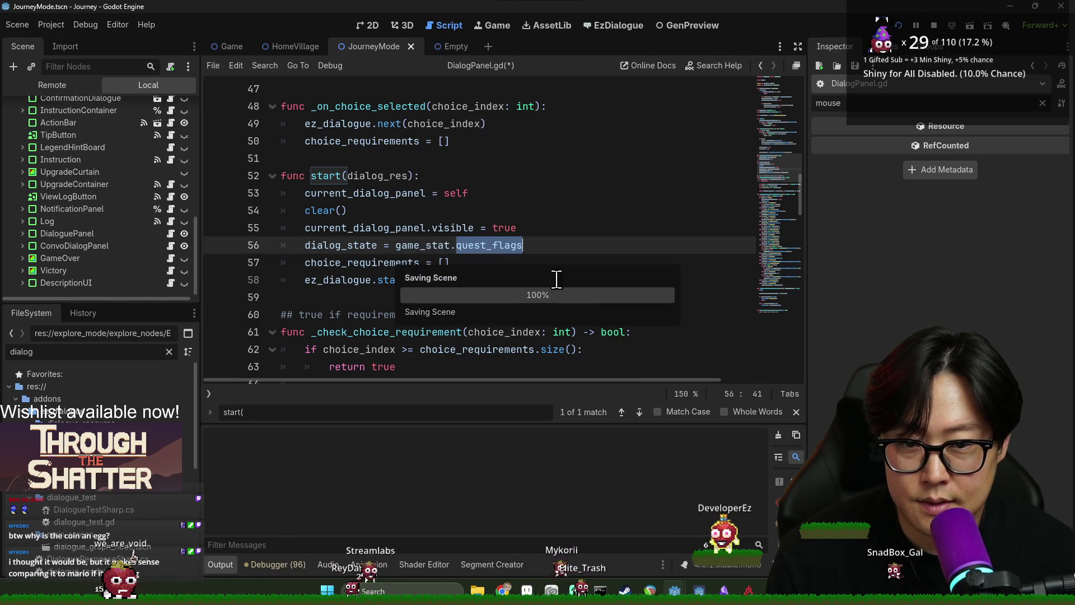
# Step: Search DialogPanel.gd for 'on_sig' to reach the custom signal handler
pyautogui.press('Home')
pyautogui.scroll(-4, 581, 247)
pyautogui.click(305, 241)
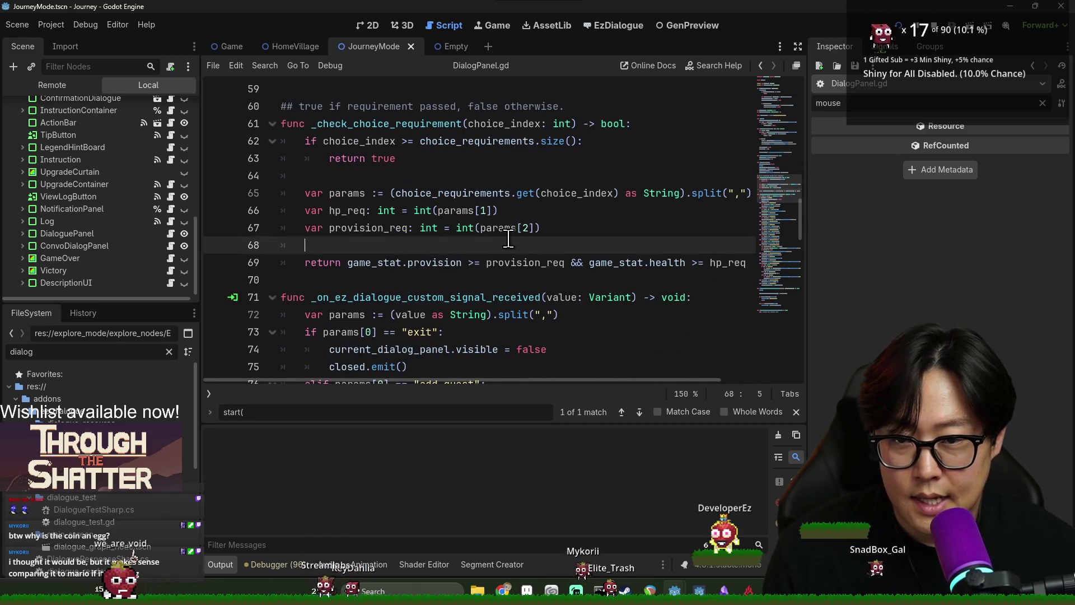
pyautogui.scroll(5, 470, 275)
pyautogui.scroll(1, 482, 283)
pyautogui.hotkey('ctrl', 'f')
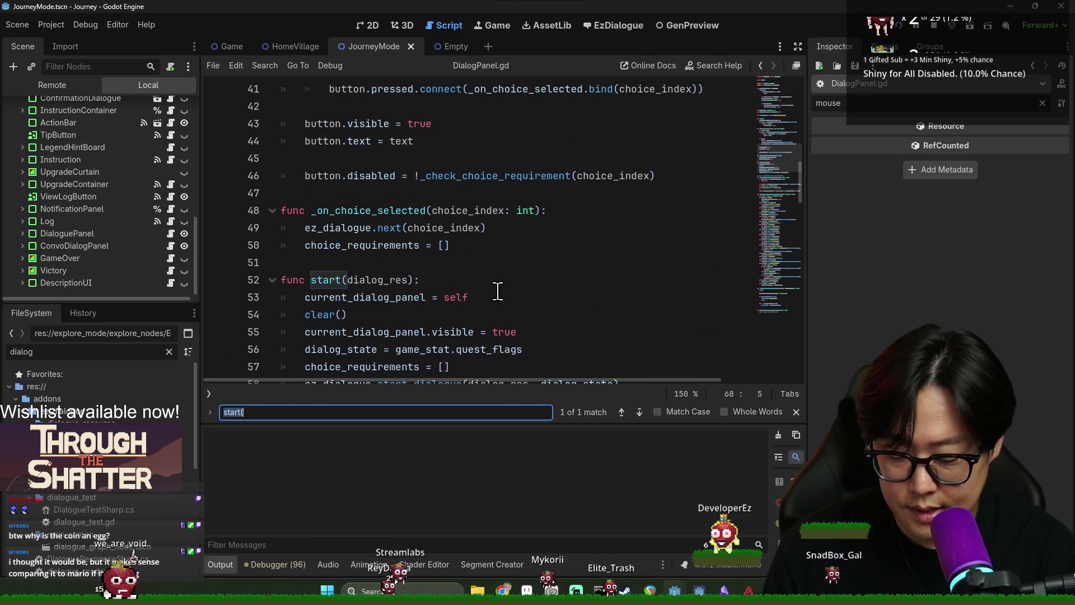
pyautogui.write('f')
pyautogui.press('BackSpace')
pyautogui.write('on_sig')
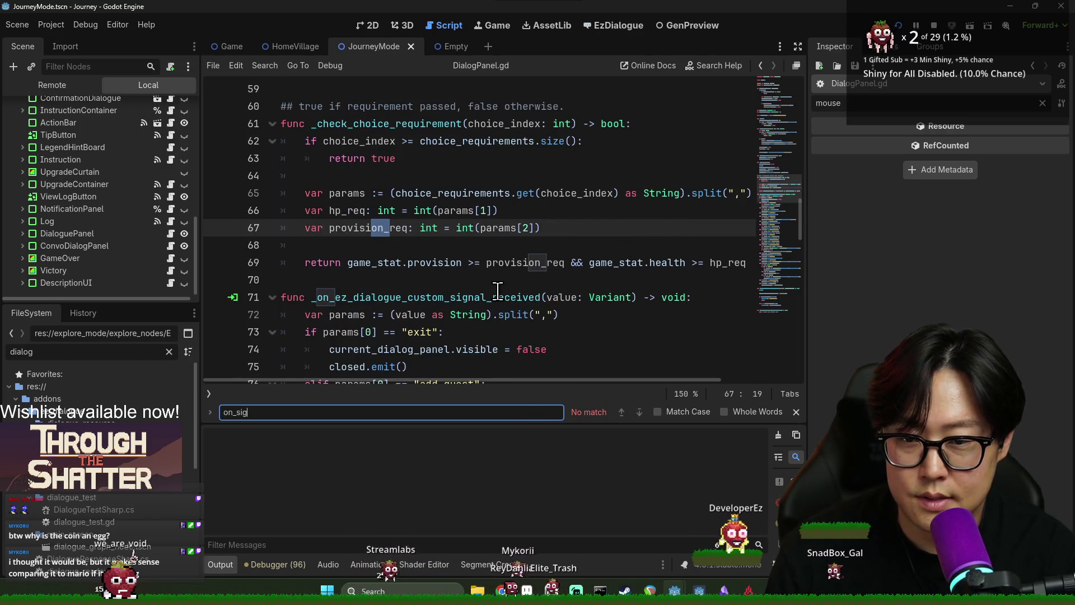
pyautogui.click(452, 296)
# Step: Add a "flag" branch to the signal handler that reads flag_name: String from params[1]
pyautogui.scroll(-18, 452, 292)
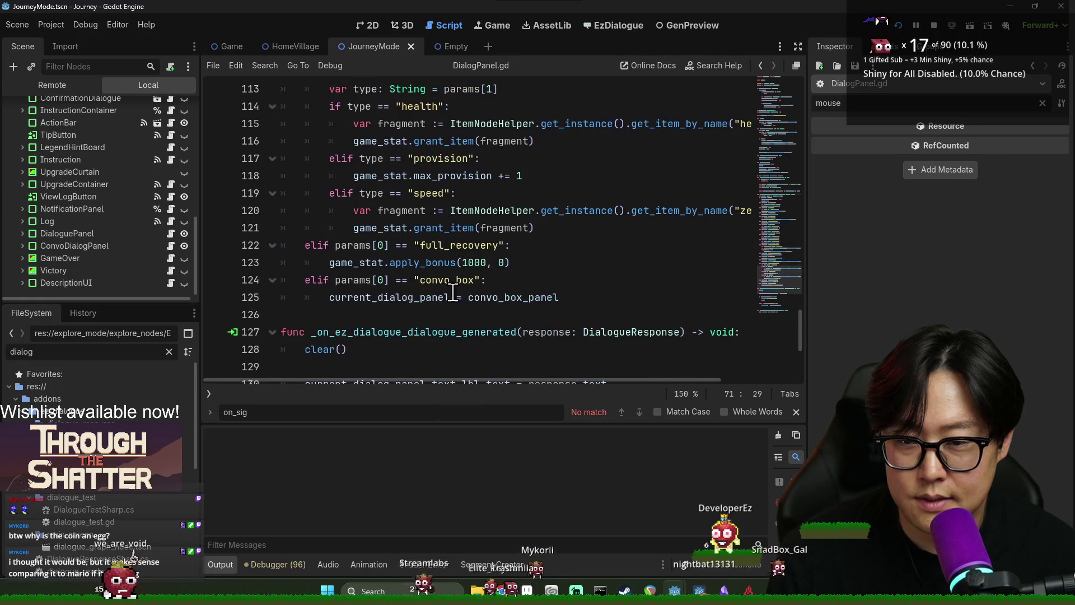
pyautogui.click(586, 297)
pyautogui.press('Return')
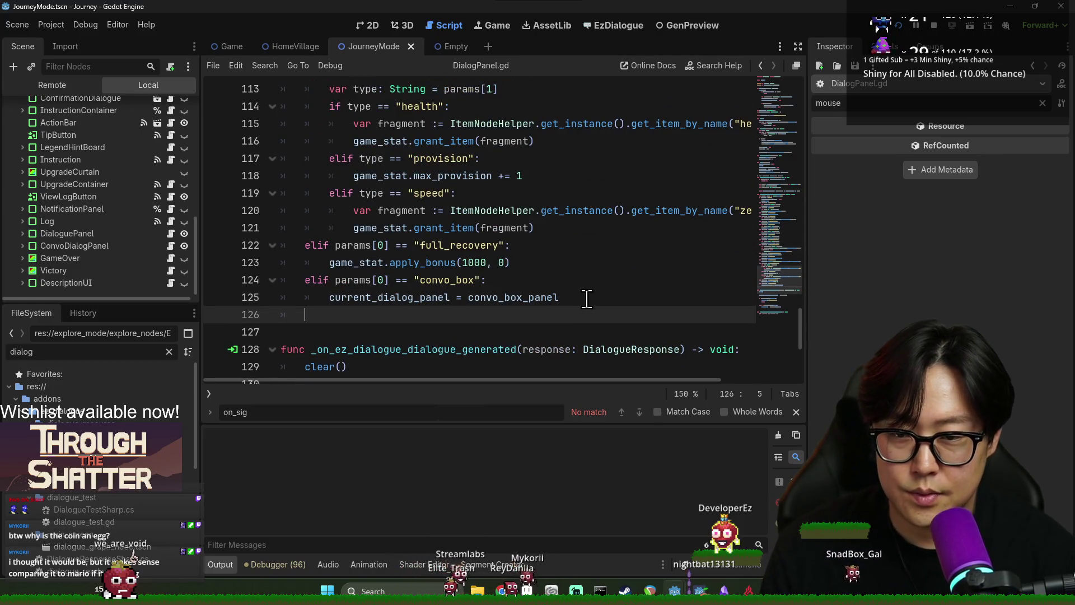
pyautogui.press('BackSpace')
pyautogui.write('if params[0] =')
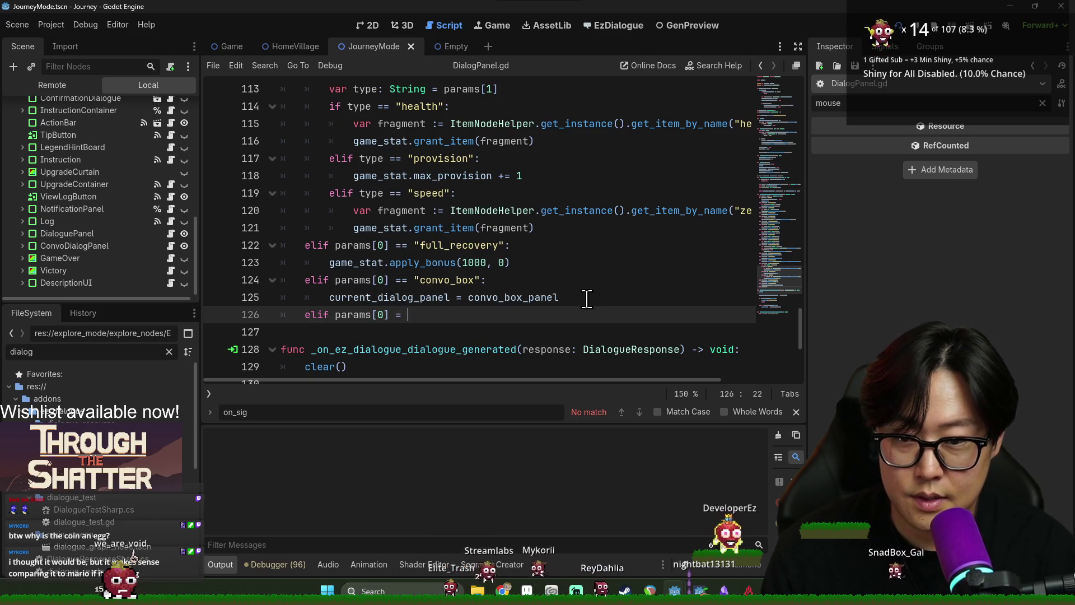
pyautogui.press('BackSpace')
pyautogui.write('= "flag";')
pyautogui.press('Return')
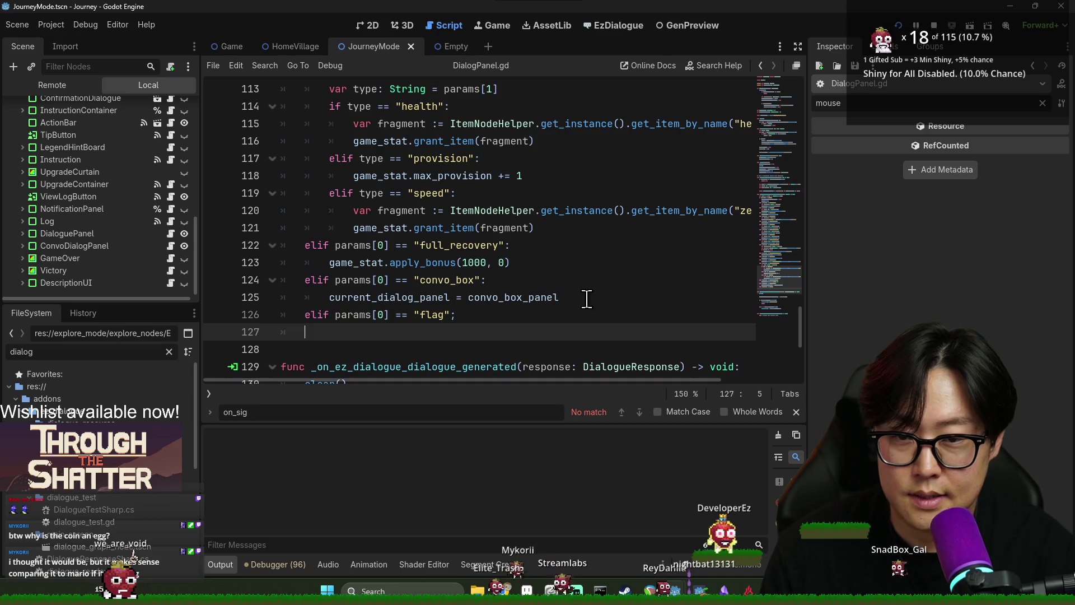
pyautogui.click(502, 316)
pyautogui.press('BackSpace')
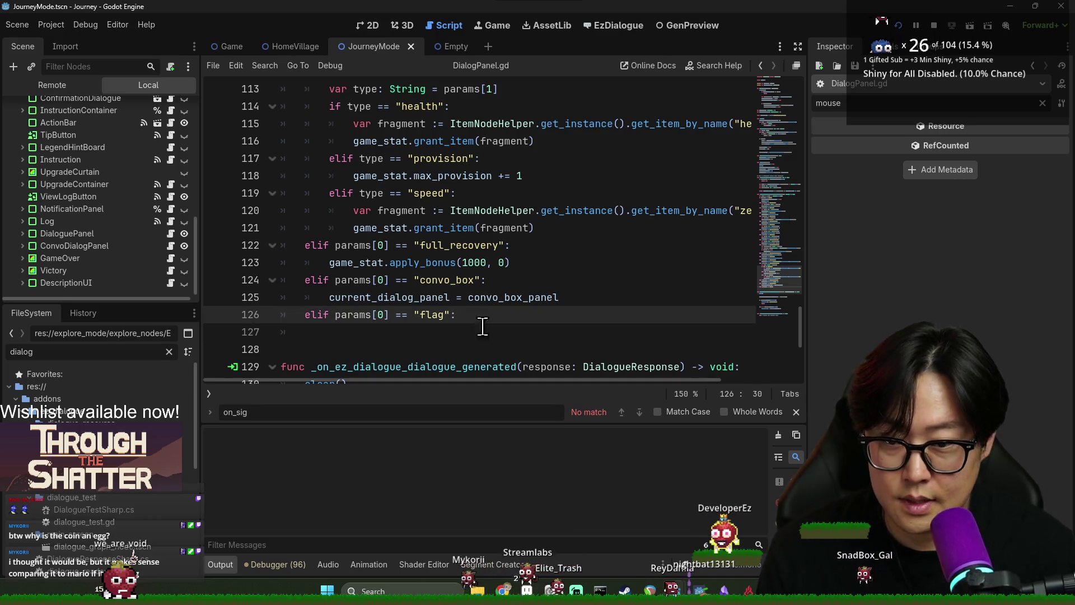
pyautogui.click(573, 338)
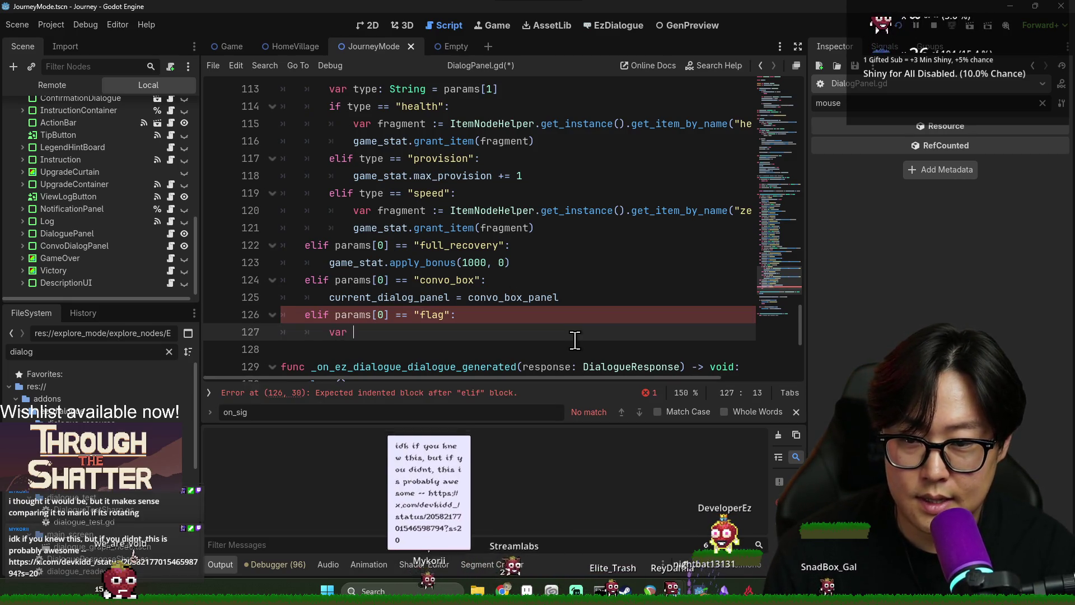
pyautogui.write('r flag_name: String = params[1]')
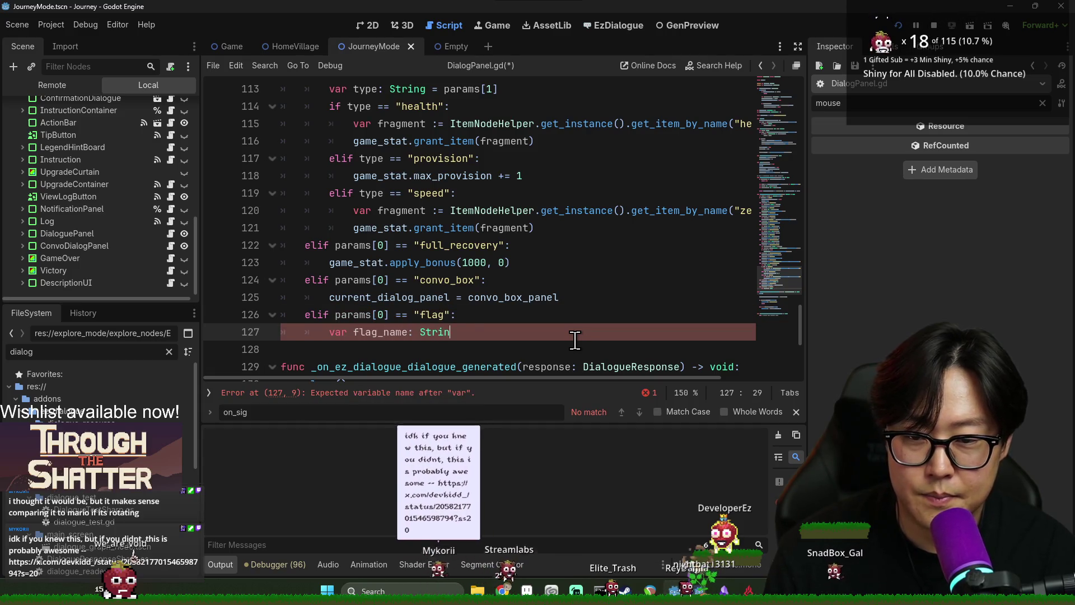
# Step: Call game_stat.set_quest_flag(flag_name) inside the flag branch
pyautogui.press('Return')
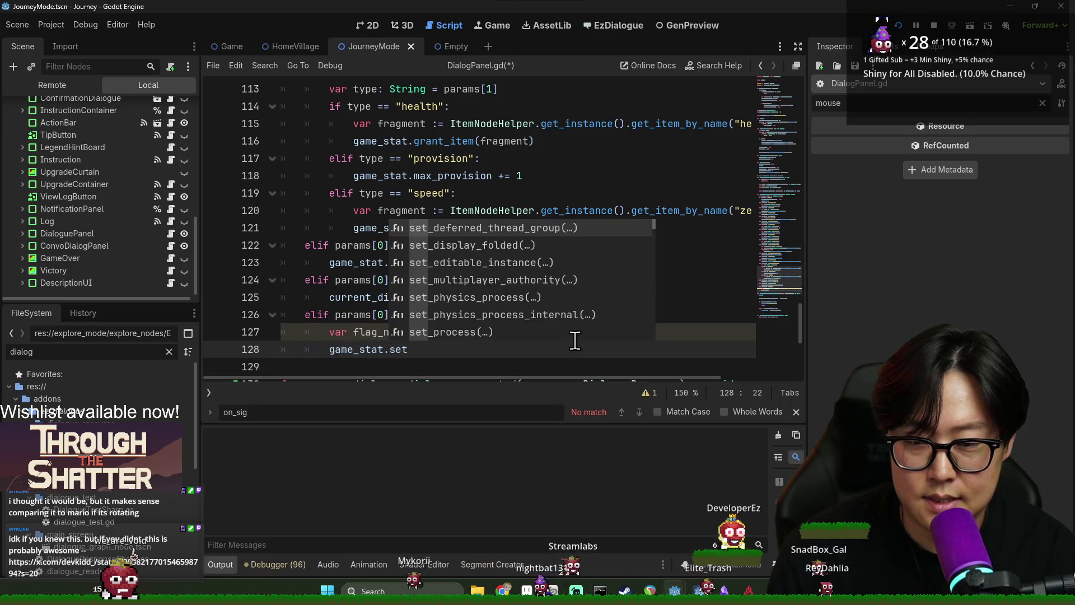
pyautogui.press('BackSpace')
pyautogui.press('BackSpace')
pyautogui.press('BackSpace')
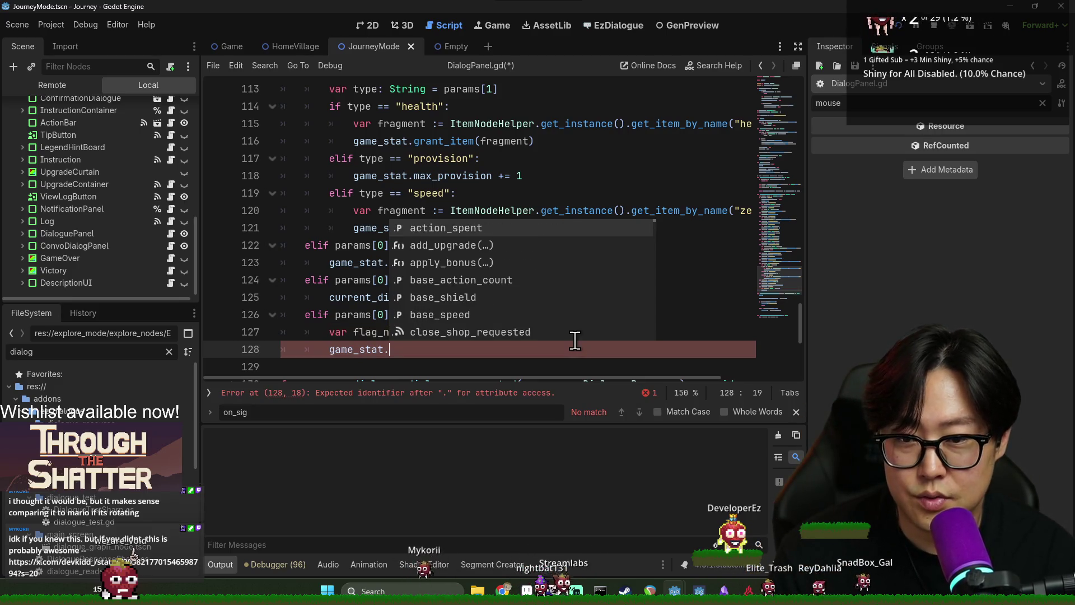
pyautogui.write('set_quest_flag(')
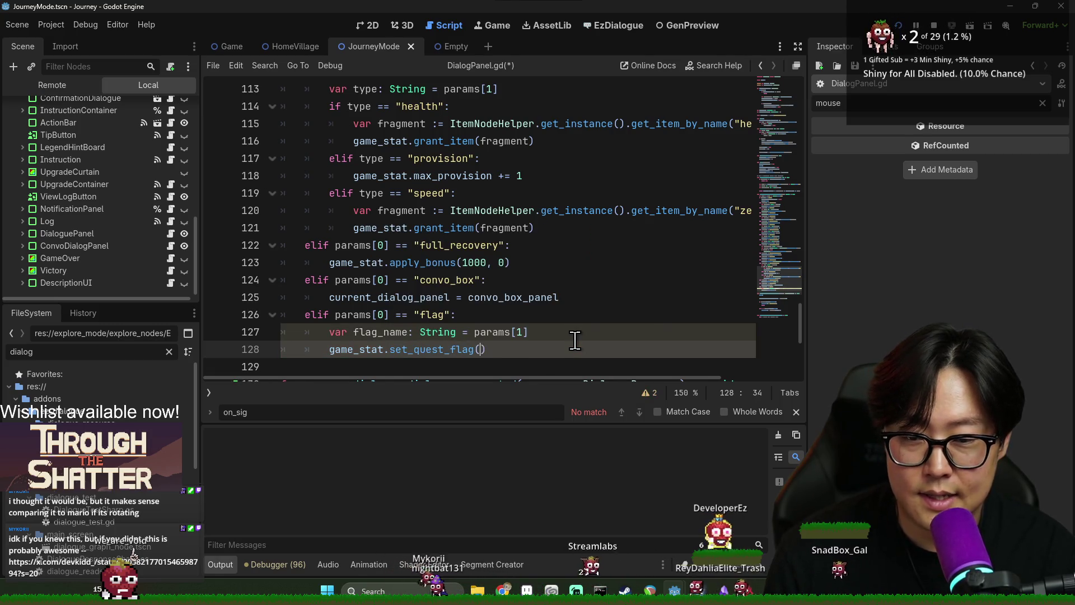
pyautogui.write('_n')
pyautogui.press('Return')
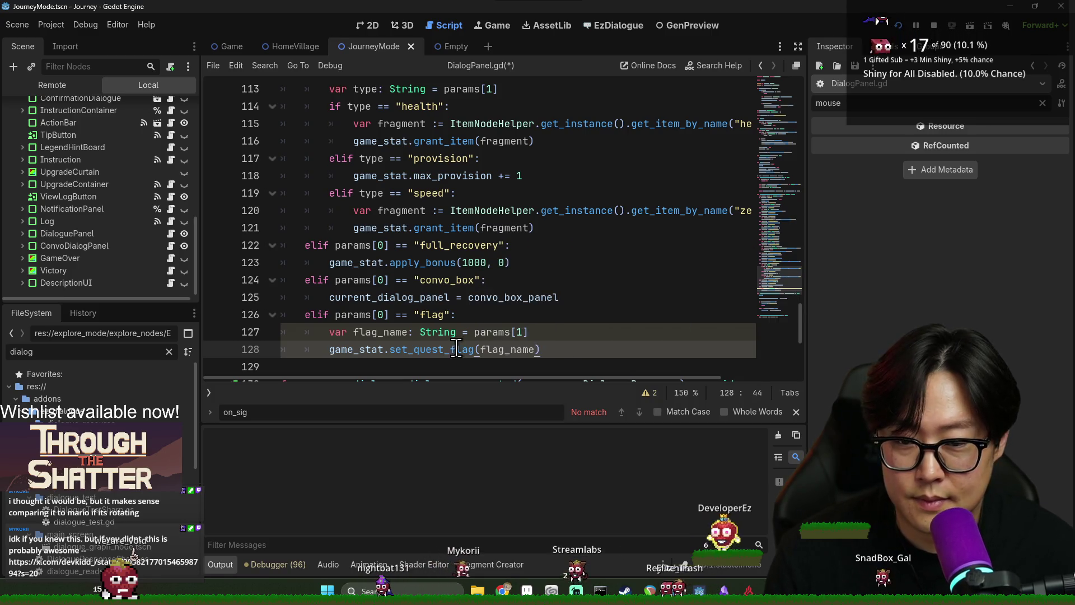
pyautogui.doubleClick(439, 349)
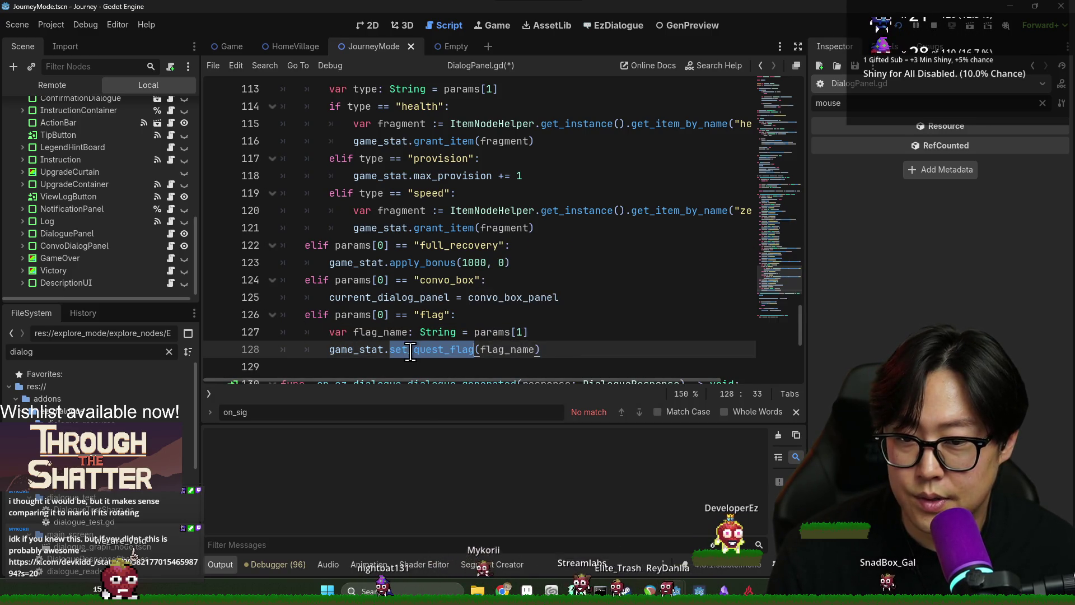
# Step: Filter the FileSystem dock for game_stat and open game_stat.gd
pyautogui.scroll(5, 113, 183)
pyautogui.scroll(5, 113, 184)
pyautogui.doubleClick(84, 355)
pyautogui.write('game_stat')
pyautogui.doubleClick(72, 413)
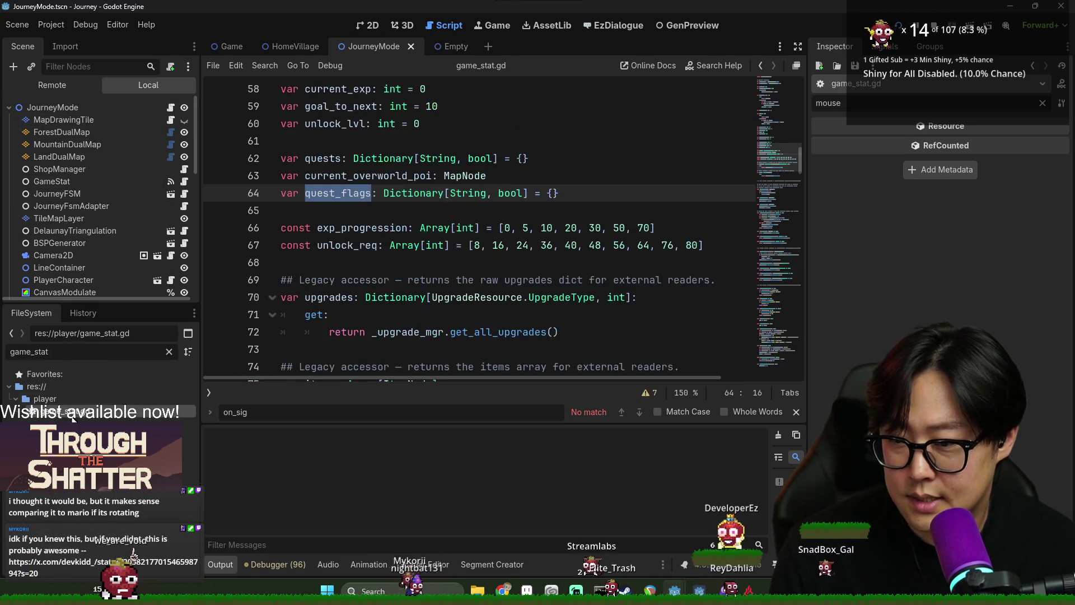
# Step: Jump to the has_quest function in game_stat.gd via the methods list
pyautogui.scroll(-20, 560, 269)
pyautogui.scroll(-15, 548, 329)
pyautogui.click(208, 391)
pyautogui.scroll(3, 243, 314)
pyautogui.scroll(-2, 252, 351)
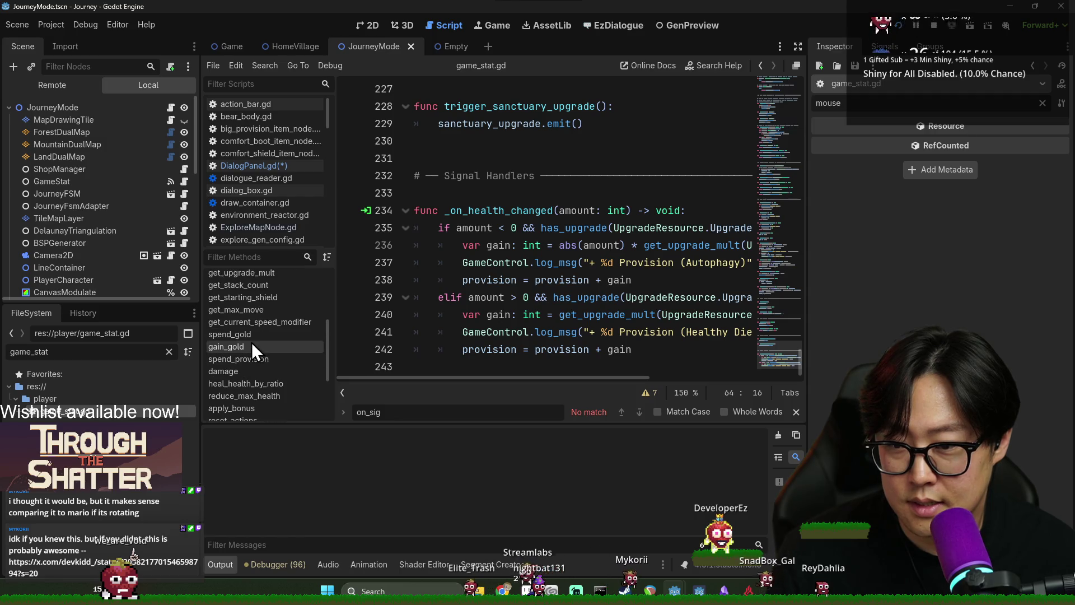
pyautogui.scroll(-1, 247, 373)
pyautogui.scroll(-3, 251, 350)
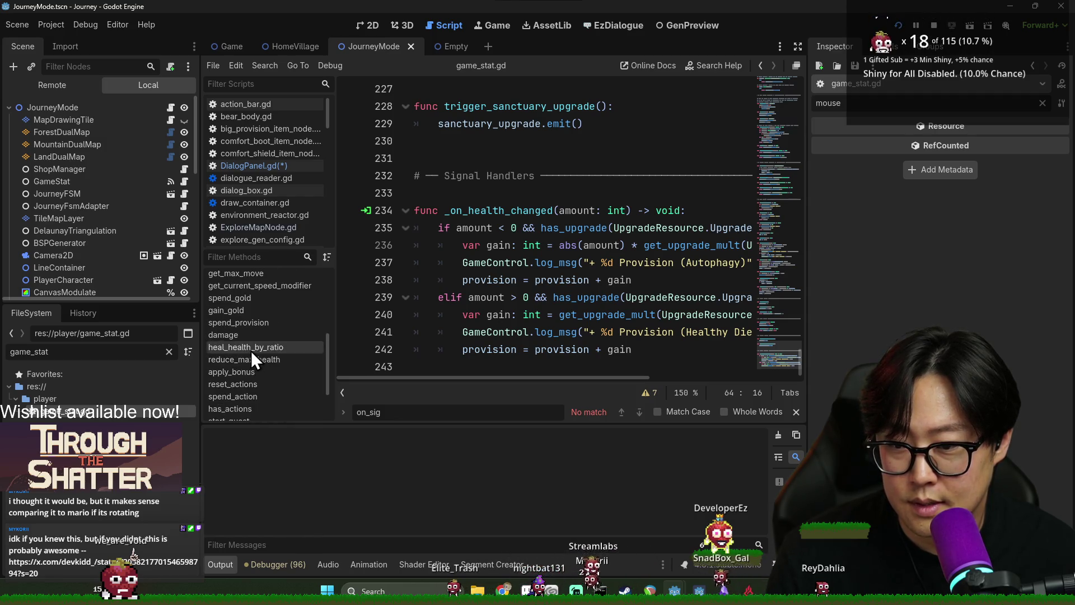
pyautogui.scroll(-2, 247, 392)
pyautogui.click(251, 374)
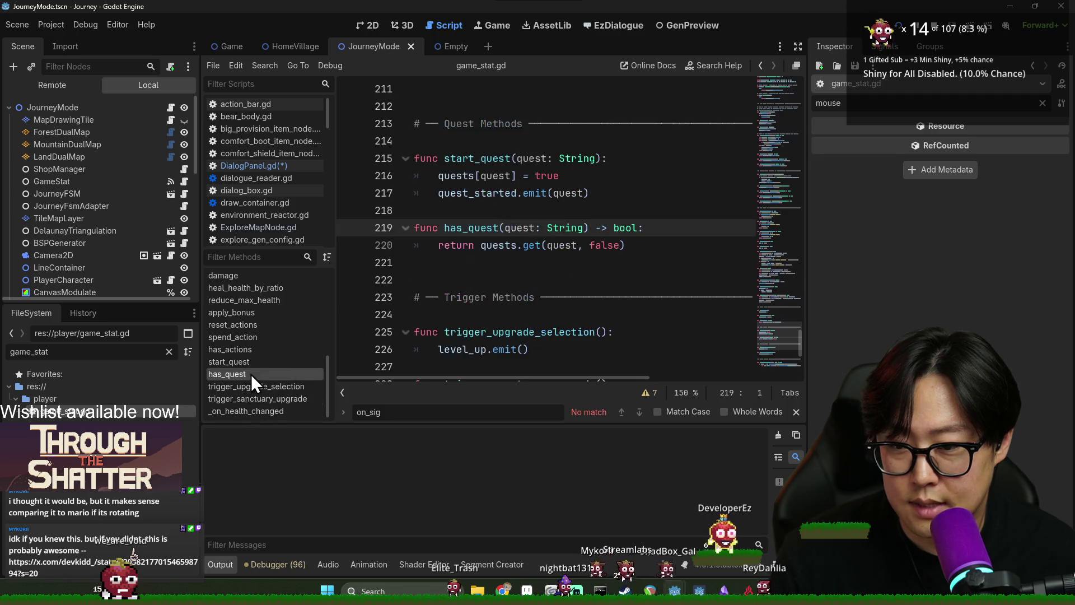
# Step: Write func set_quest_flag(flag_name: String) setting the flag to true below has_quest, and save
pyautogui.click(487, 143)
pyautogui.click(650, 261)
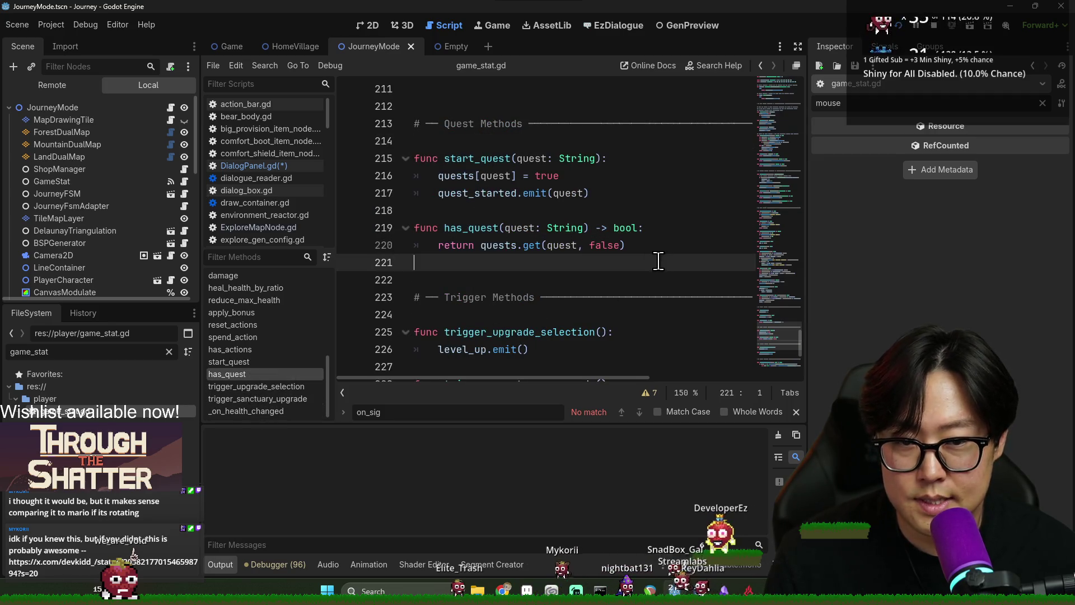
pyautogui.press('Return')
pyautogui.write('fun')
pyautogui.write('c set_quest_flag(flag_name: ')
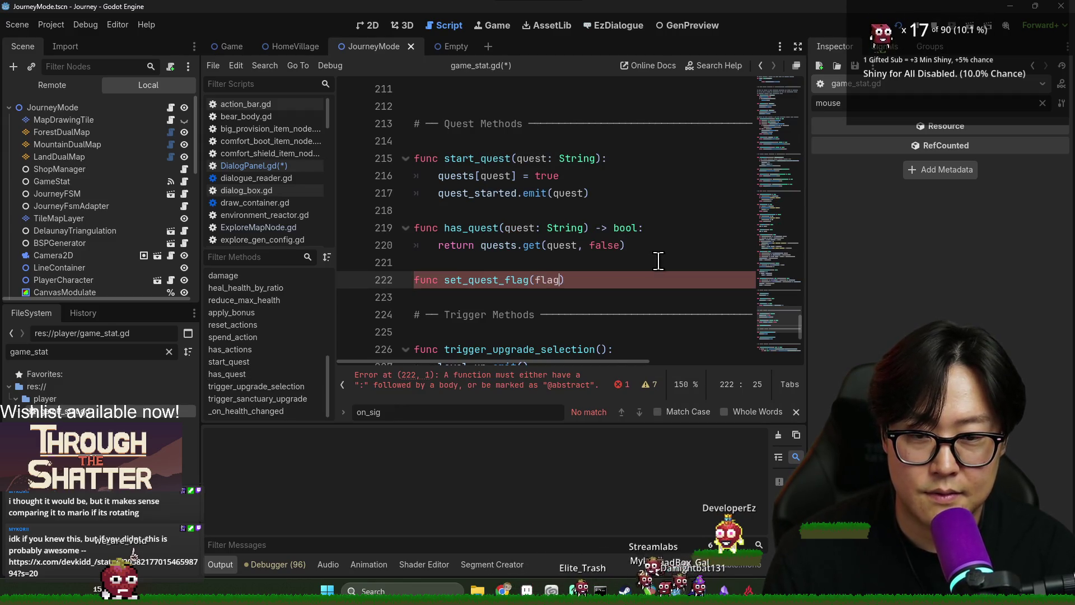
pyautogui.write('String)')
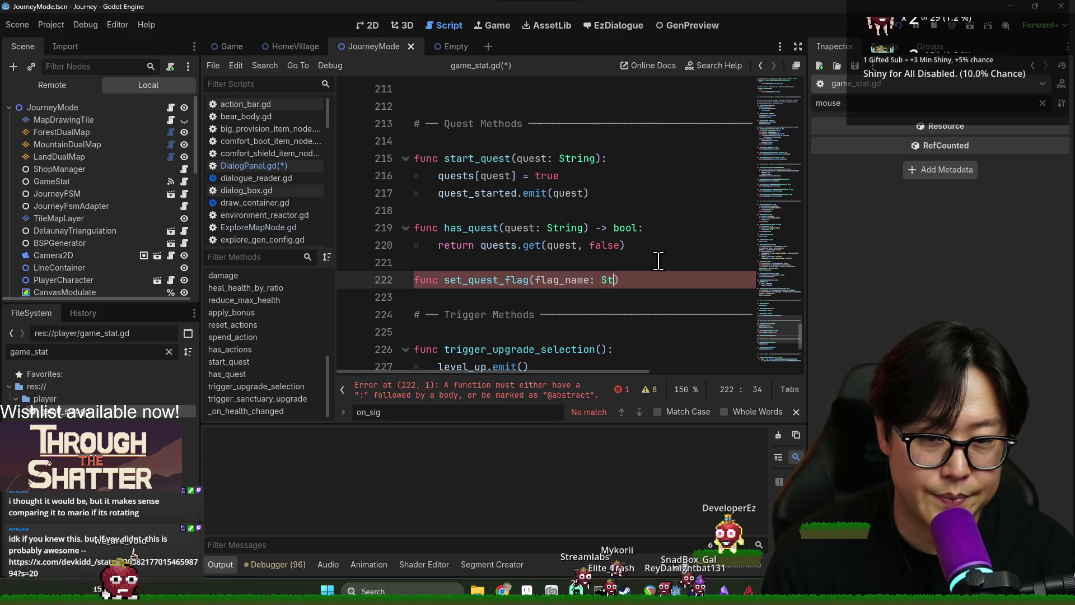
pyautogui.write(':')
pyautogui.press('Return')
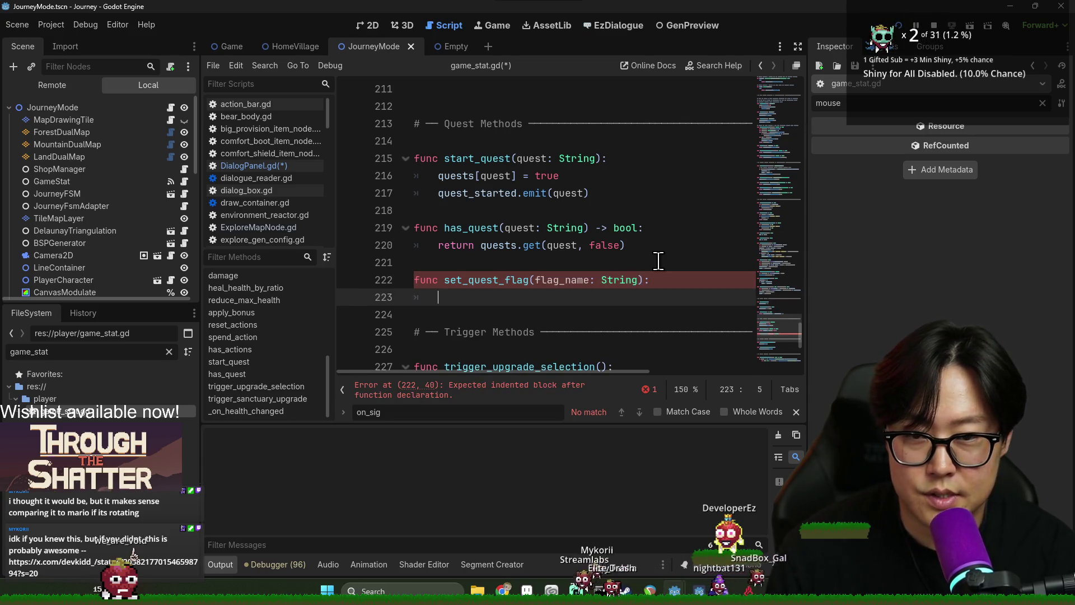
pyautogui.press('BackSpace')
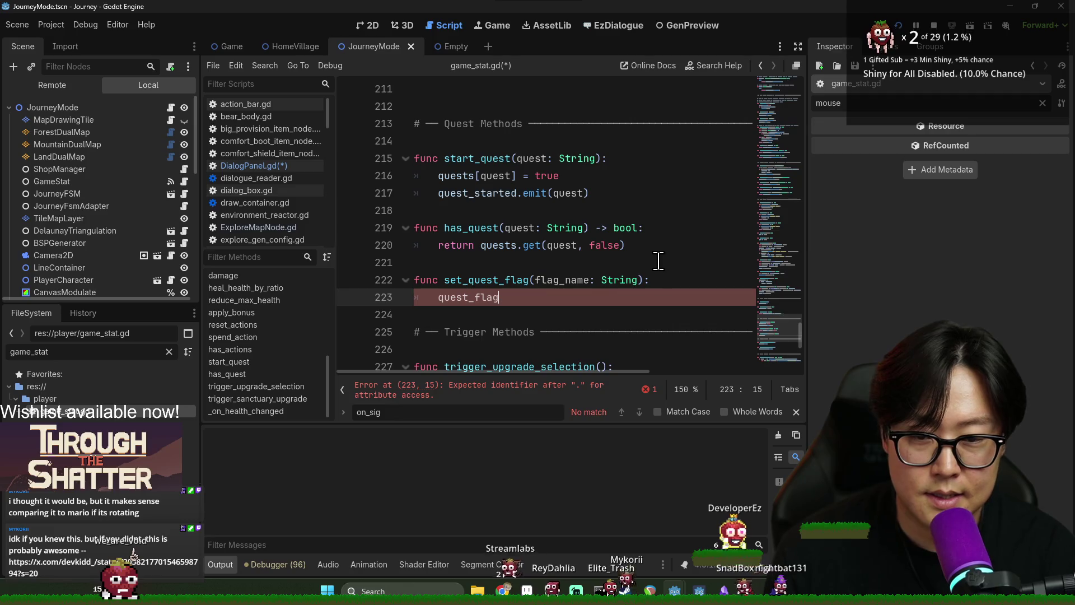
pyautogui.write('[flag_name] = true')
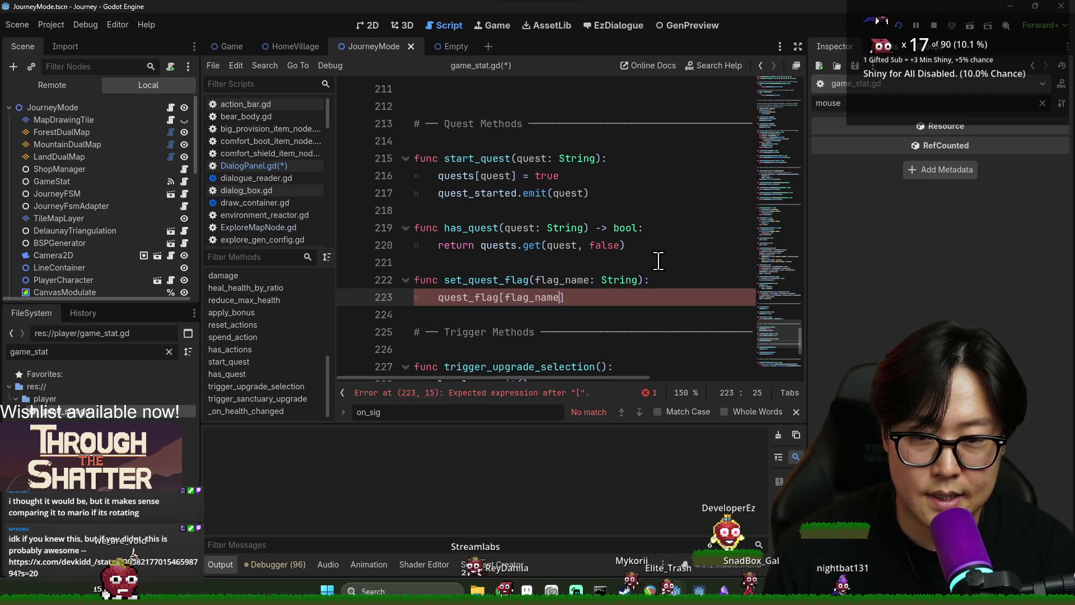
pyautogui.hotkey('ctrl', 's')
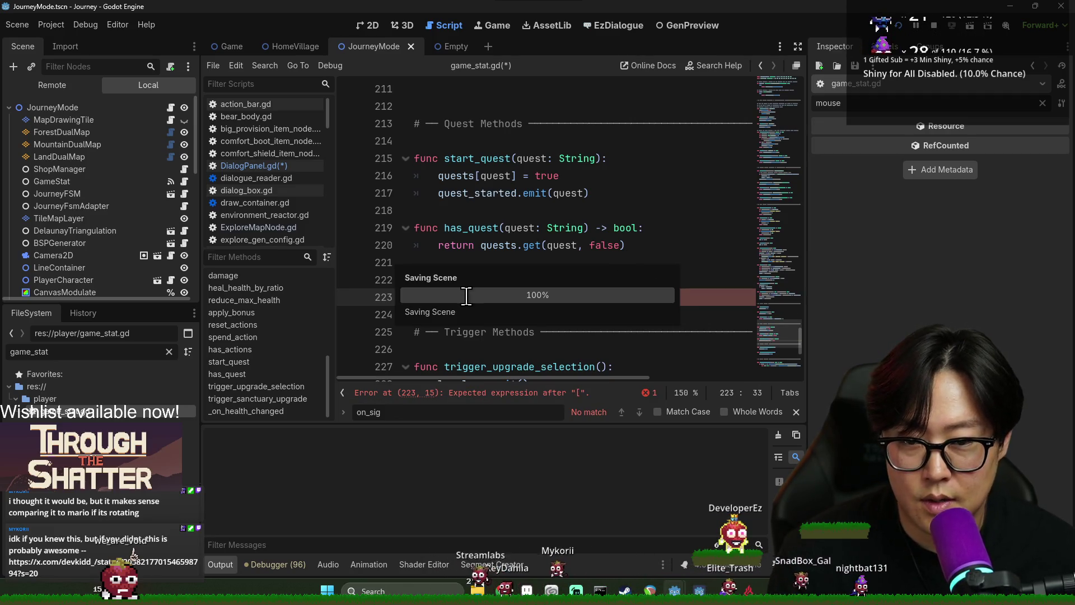
# Step: Correct the misspelled quest_flag to quest_flags, save, and leave the script editor
pyautogui.doubleClick(451, 302)
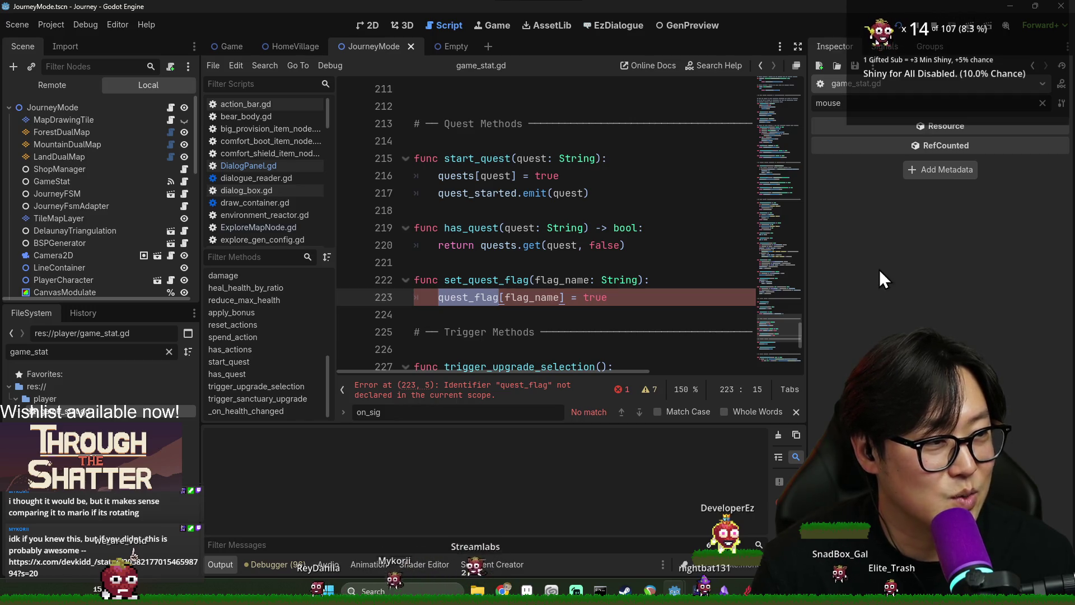
pyautogui.doubleClick(532, 297)
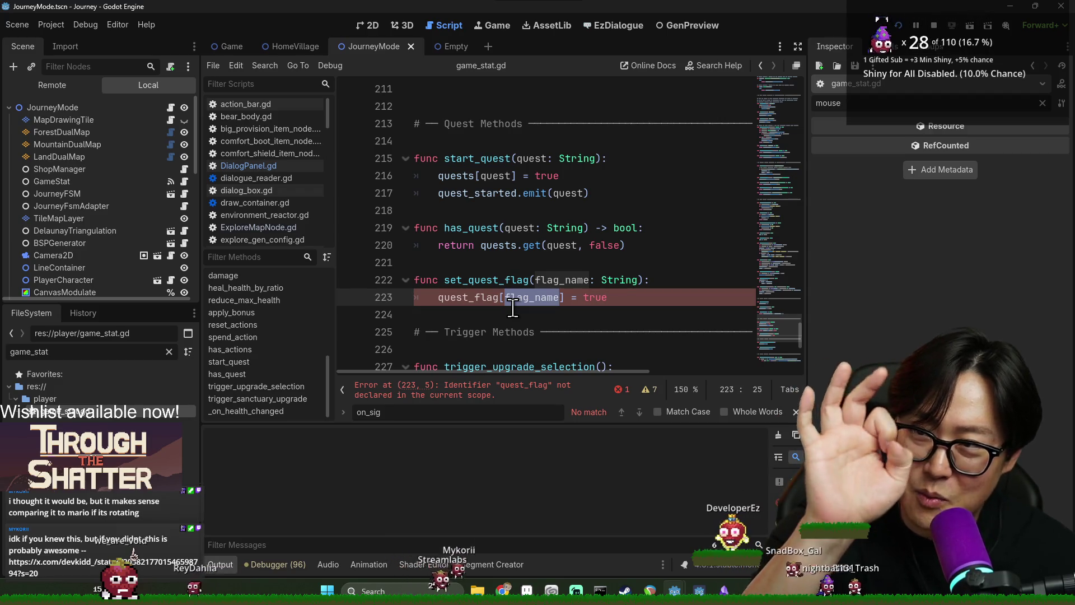
pyautogui.doubleClick(472, 298)
pyautogui.write('quest_flags')
pyautogui.hotkey('ctrl', 's')
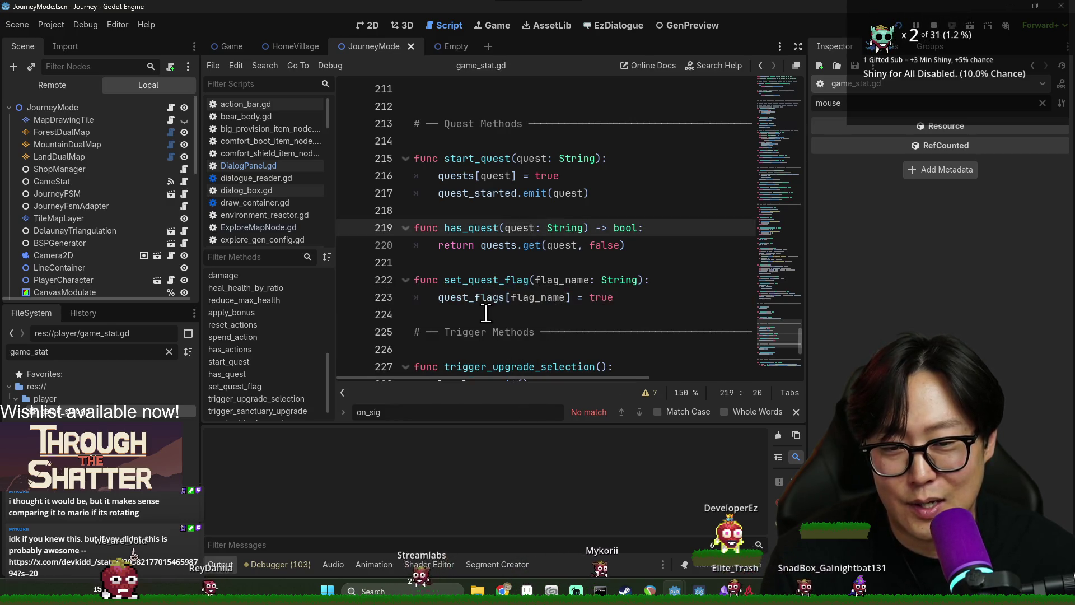
pyautogui.click(796, 412)
pyautogui.hotkey('ctrl', 's')
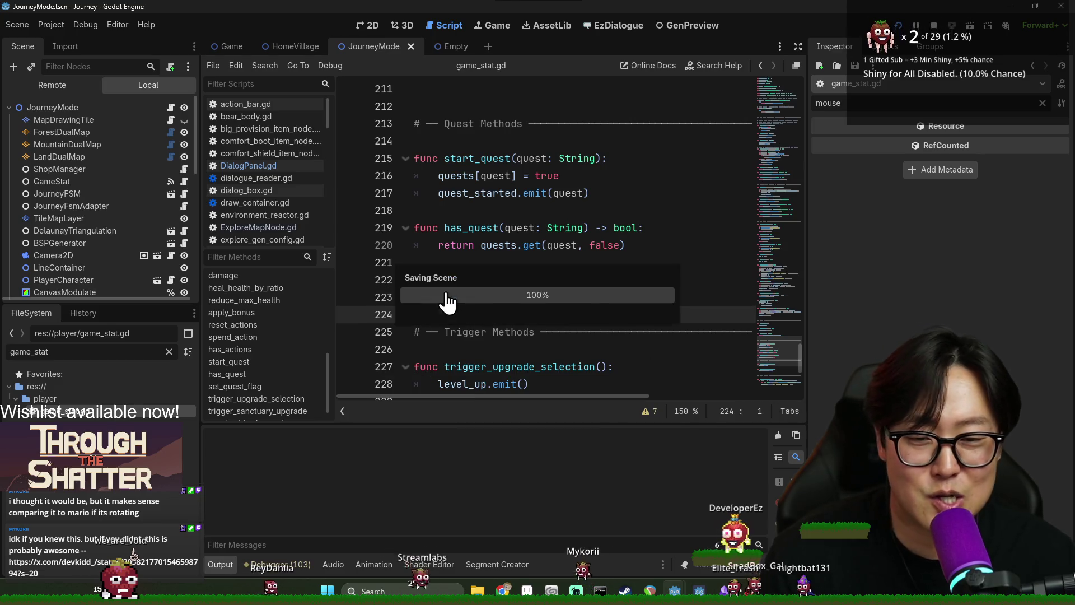
pyautogui.click(504, 314)
pyautogui.click(664, 27)
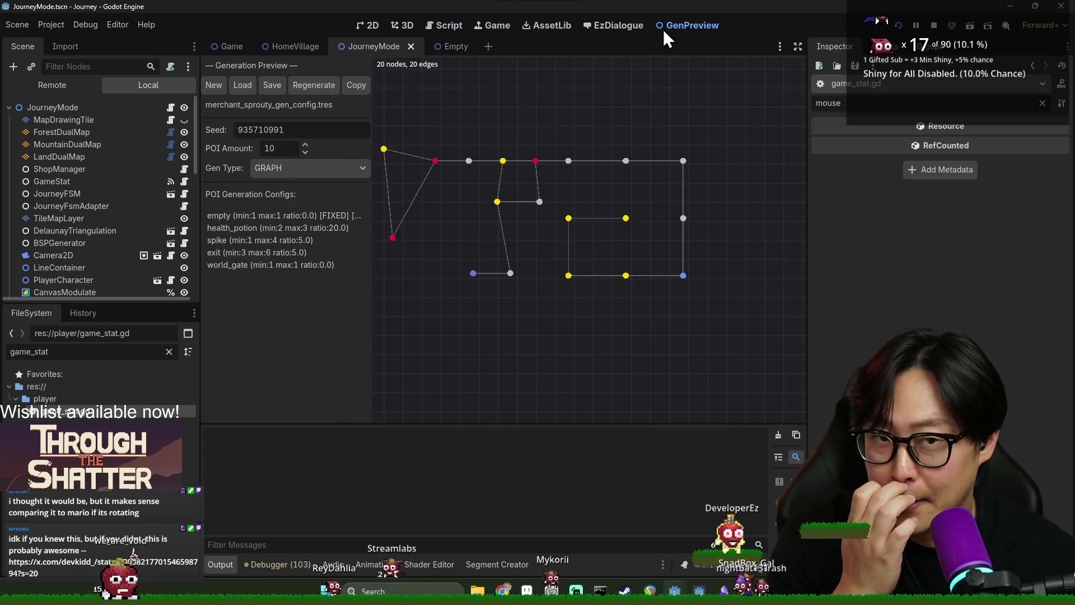
# Step: Open the EzDialogue graph and place the cursor below the first block in warden.ezd's start node
pyautogui.click(616, 25)
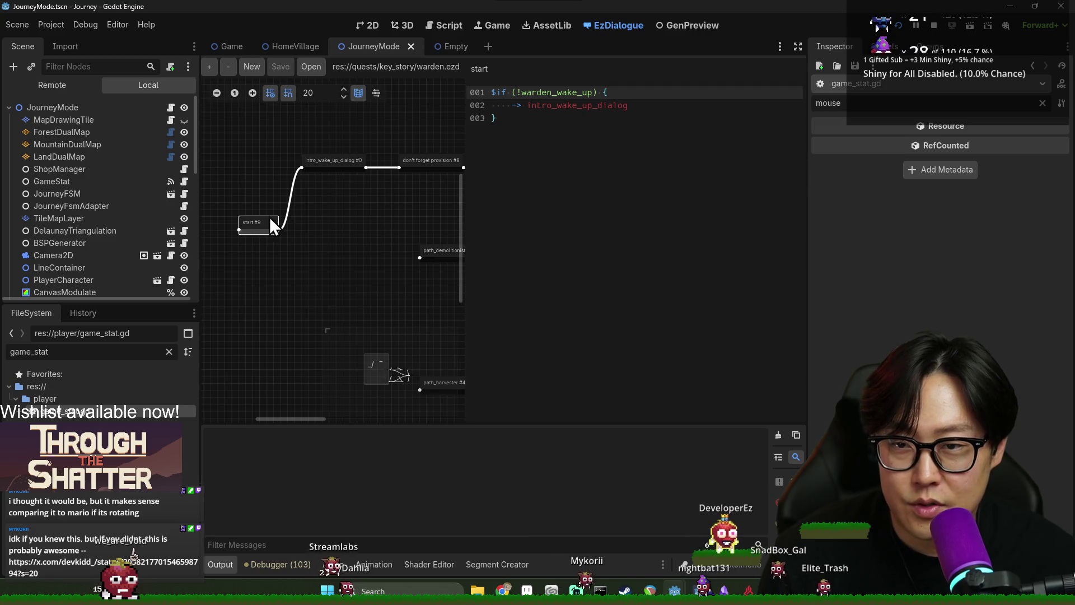
pyautogui.doubleClick(548, 93)
pyautogui.click(540, 179)
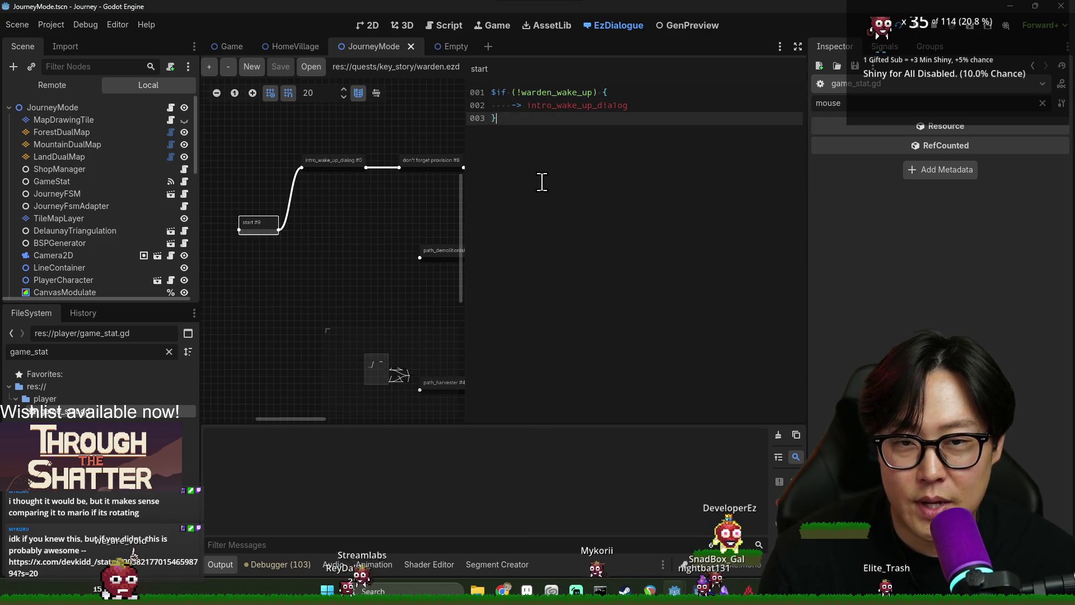
pyautogui.doubleClick(559, 105)
pyautogui.click(540, 179)
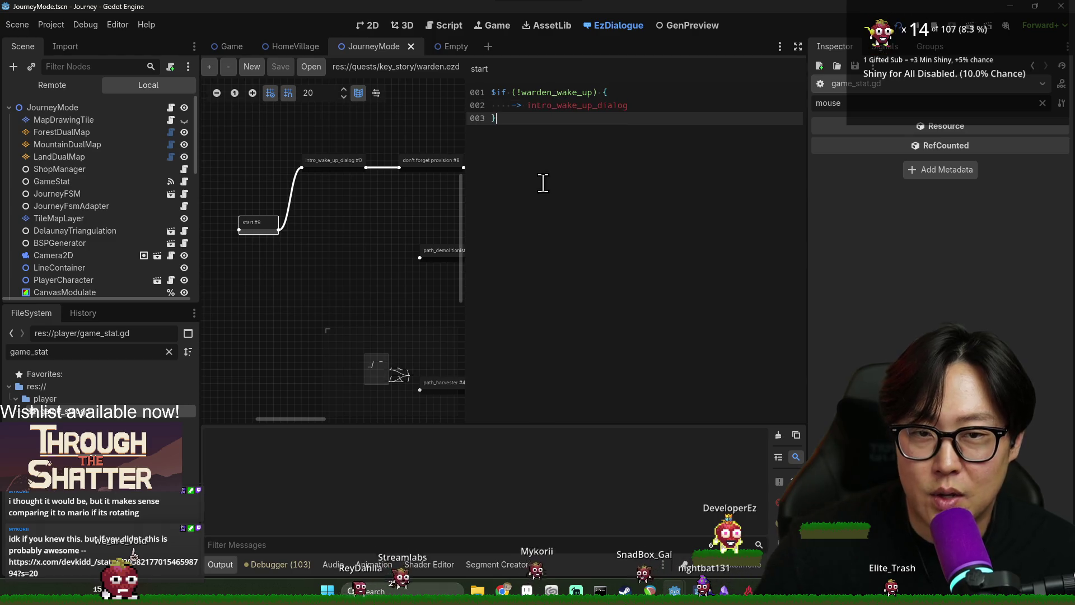
pyautogui.press('Return')
pyautogui.press('Return')
pyautogui.write('#i')
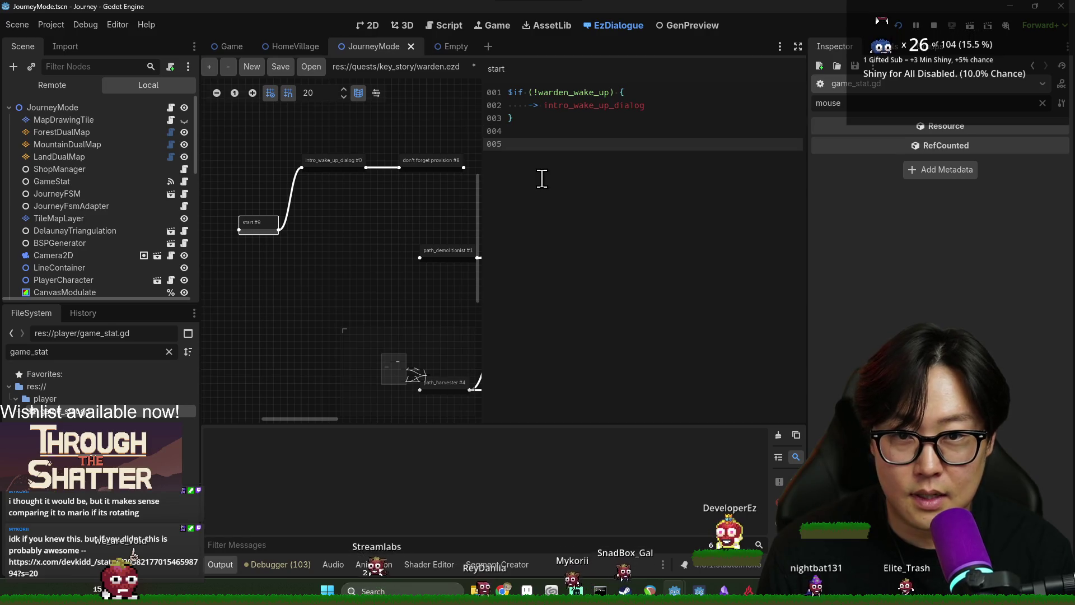
pyautogui.press('BackSpace')
pyautogui.press('BackSpace')
pyautogui.press('BackSpace')
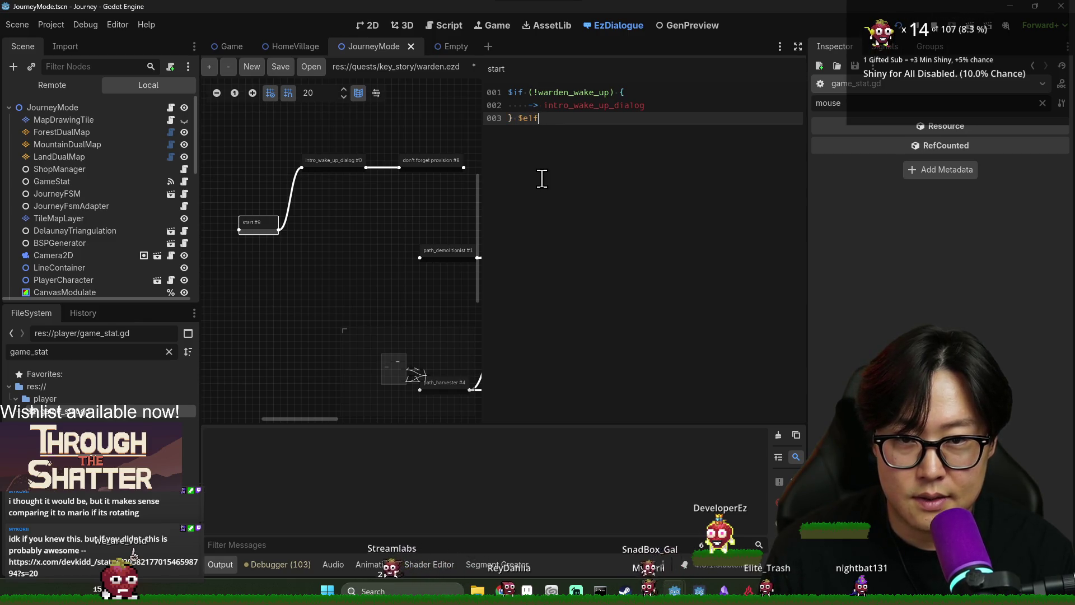
pyautogui.press('BackSpace')
pyautogui.press('BackSpace')
# Step: Write $if (!warden_silo_quest_mentioned) { } and begin a '-' jump line inside it
pyautogui.press('Return')
pyautogui.press('Return')
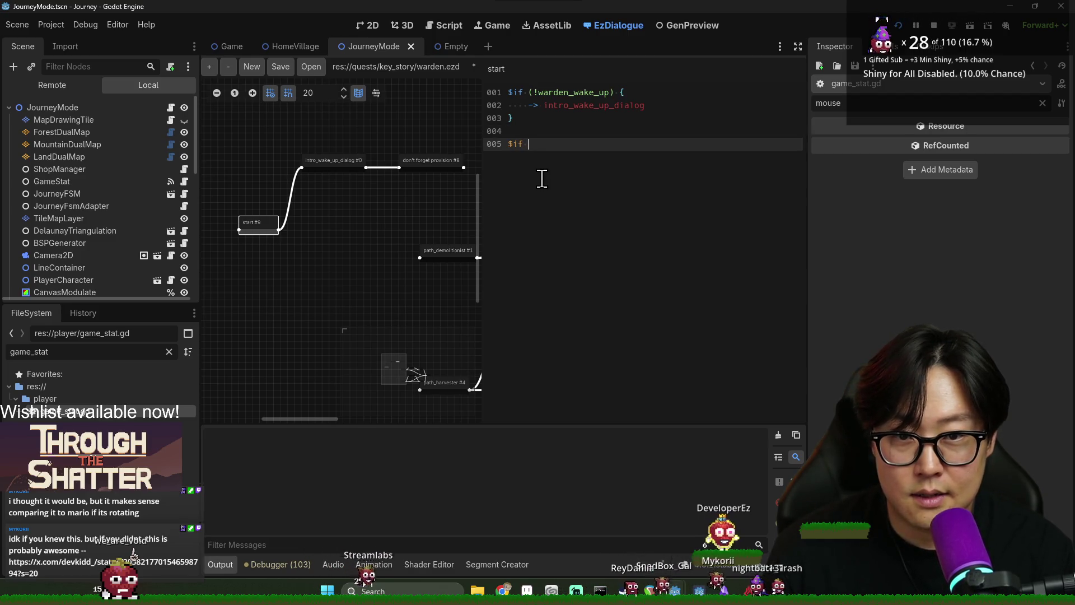
pyautogui.write('{')
pyautogui.press('Return')
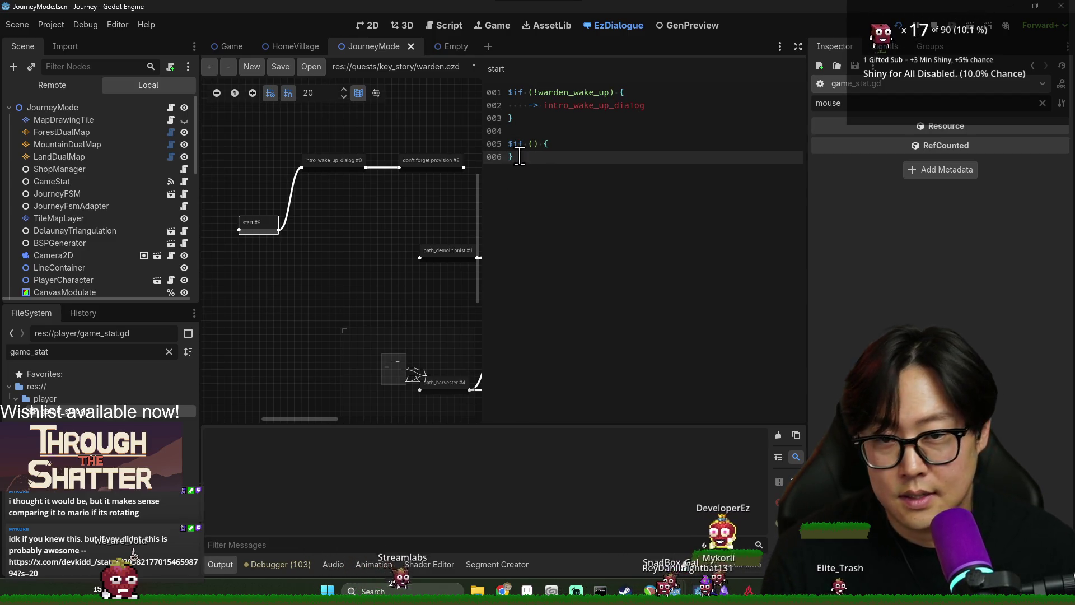
pyautogui.click(533, 144)
pyautogui.write('!warden_')
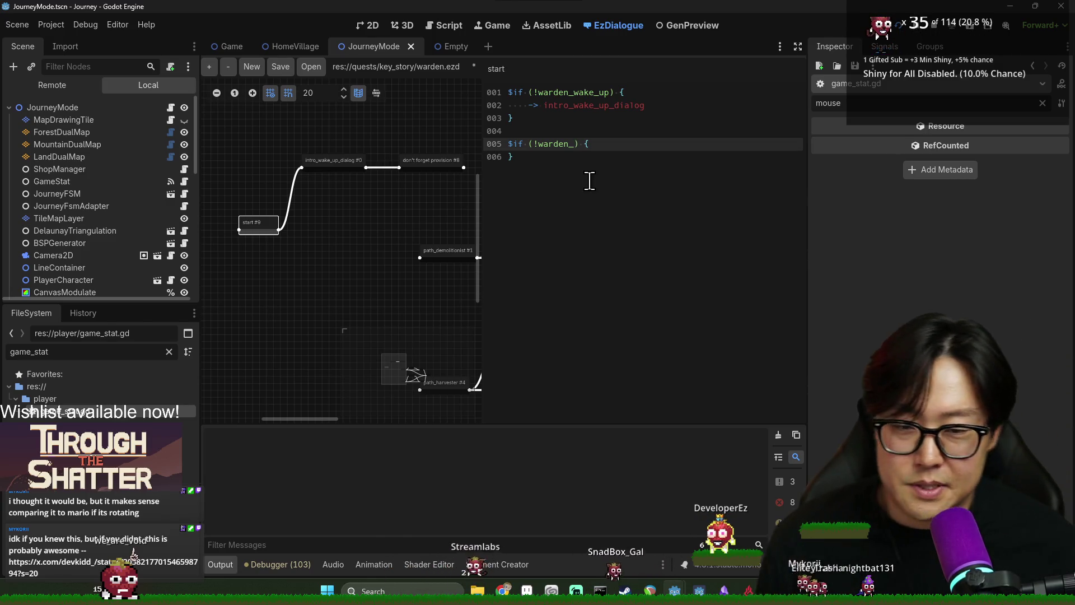
pyautogui.scroll(1, 381, 273)
pyautogui.scroll(-1, 322, 232)
pyautogui.hscroll(-2, 291, 240)
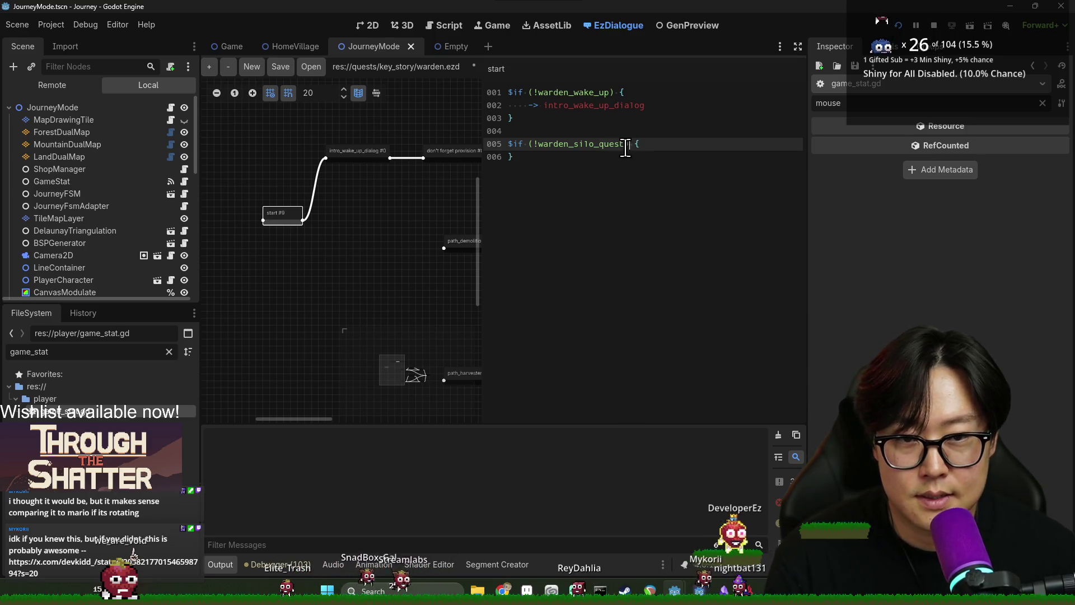
pyautogui.write('ntei')
pyautogui.write('ioned')
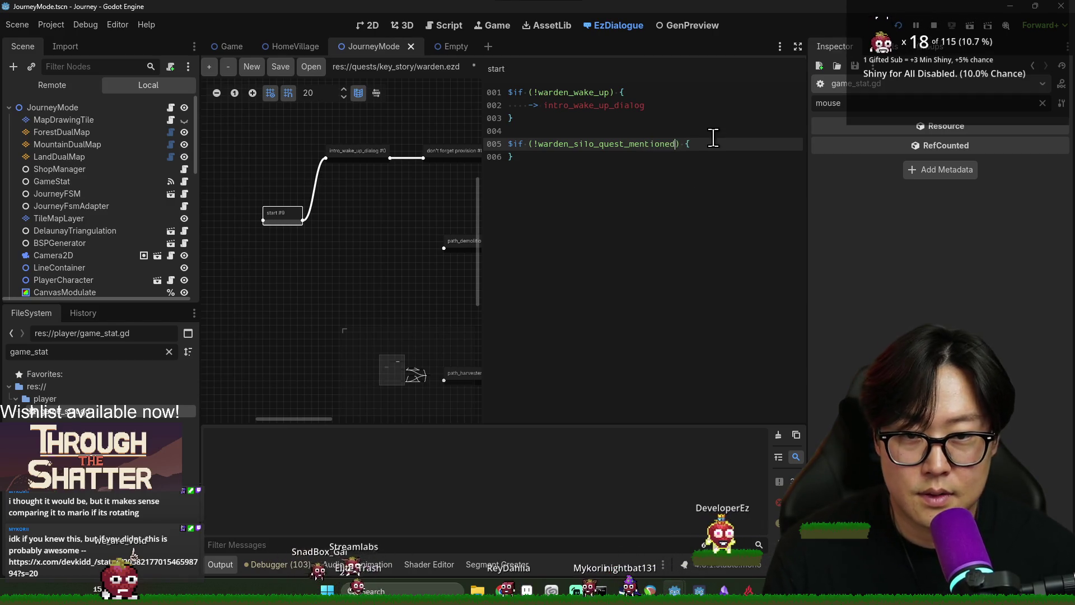
pyautogui.click(710, 144)
pyautogui.press('Return')
pyautogui.write('->')
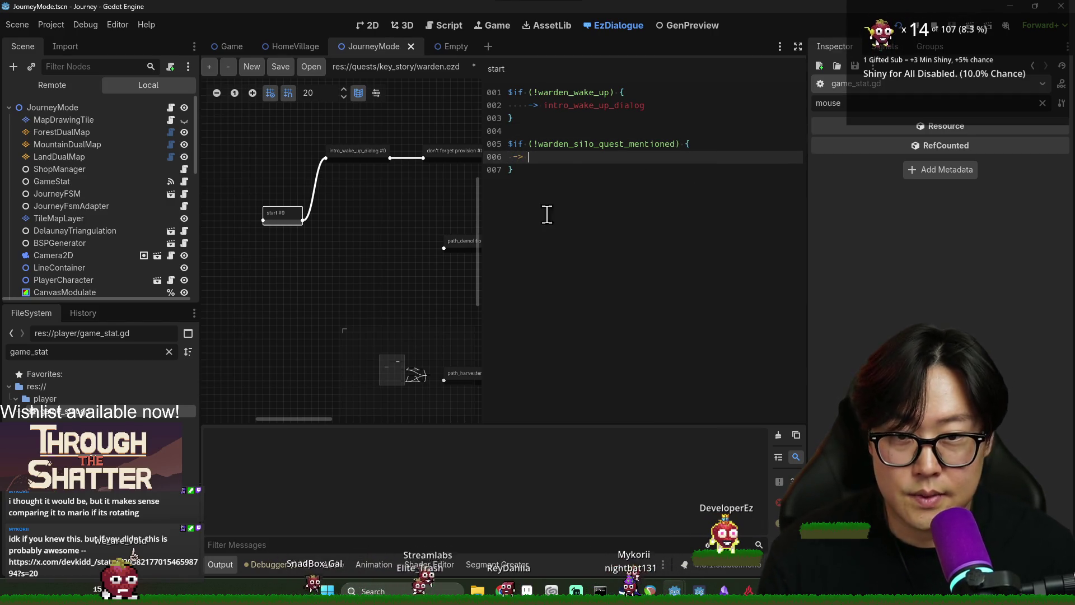
pyautogui.moveTo(409, 245); pyautogui.dragTo(320, 213)
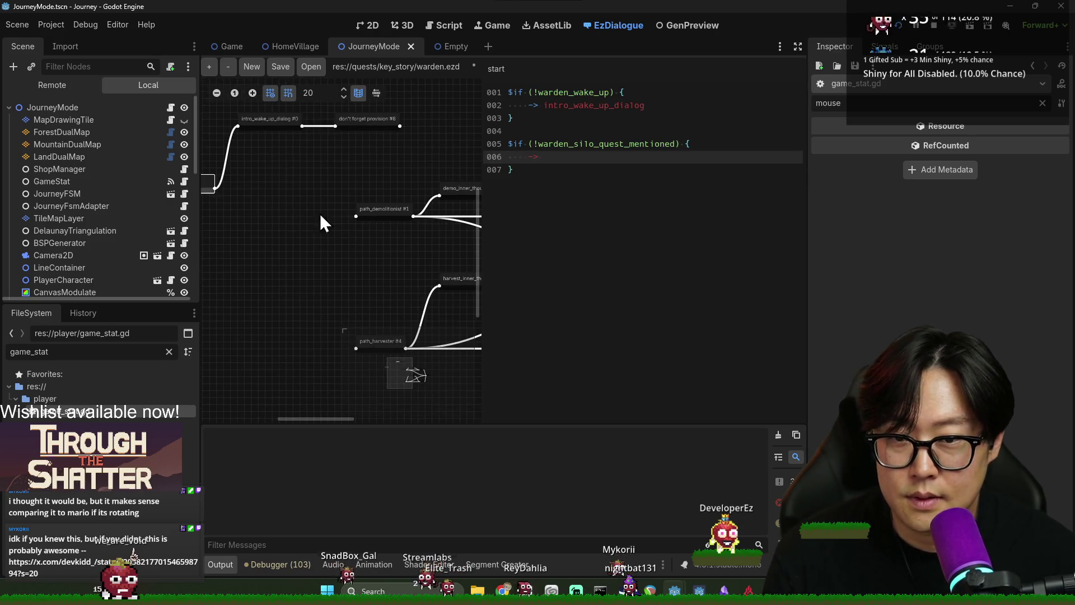
# Step: Review the path dialogues and set the jump on start's line 006 to silo_quest_intro
pyautogui.scroll(-2, 386, 240)
pyautogui.click(381, 316)
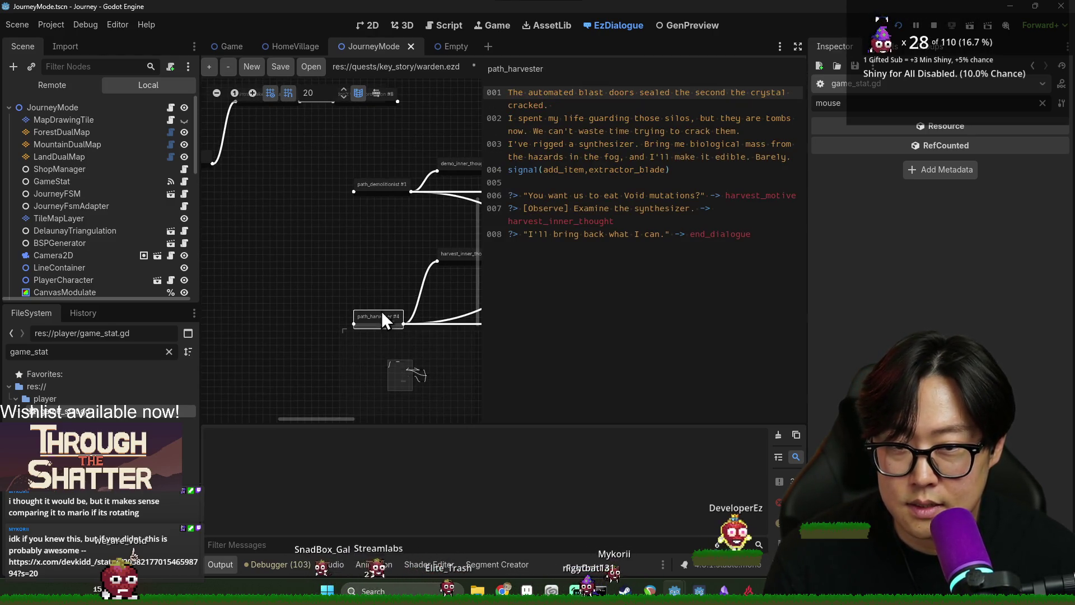
pyautogui.click(396, 202)
pyautogui.scroll(3, 344, 264)
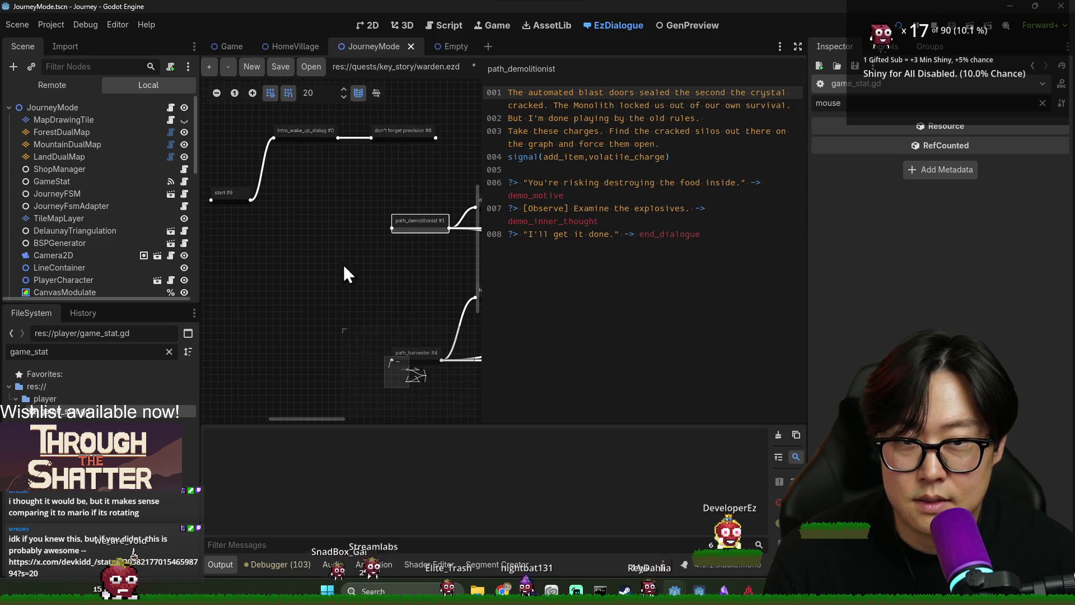
pyautogui.click(257, 201)
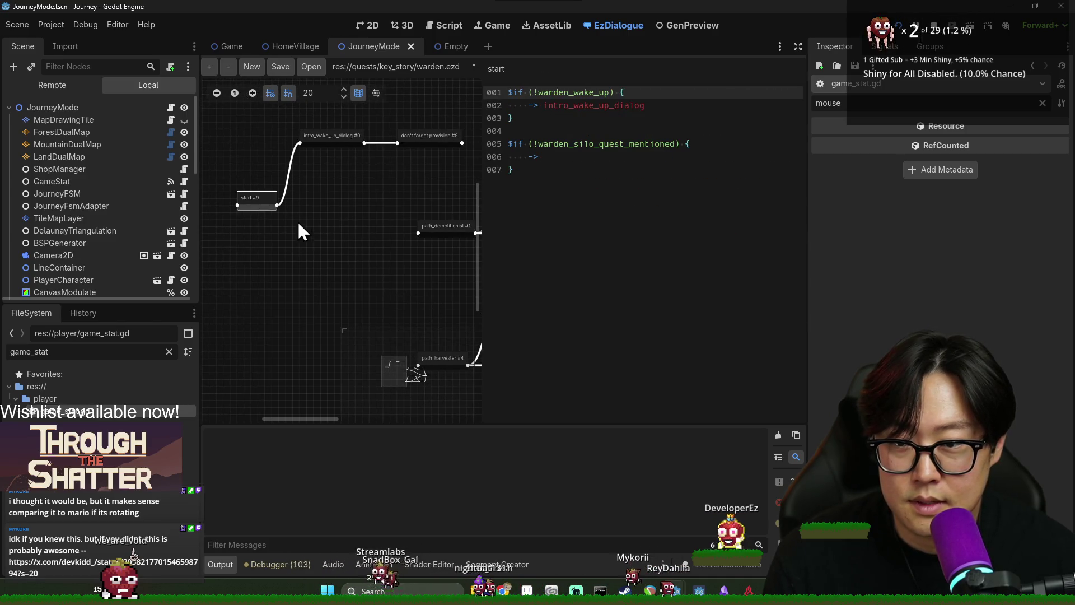
pyautogui.hscroll(2, 384, 240)
pyautogui.click(422, 229)
pyautogui.click(231, 208)
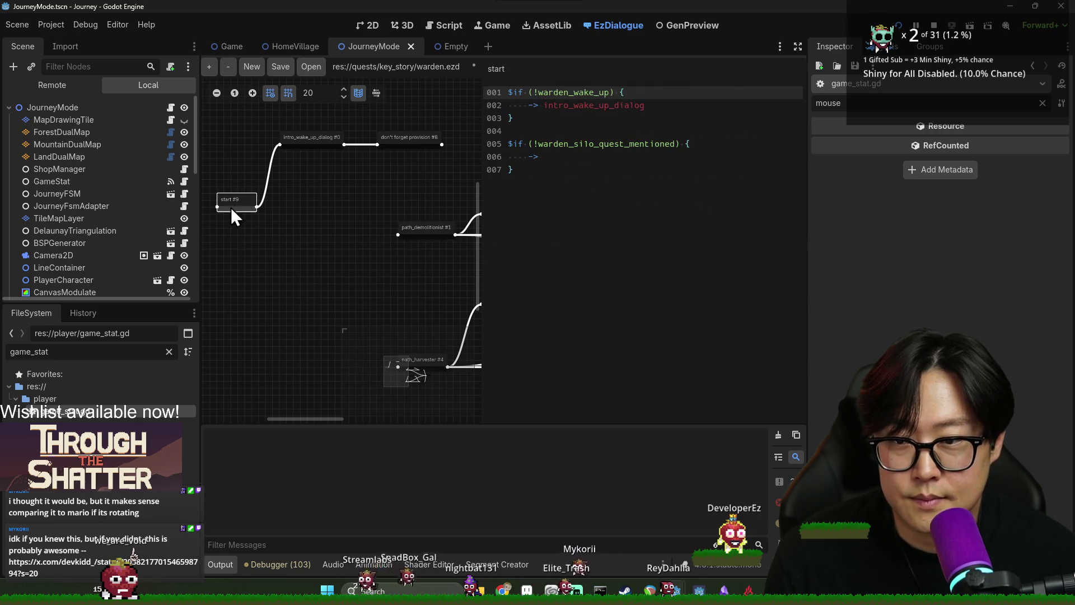
pyautogui.click(584, 193)
pyautogui.click(617, 161)
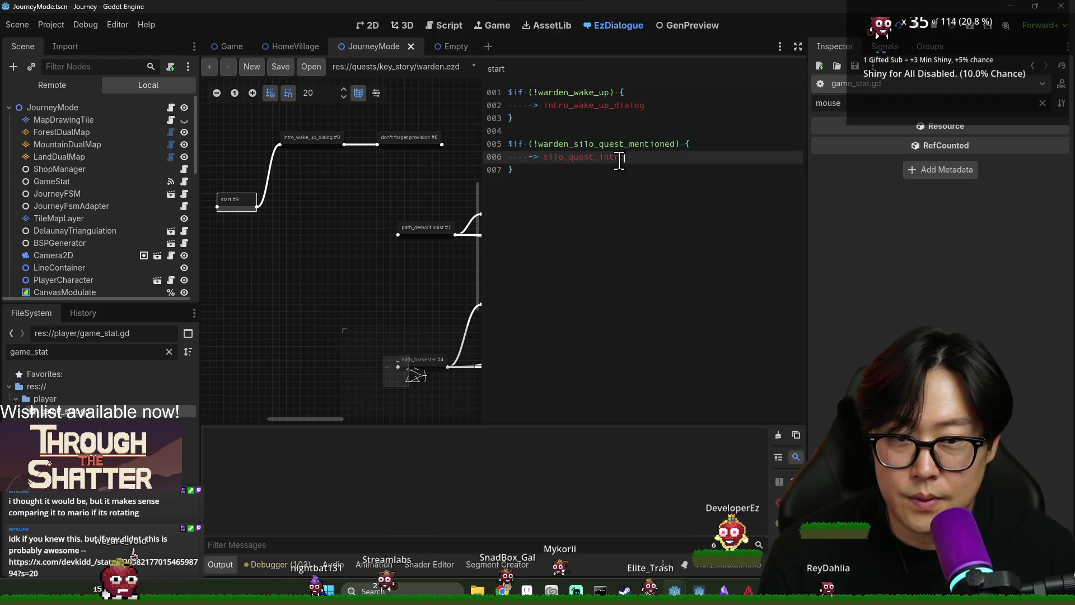
pyautogui.doubleClick(619, 160)
pyautogui.hotkey('ctrl', 'c')
# Step: Add a new dialogue node beside start #9 and name it silo_quest_intro
pyautogui.click(209, 69)
pyautogui.moveTo(382, 264); pyautogui.dragTo(320, 202)
pyautogui.hotkey('ctrl', 'v')
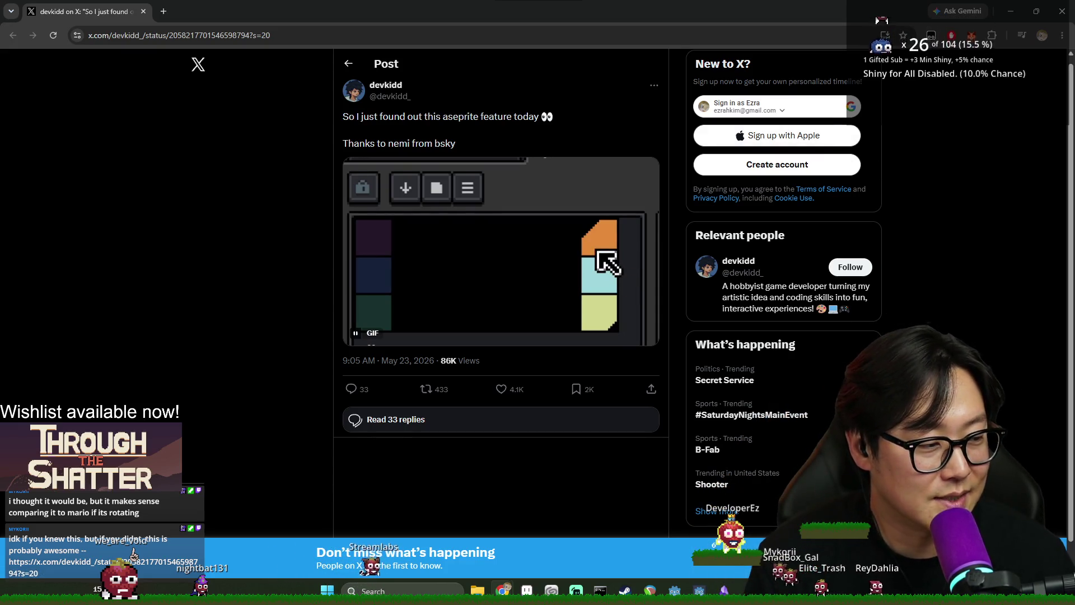
# Step: Minimize the Chrome window showing the X post to get back to Godot
pyautogui.click(1018, 10)
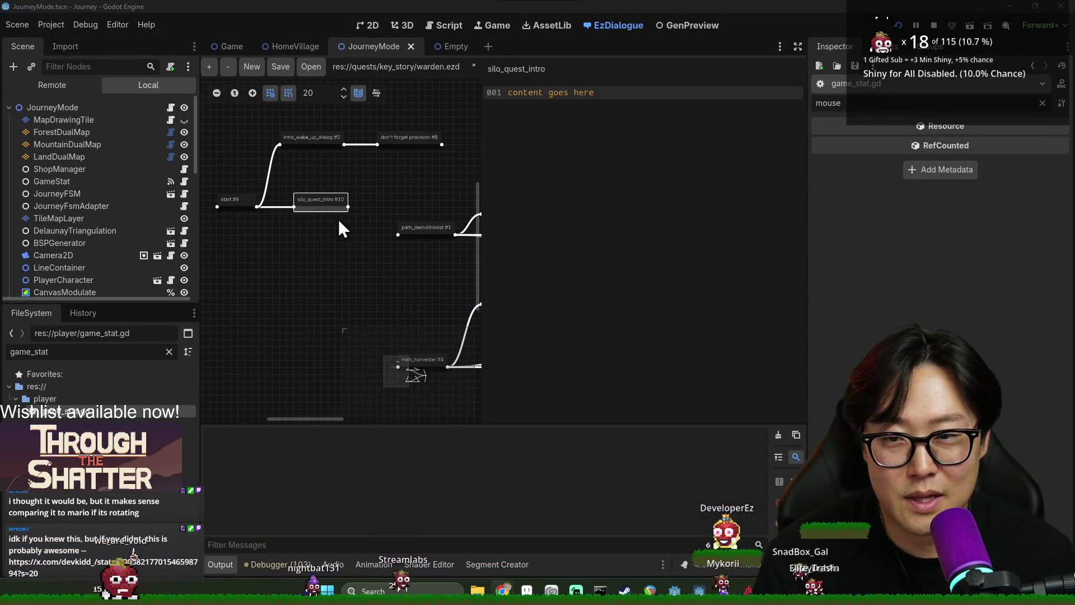
# Step: Check the start and silo_quest_intro nodes, save warden.ezd, and enlarge the lower panel
pyautogui.click(295, 214)
pyautogui.moveTo(378, 237); pyautogui.dragTo(340, 281)
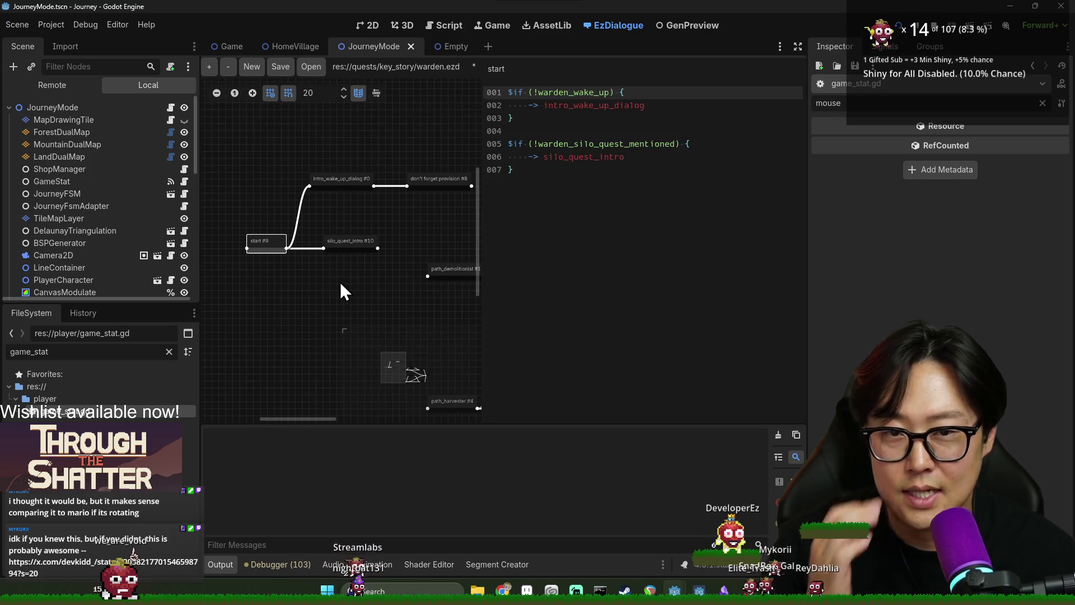
pyautogui.click(353, 245)
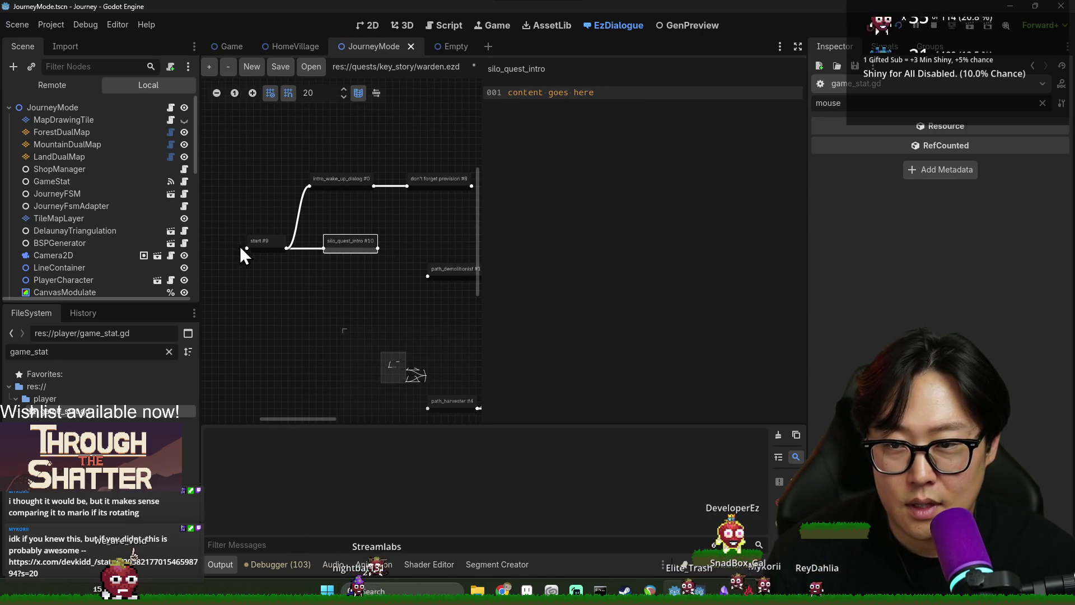
pyautogui.click(257, 245)
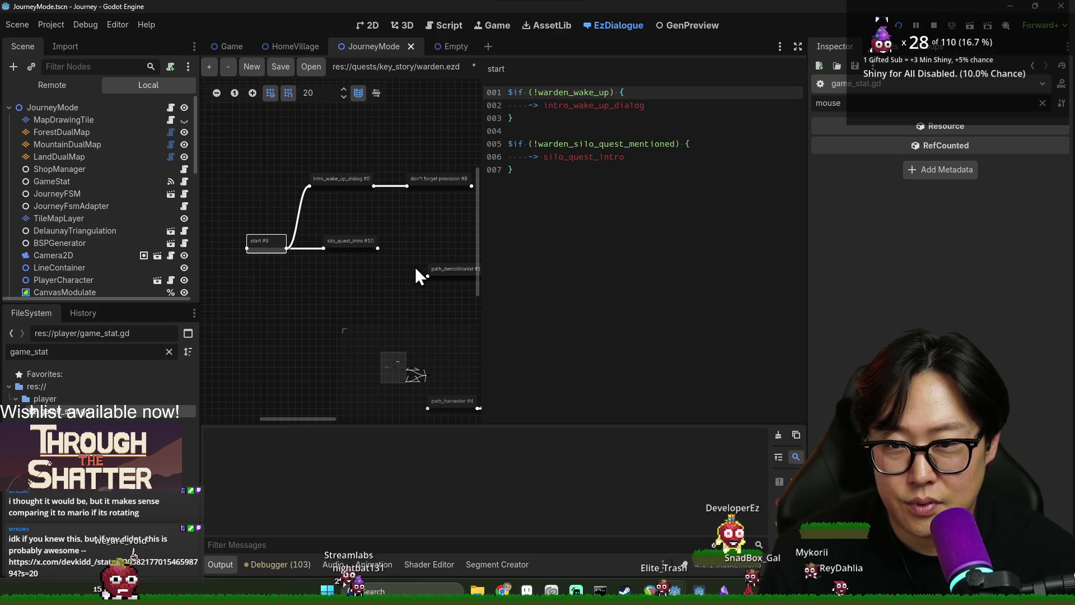
pyautogui.hotkey('ctrl', 's')
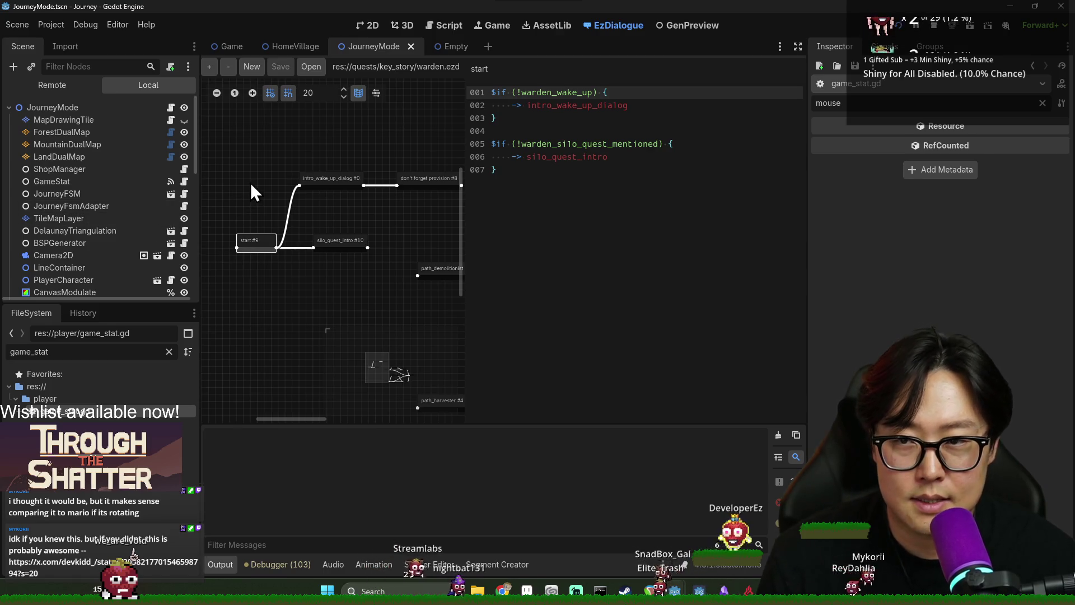
pyautogui.moveTo(542, 424)
pyautogui.mouseDown()
pyautogui.moveTo(541, 229)
pyautogui.moveTo(532, 284)
pyautogui.mouseUp()
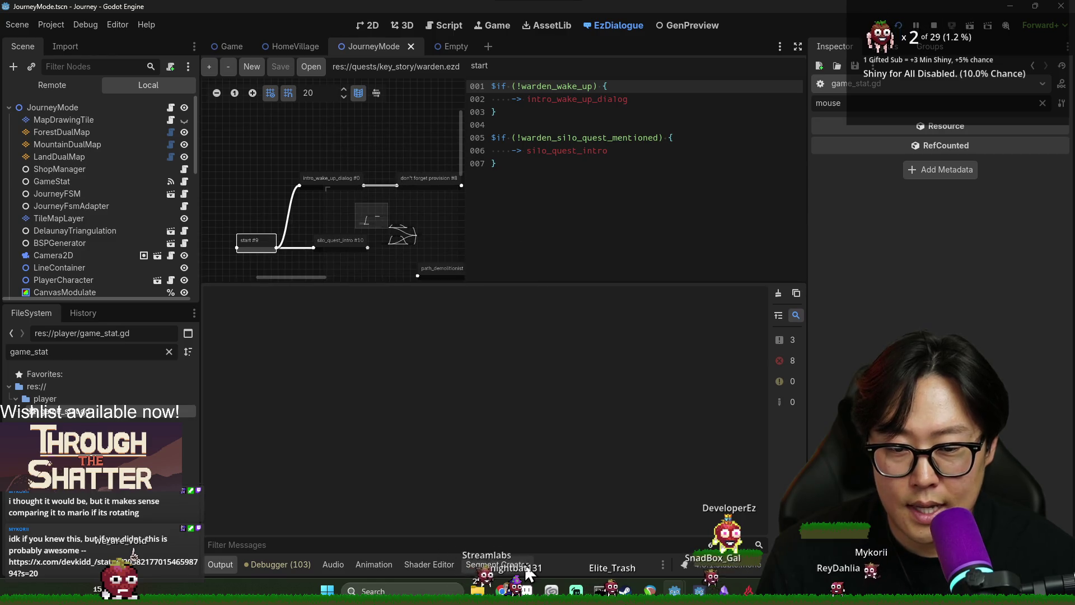
# Step: Create a new segment named TutorialSegment, collapse the Segment Creator, and save the scene
pyautogui.click(526, 563)
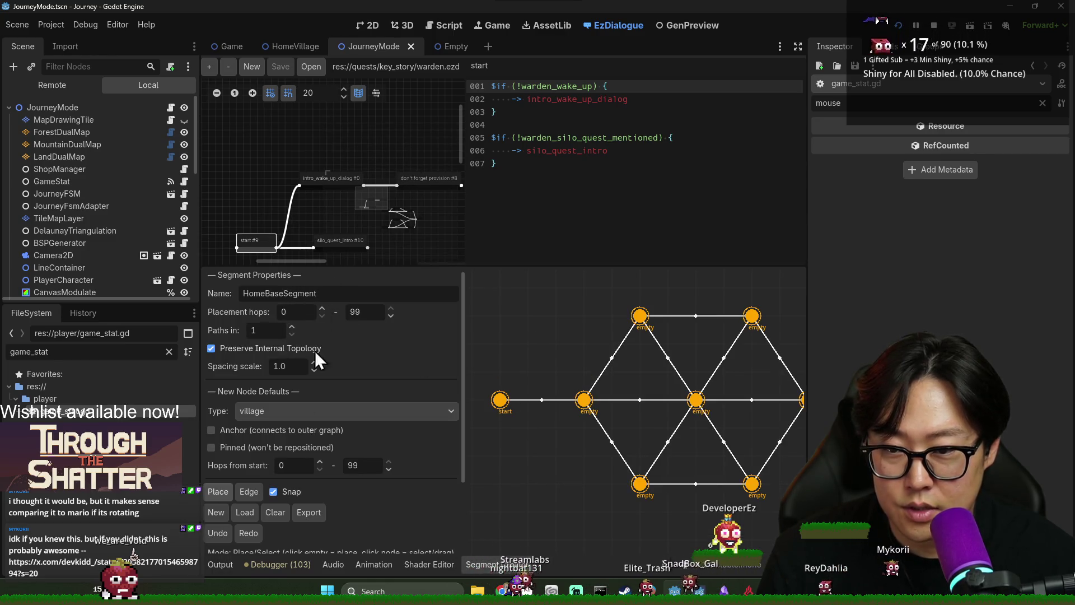
pyautogui.click(220, 515)
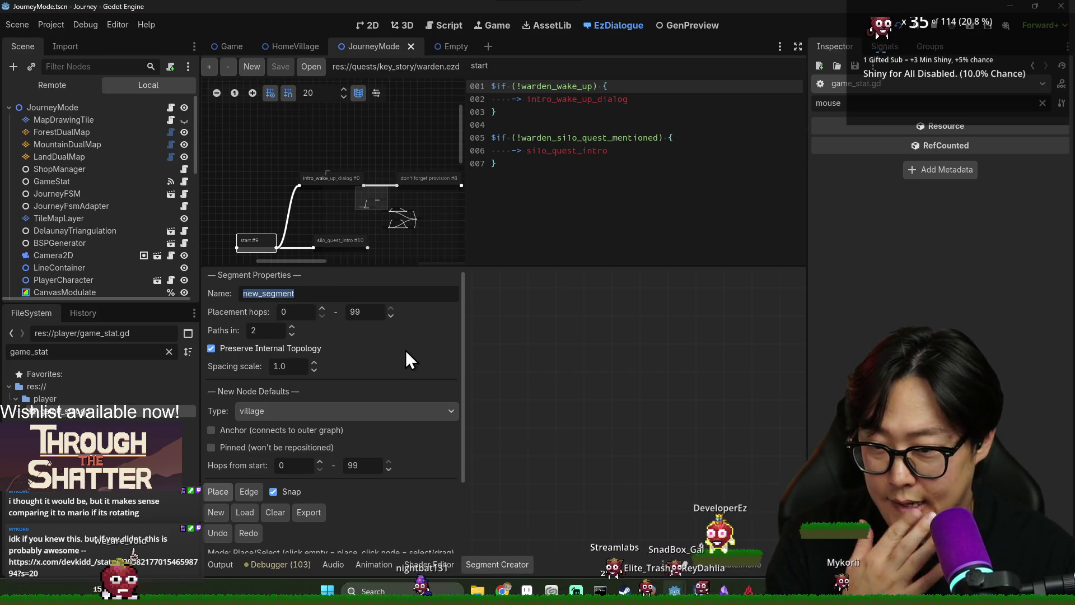
pyautogui.write('TutorialSe')
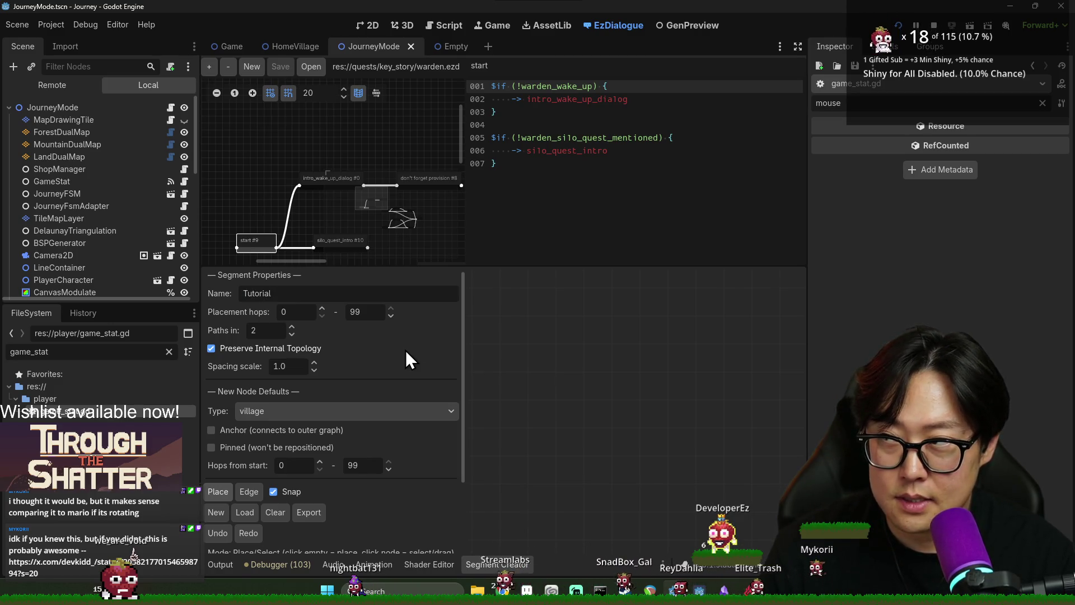
pyautogui.write('gment')
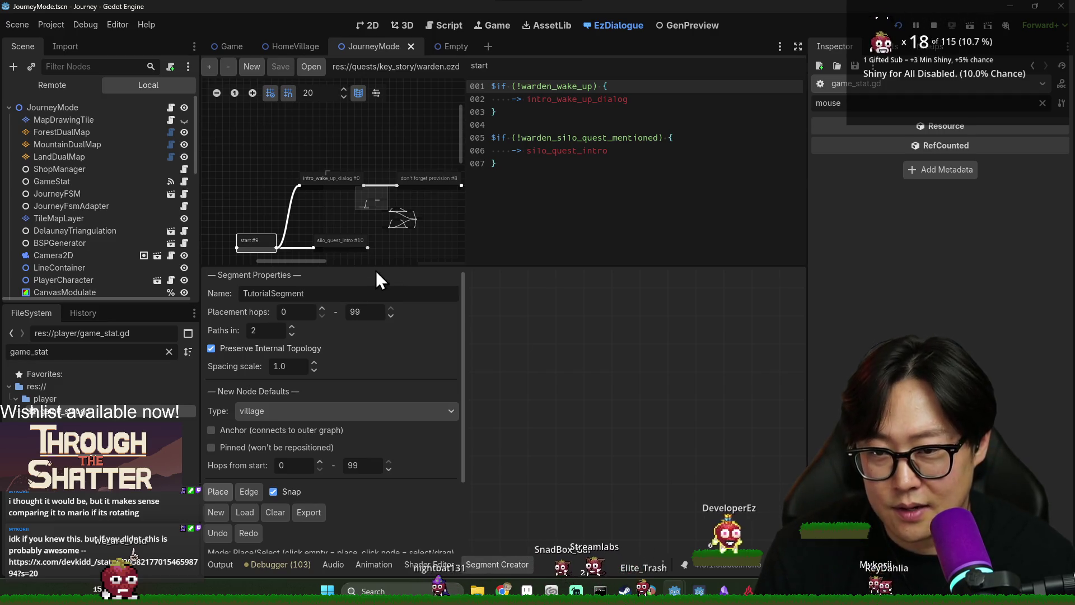
pyautogui.moveTo(375, 267); pyautogui.dragTo(367, 328)
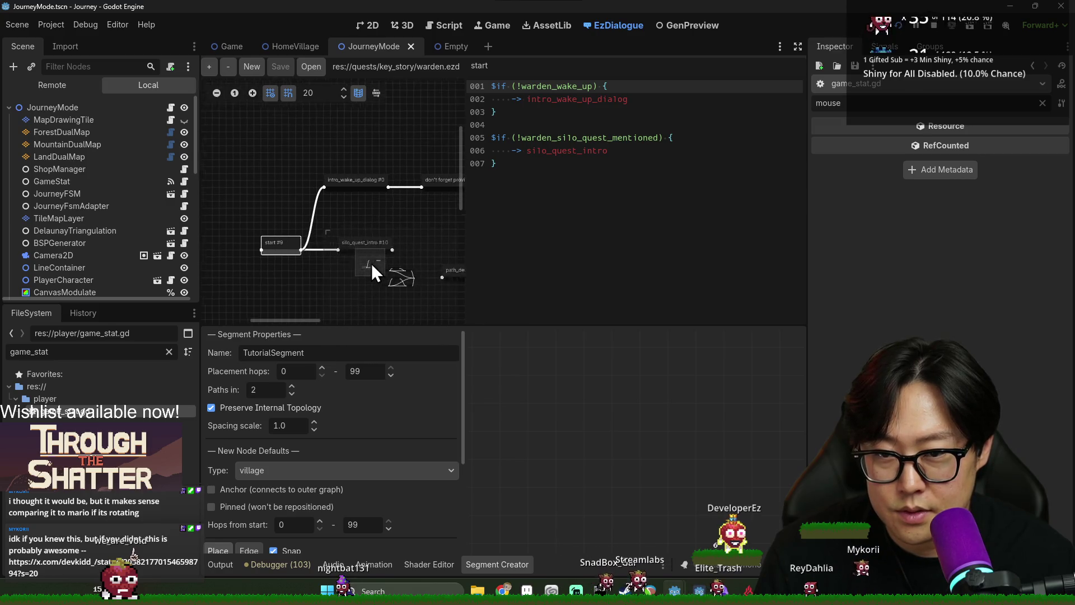
pyautogui.click(307, 206)
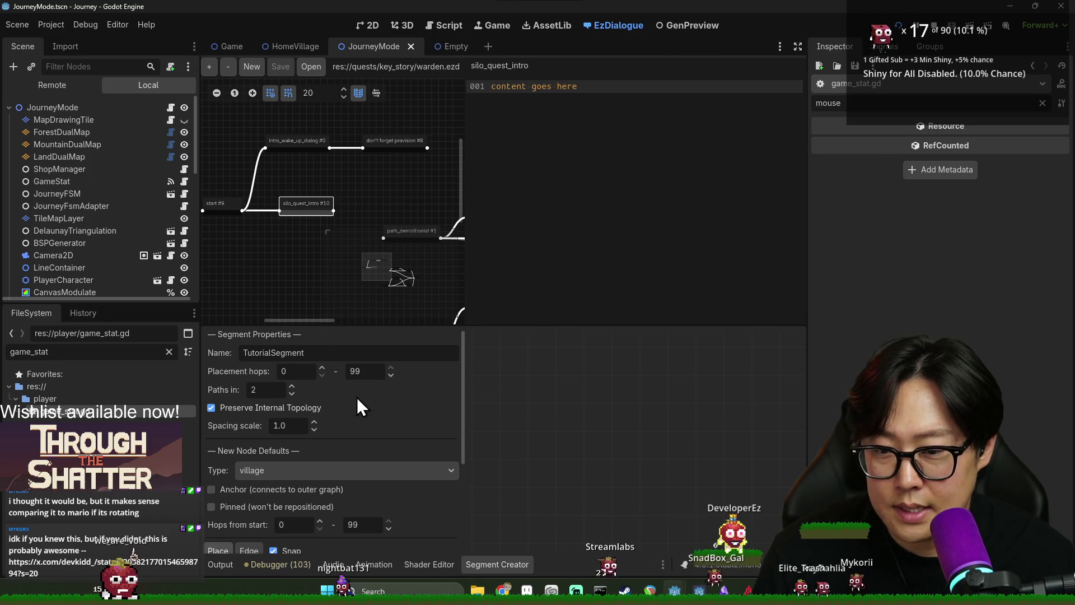
pyautogui.click(499, 559)
pyautogui.hotkey('ctrl', 's')
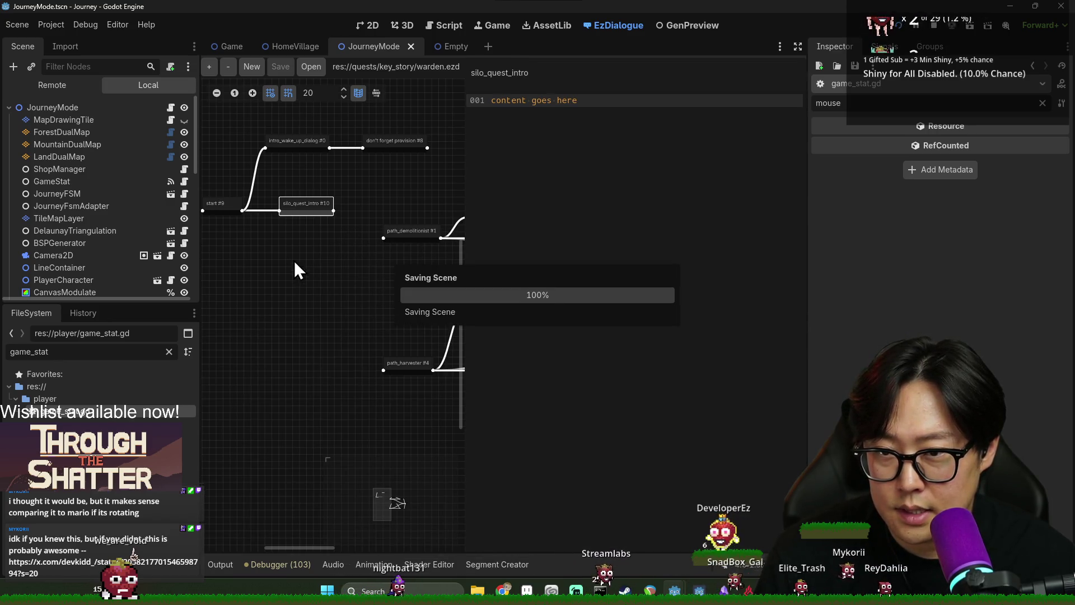
# Step: Save the current scene
pyautogui.hotkey('ctrl', 's')
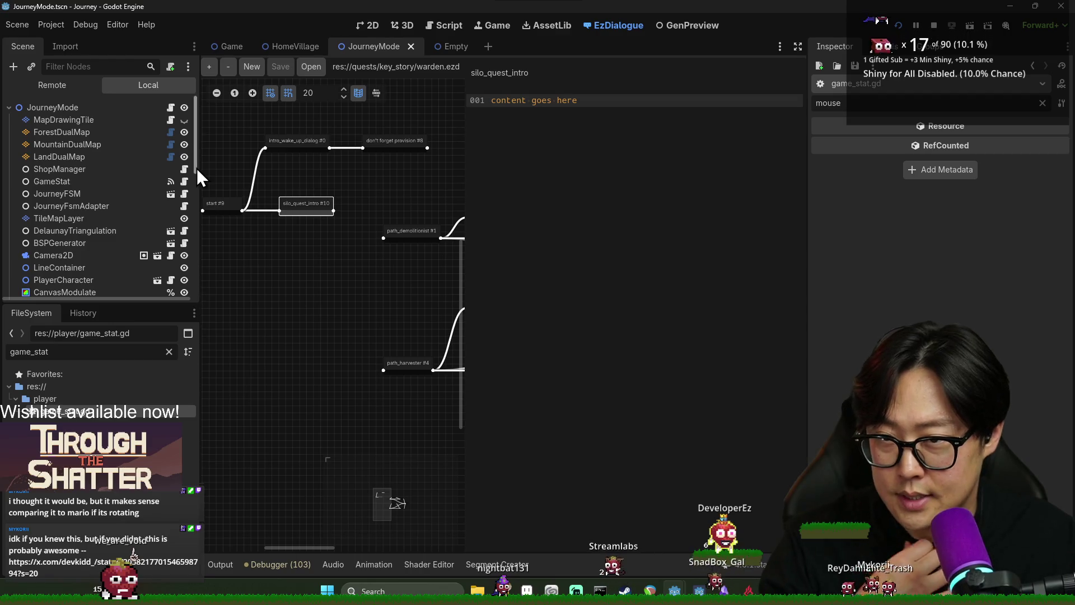
pyautogui.hotkey('ctrl', 's')
pyautogui.moveTo(324, 172); pyautogui.dragTo(361, 181)
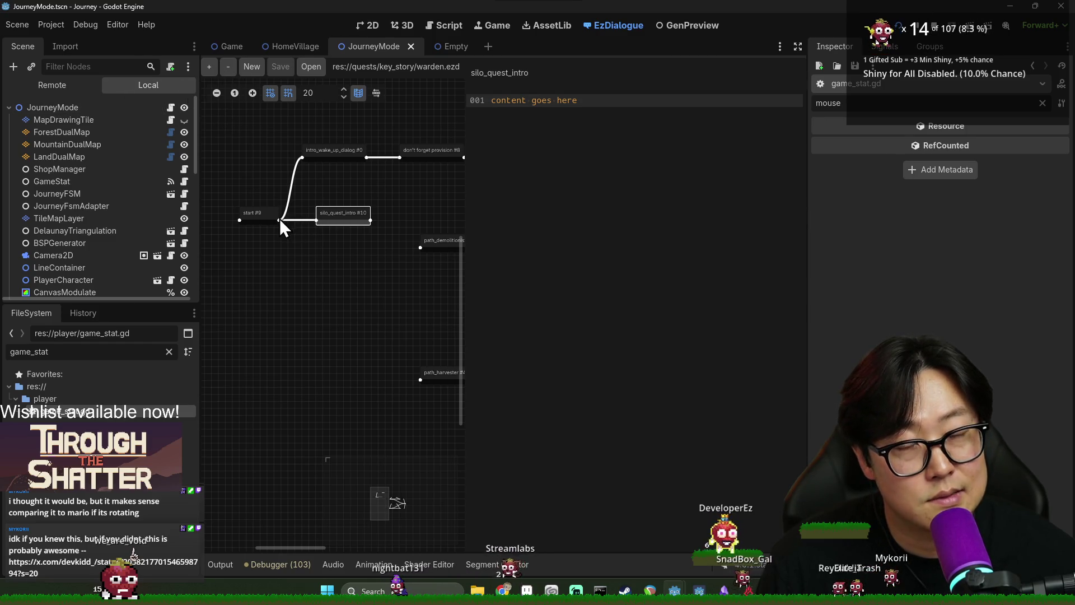
# Step: Filter FileSystem for 'home', open HomeVillage in 2D, and open the Home node's map_node.gd
pyautogui.doubleClick(153, 351)
pyautogui.press('BackSpace')
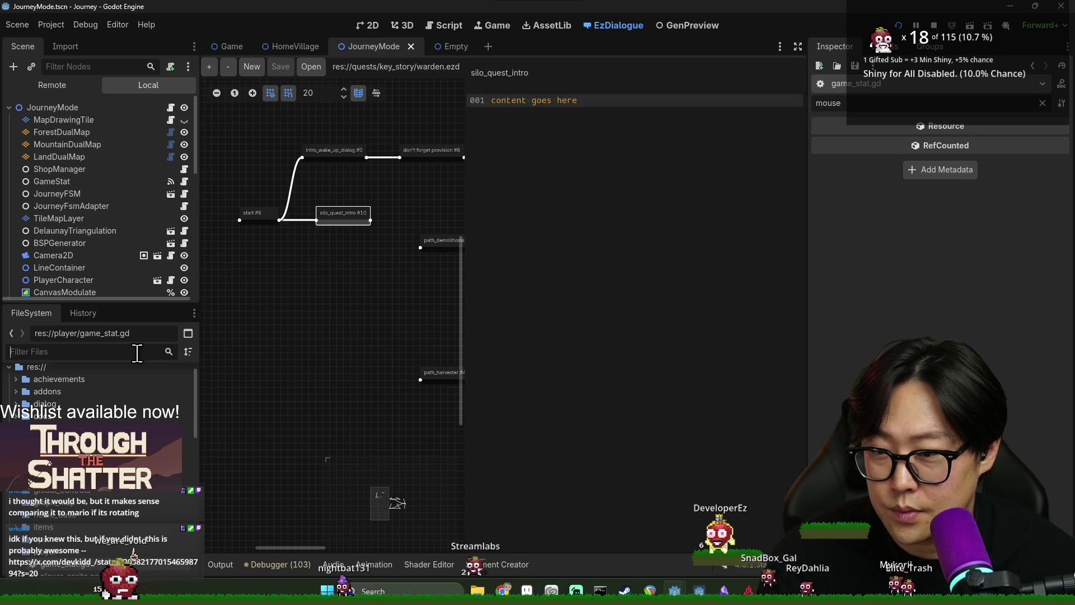
pyautogui.write('home')
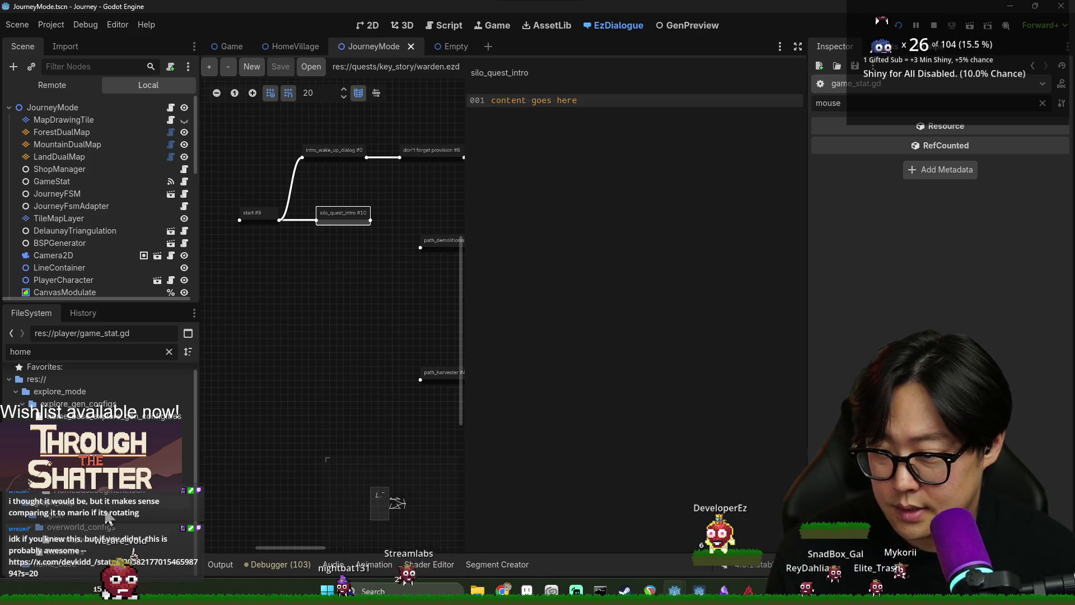
pyautogui.doubleClick(85, 564)
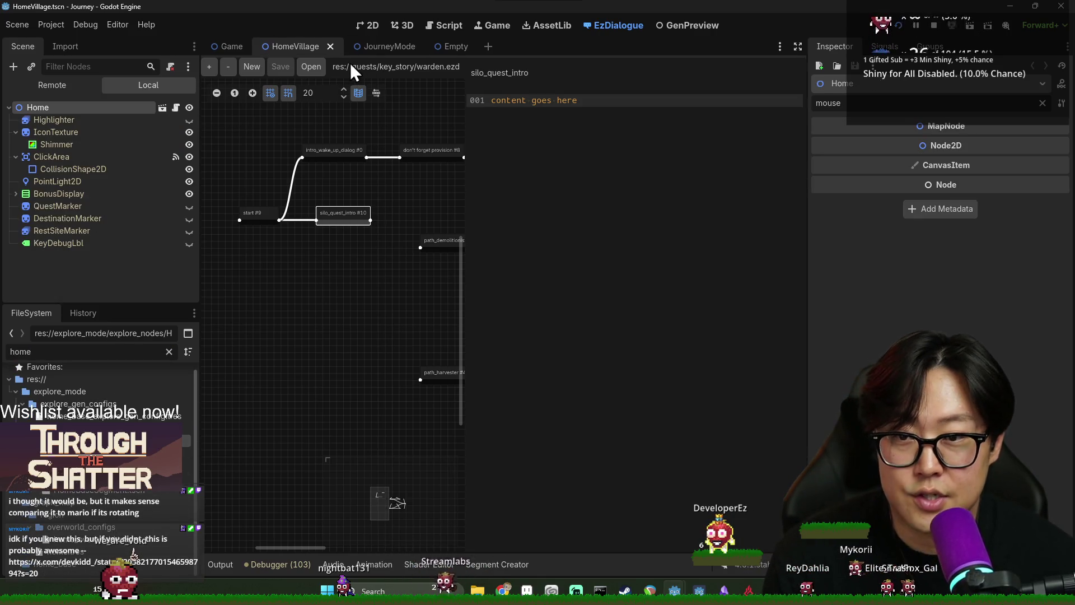
pyautogui.click(367, 24)
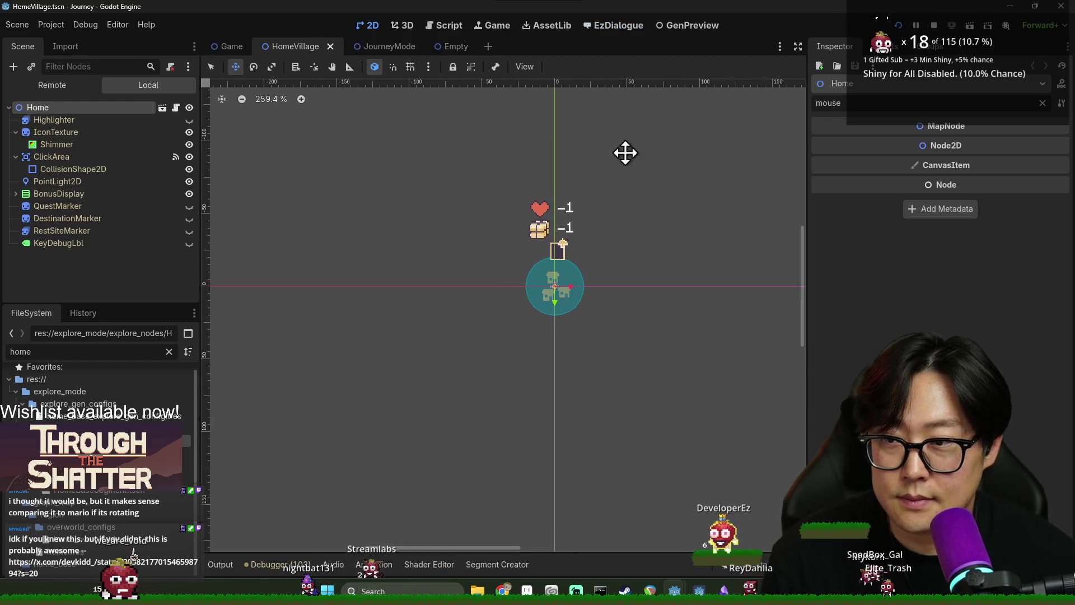
pyautogui.click(119, 120)
pyautogui.click(116, 109)
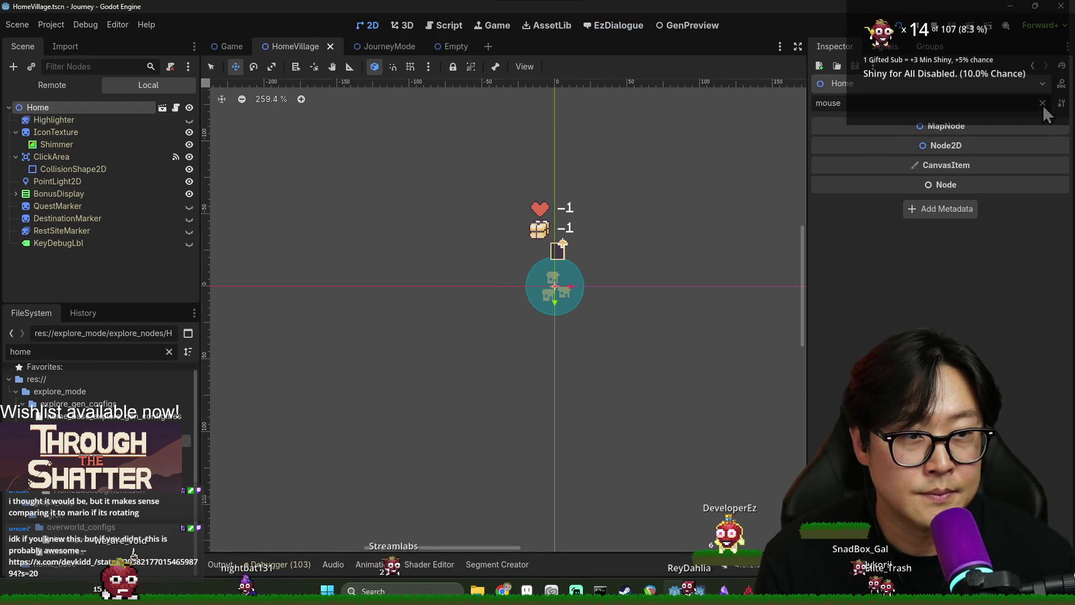
pyautogui.click(1042, 103)
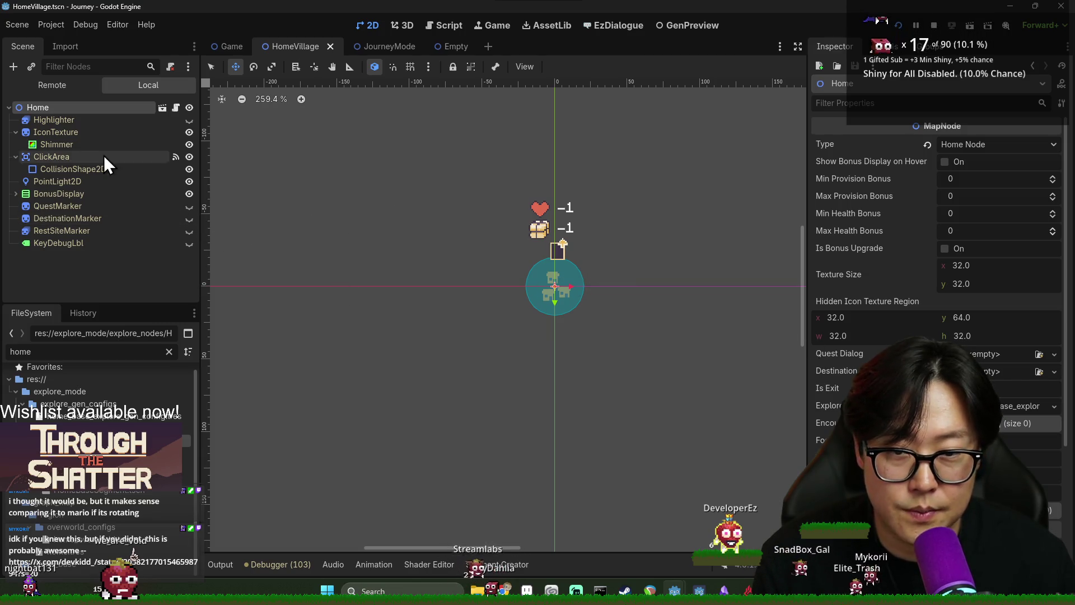
pyautogui.click(175, 108)
# Step: Review map_node.gd's exported variables such as quest_dialog, then return to the dialogue graph
pyautogui.scroll(1, 391, 285)
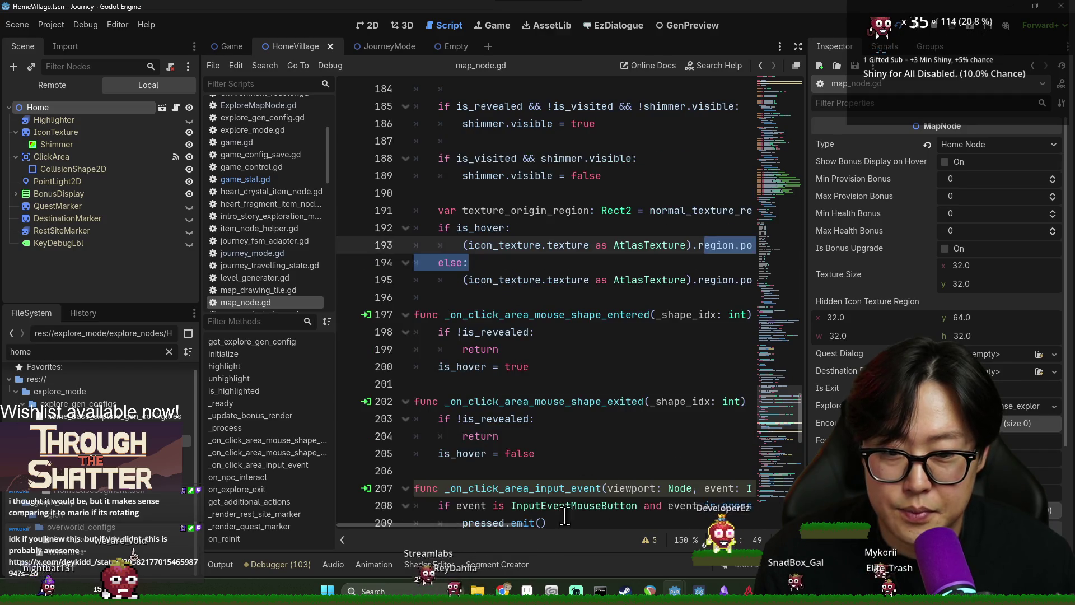
pyautogui.moveTo(801, 417); pyautogui.dragTo(784, 122)
pyautogui.click(584, 243)
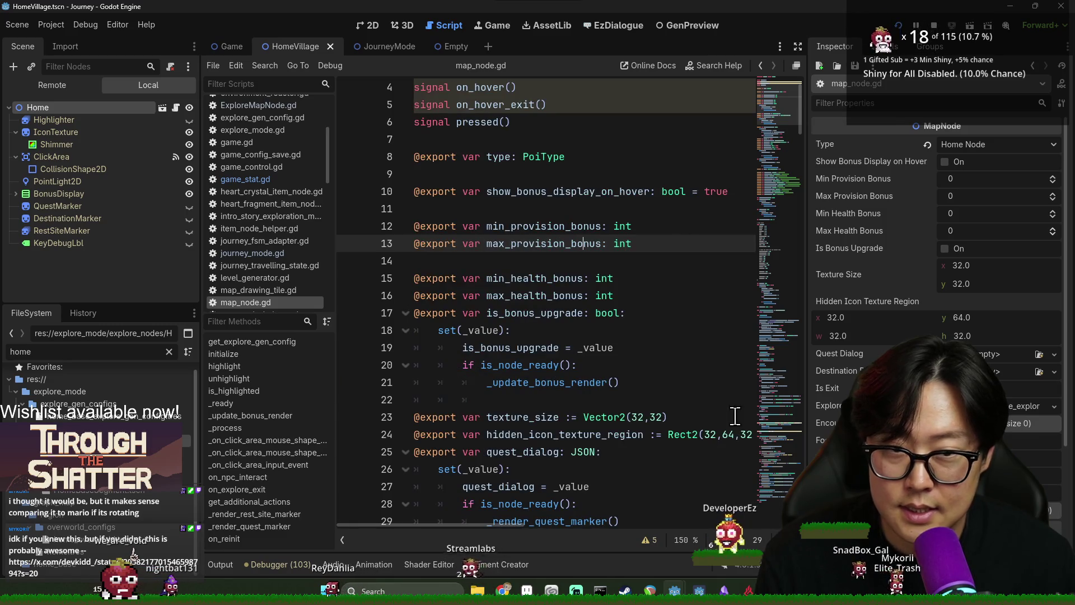
pyautogui.moveTo(807, 259); pyautogui.dragTo(838, 259)
pyautogui.click(525, 158)
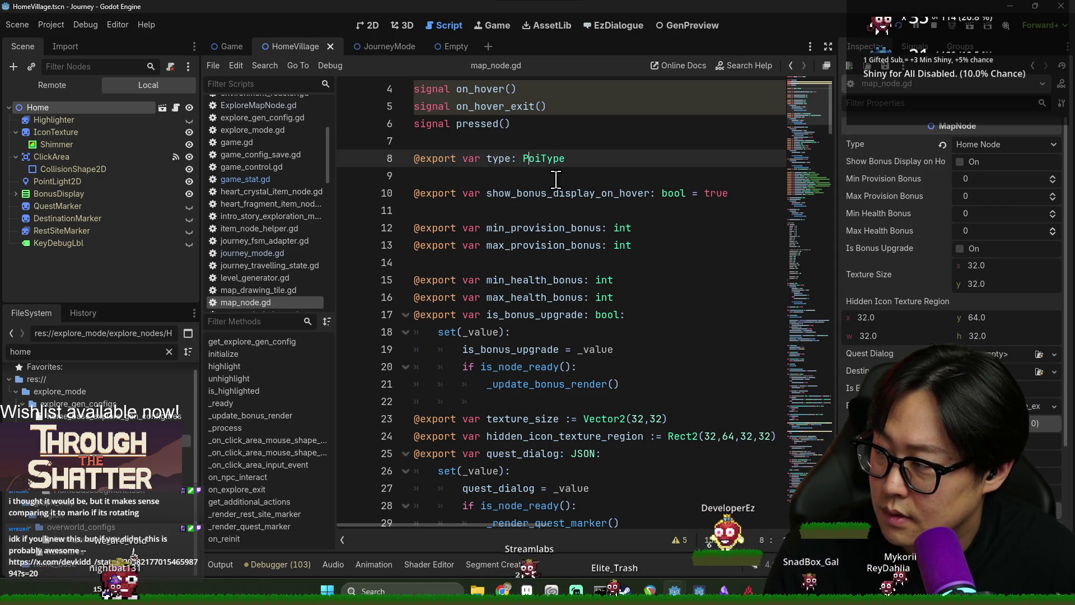
pyautogui.click(669, 26)
pyautogui.click(619, 26)
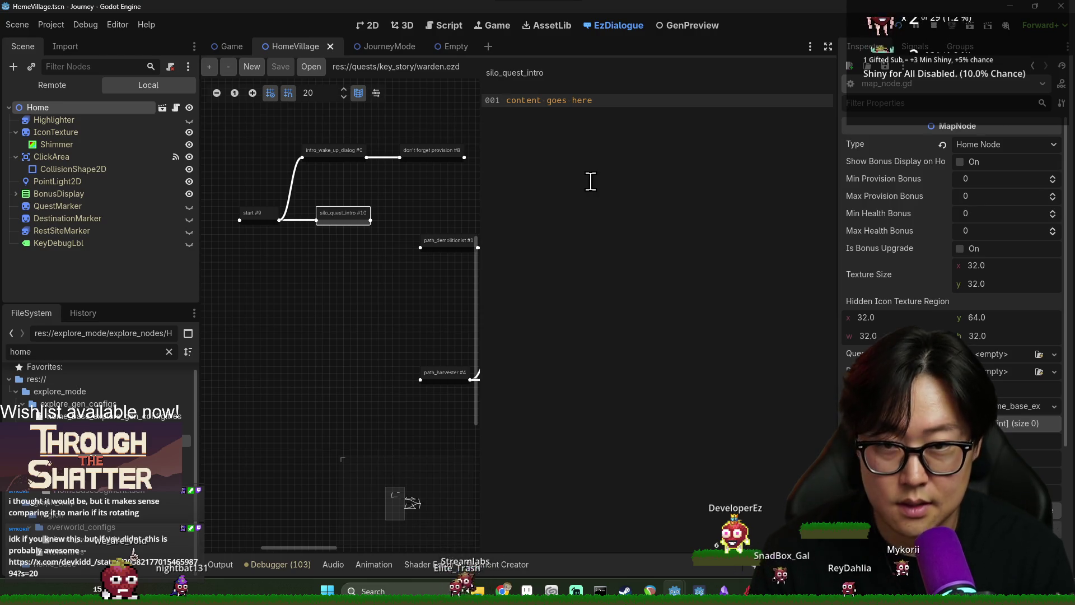
# Step: Replace silo_quest_intro's placeholder with 'ah you made it!', a provision line, and a "yes" choice block
pyautogui.click(405, 159)
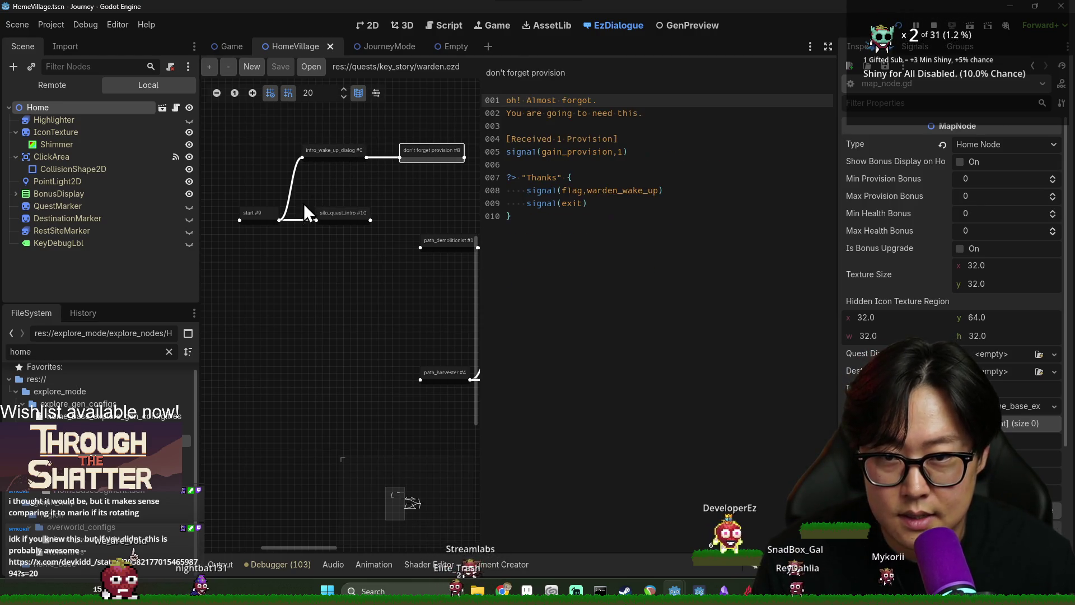
pyautogui.click(343, 215)
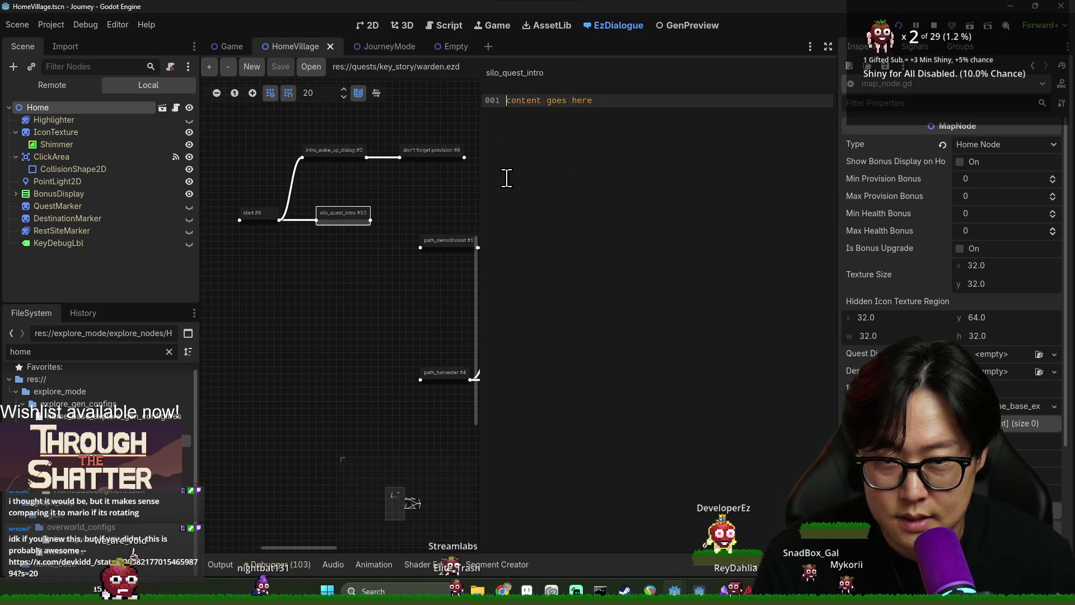
pyautogui.hotkey('ctrl', 'a')
pyautogui.write('ah')
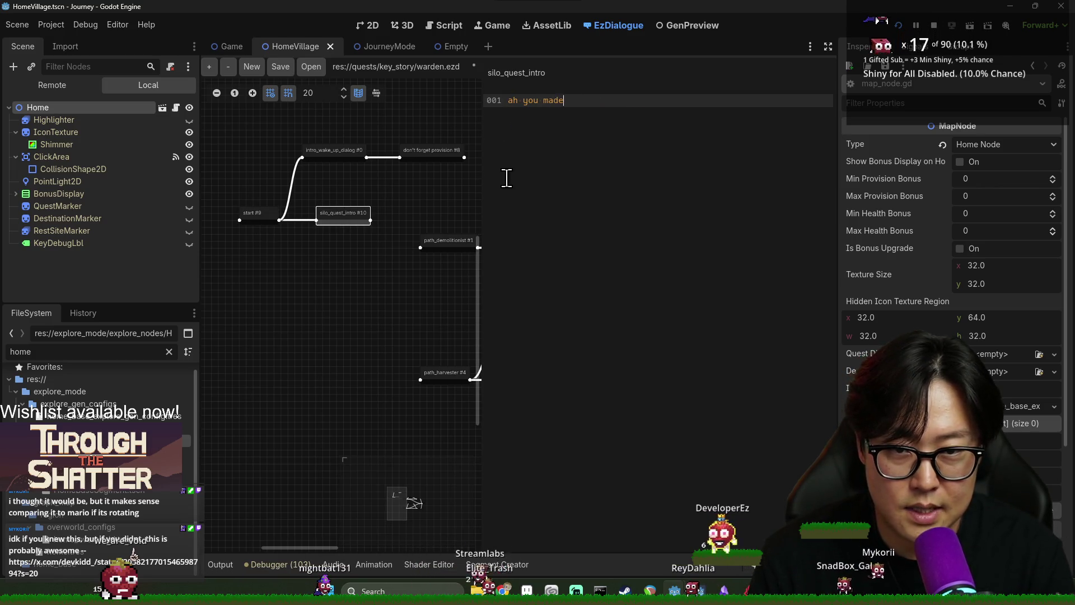
pyautogui.press('Return')
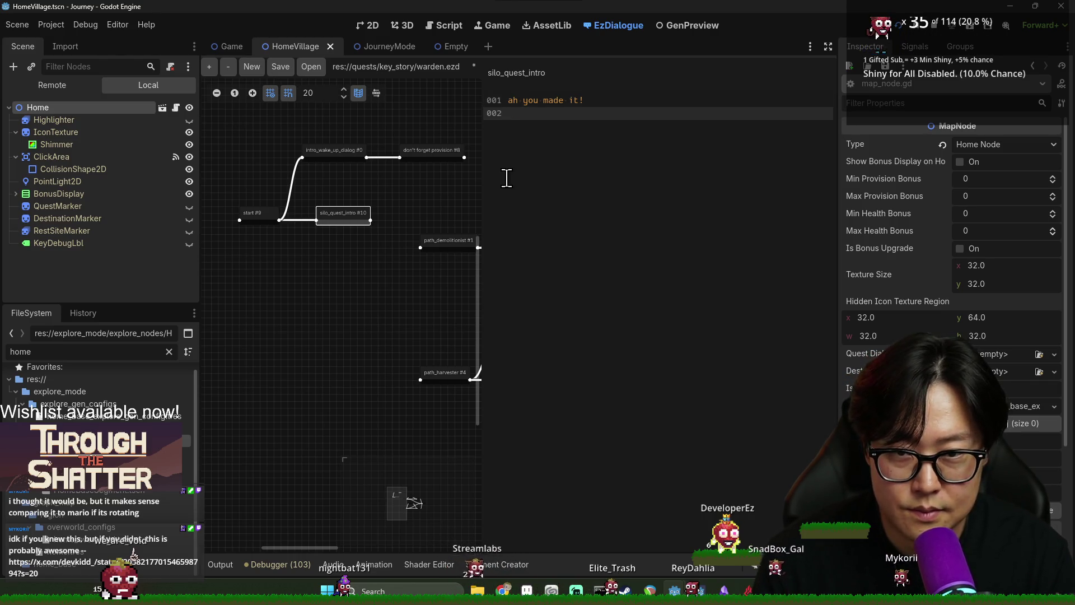
pyautogui.write('y come ac')
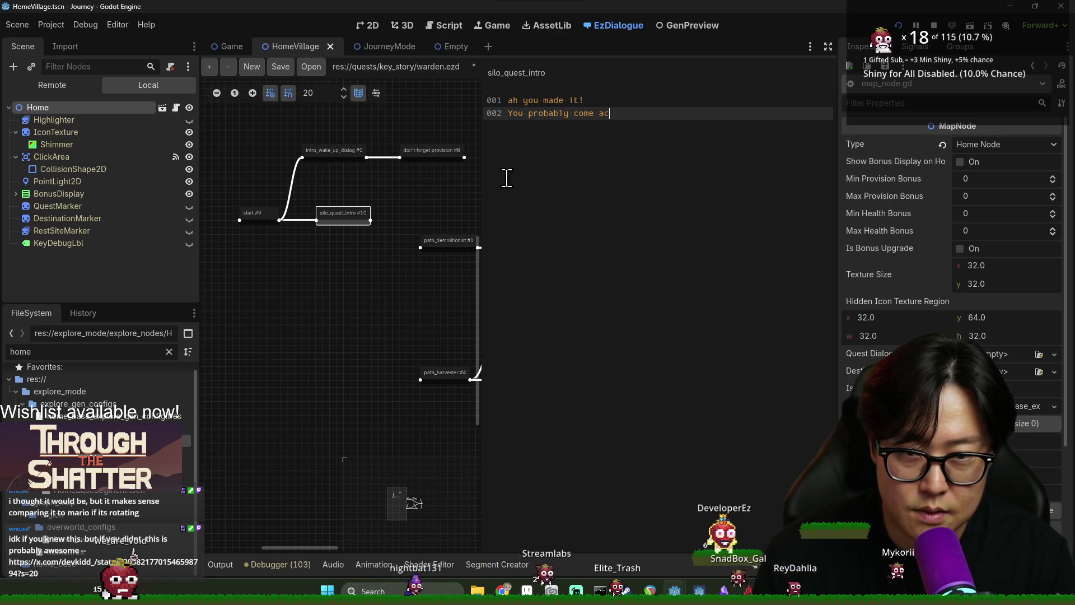
pyautogui.press('BackSpace')
pyautogui.press('BackSpace')
pyautogui.press('BackSpace')
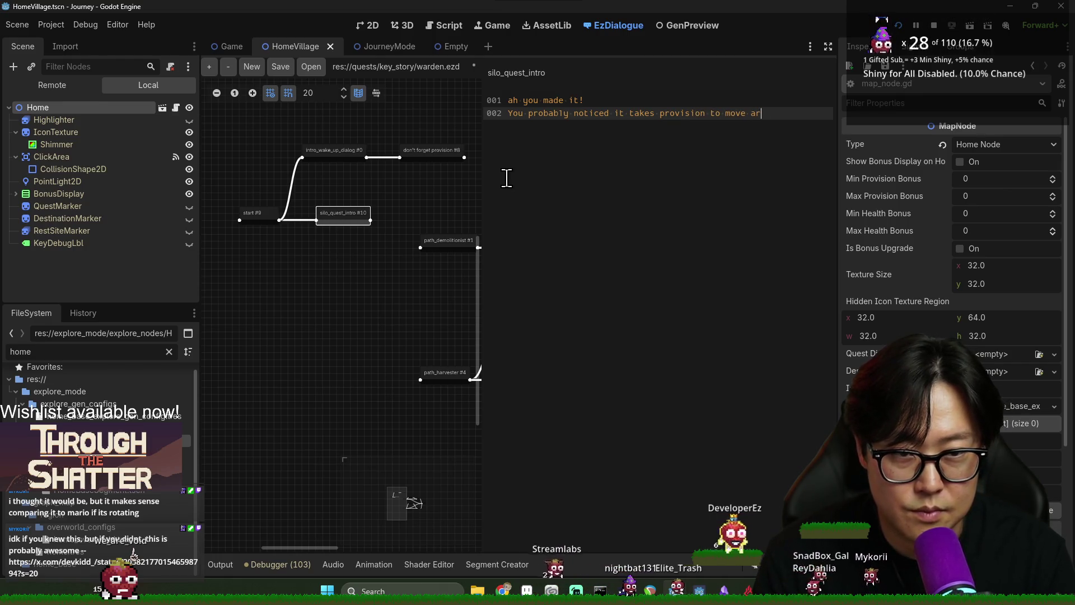
pyautogui.press('Return')
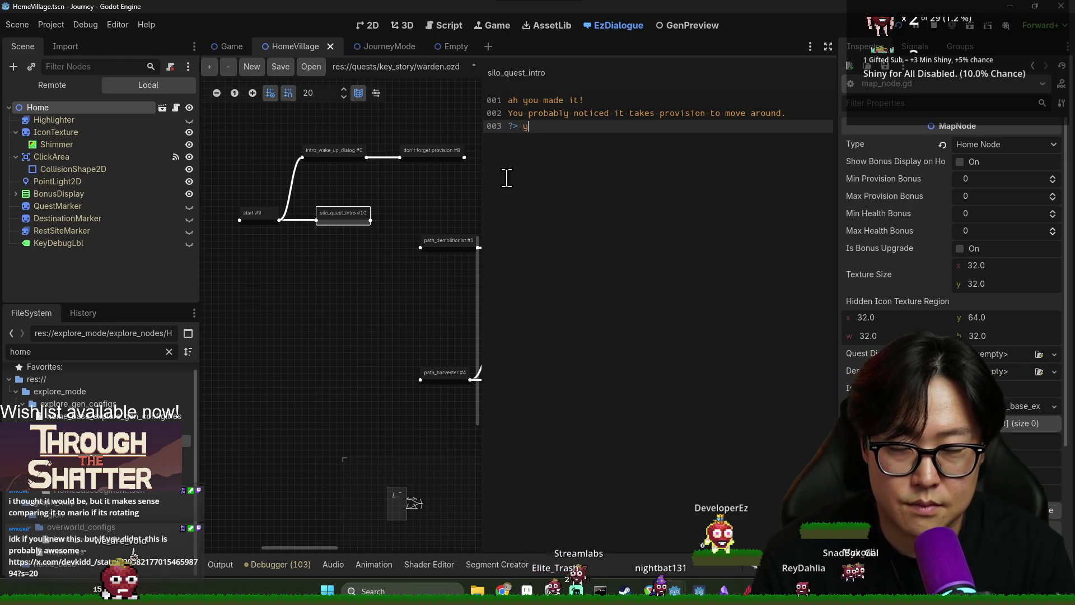
pyautogui.write('{')
pyautogui.press('Return')
pyautogui.press('Return')
pyautogui.write('}')
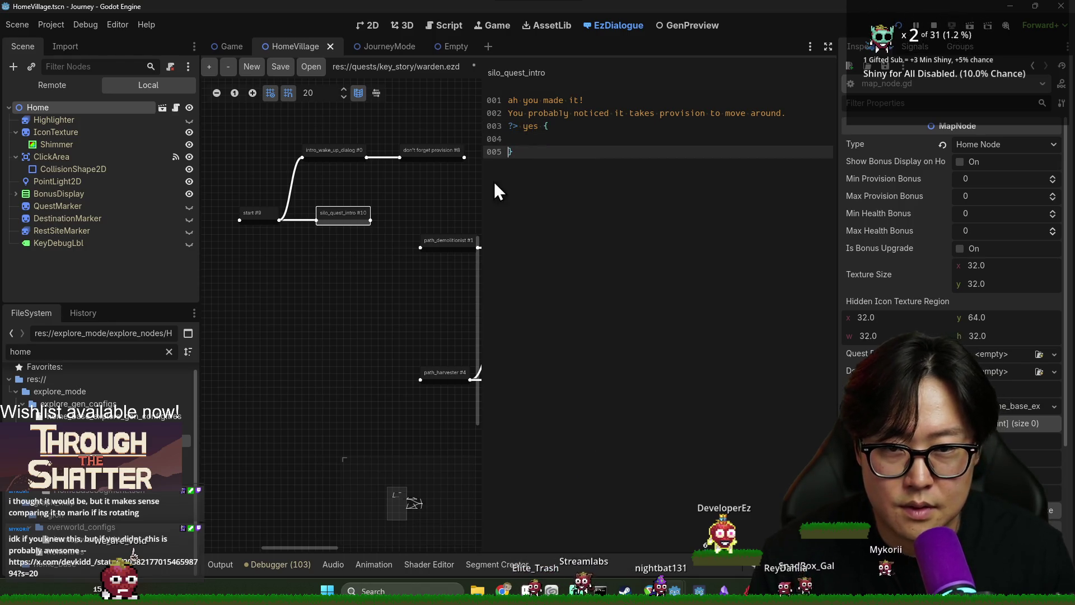
pyautogui.click(524, 126)
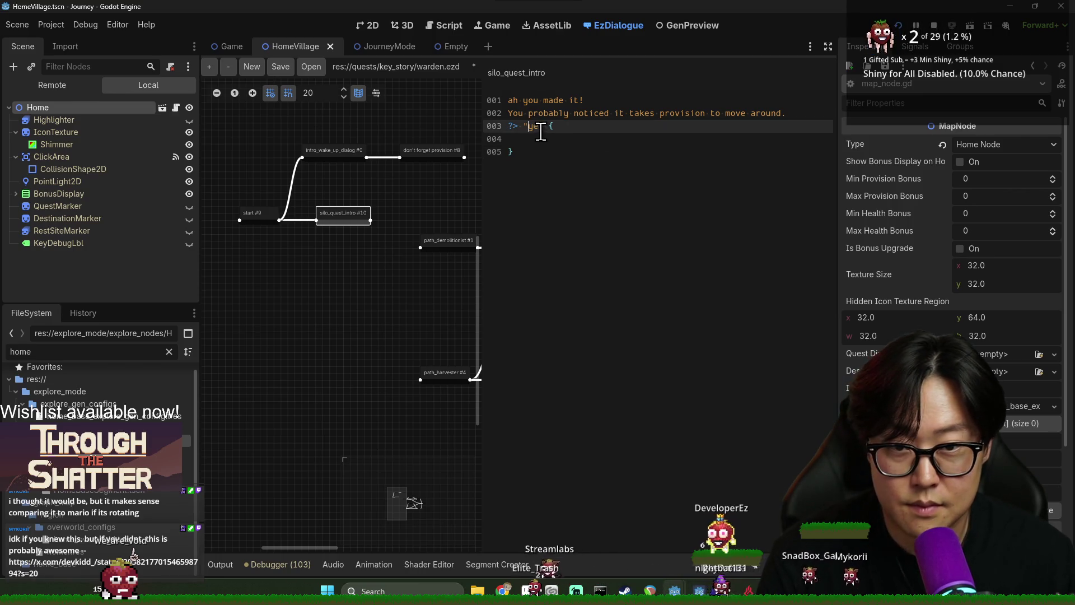
pyautogui.click(556, 142)
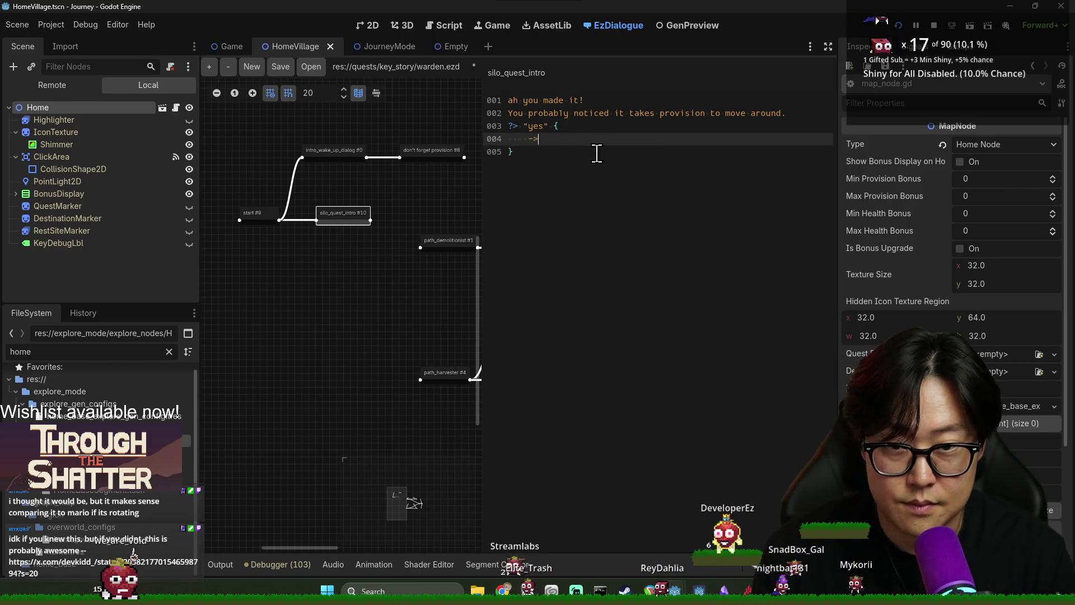
# Step: Add Diag Node #11 and place it beside silo_quest_intro
pyautogui.click(208, 66)
pyautogui.moveTo(360, 312); pyautogui.dragTo(409, 201)
pyautogui.click(361, 325)
pyautogui.moveTo(361, 325)
pyautogui.mouseDown()
pyautogui.moveTo(420, 209)
pyautogui.moveTo(426, 216)
pyautogui.mouseUp()
pyautogui.click(344, 218)
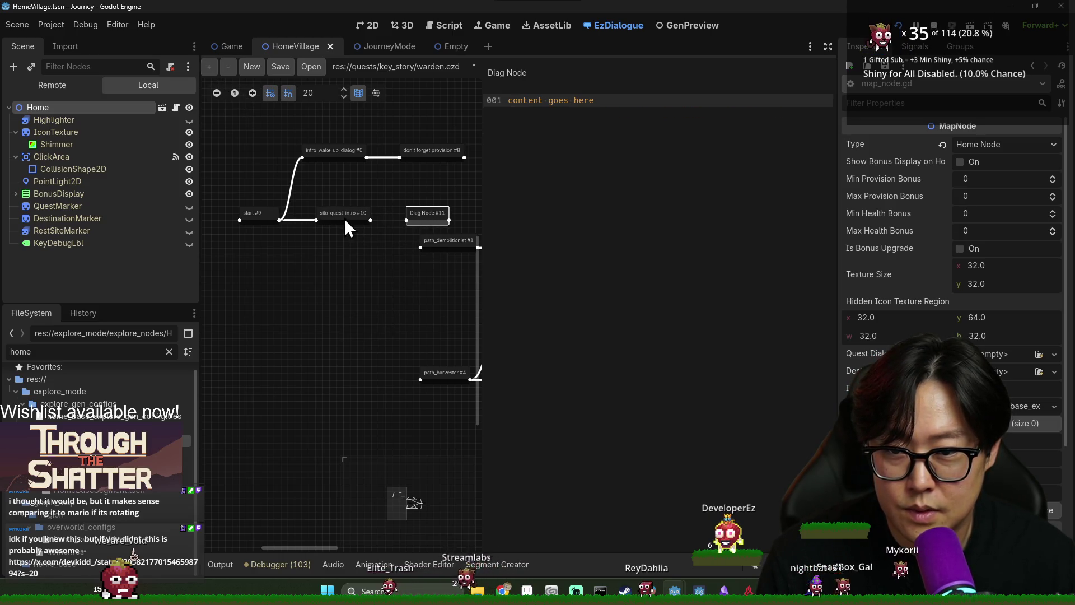
# Step: Rename Diag Node #11 to warden_story_intro
pyautogui.click(422, 218)
pyautogui.doubleClick(506, 73)
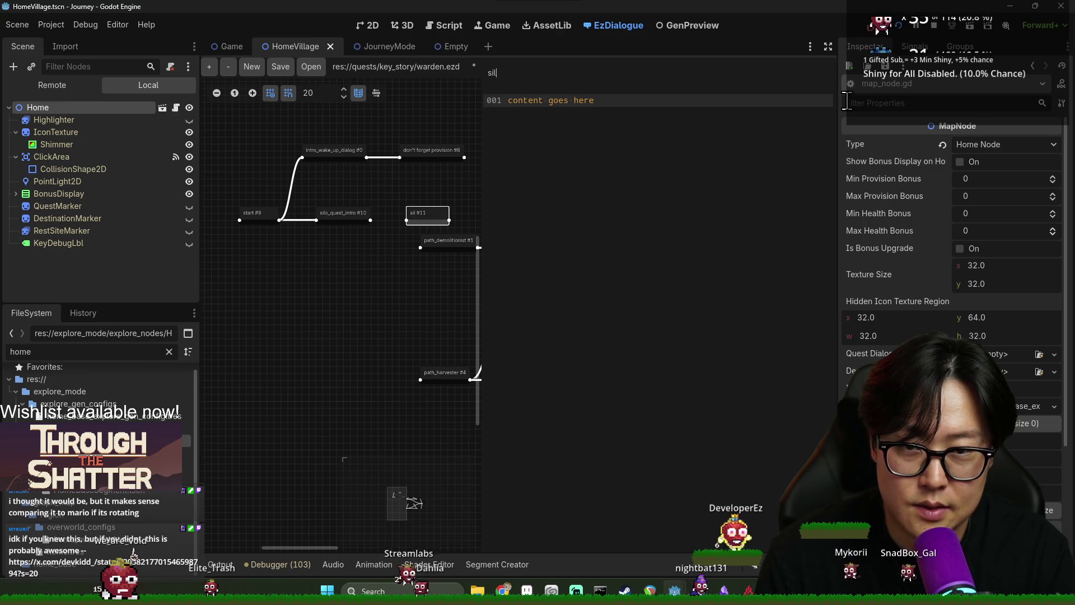
pyautogui.write('war')
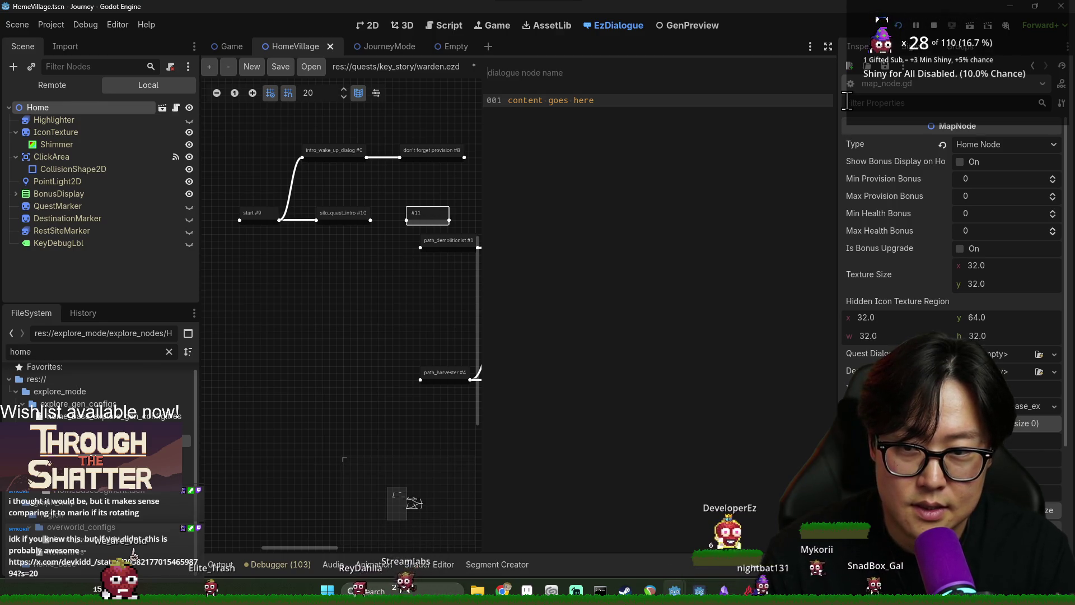
pyautogui.write('den_stor')
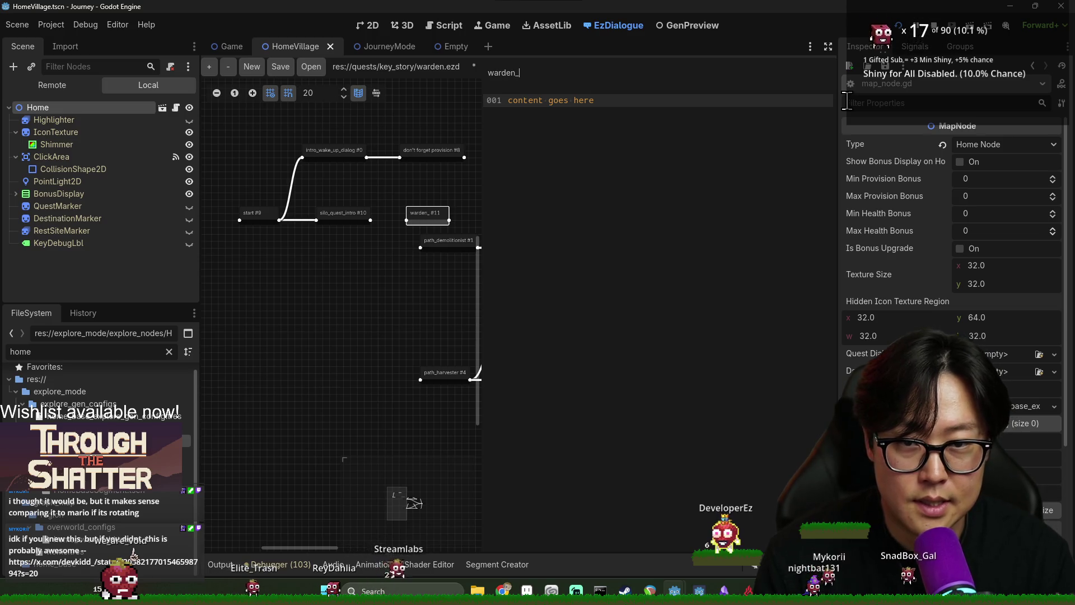
pyautogui.write('y_intro')
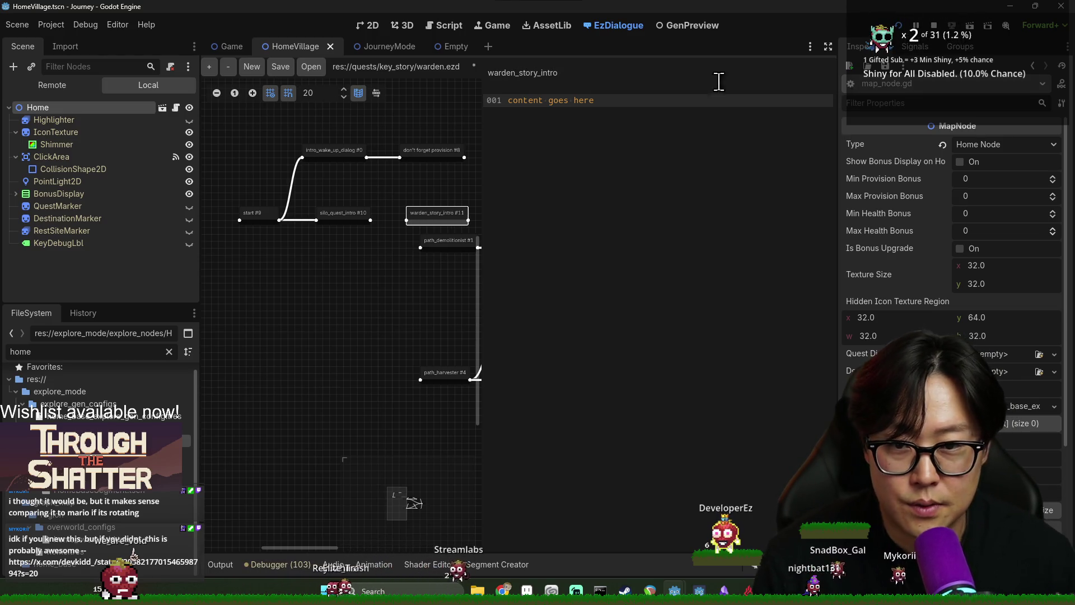
# Step: Add '-> warden_story_intro' inside silo_quest_intro's "yes" choice and check intro_wake_up_dialog's signal line
pyautogui.hscroll(2, 388, 224)
pyautogui.moveTo(378, 204); pyautogui.dragTo(350, 279)
pyautogui.click(313, 205)
pyautogui.click(586, 143)
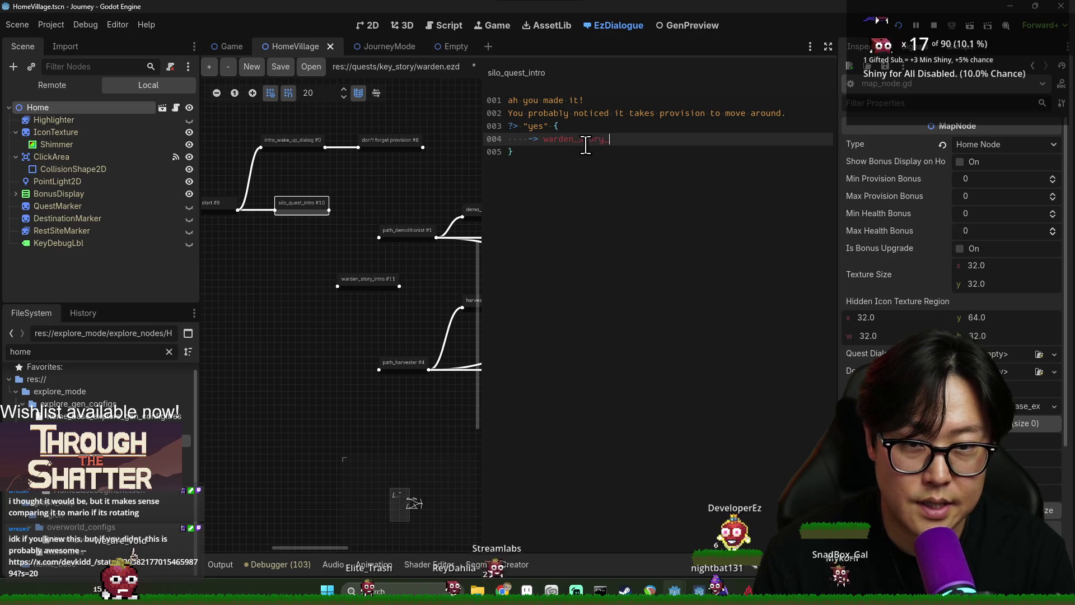
pyautogui.moveTo(372, 276); pyautogui.dragTo(378, 263)
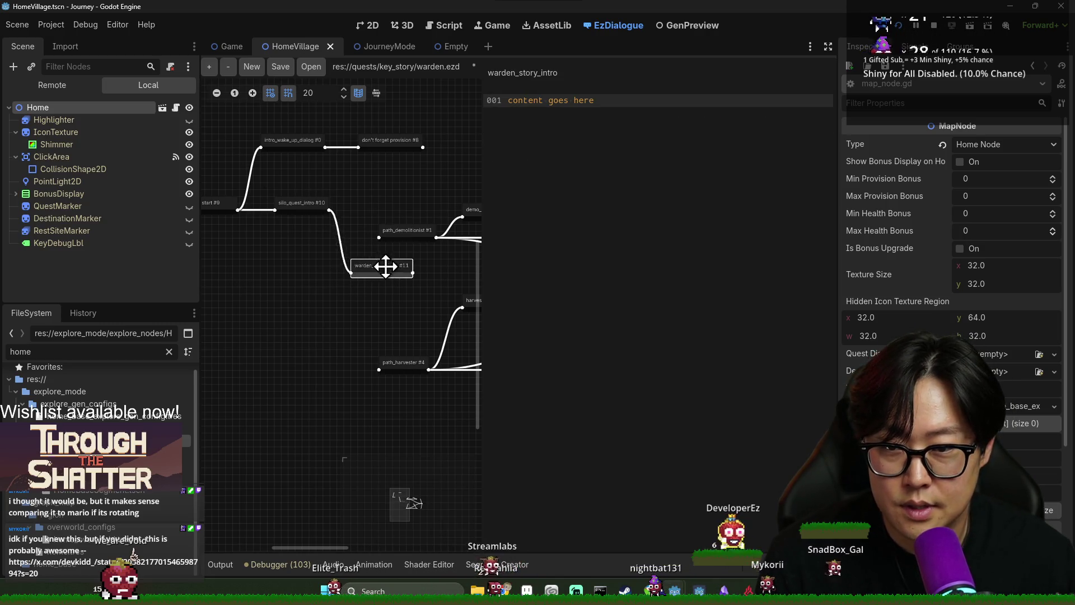
pyautogui.click(225, 204)
pyautogui.click(292, 141)
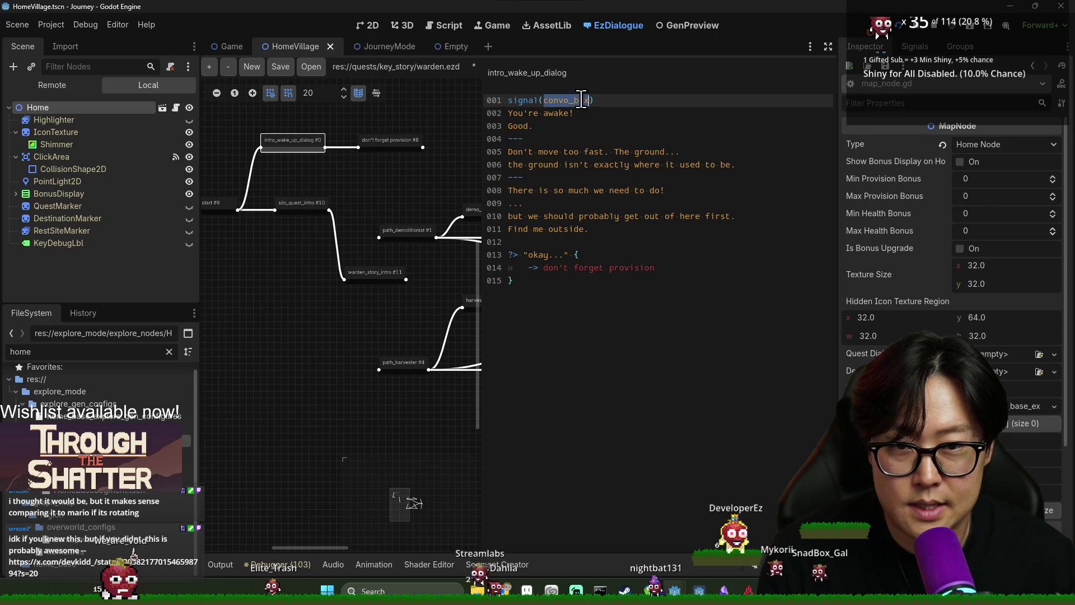
pyautogui.click(230, 208)
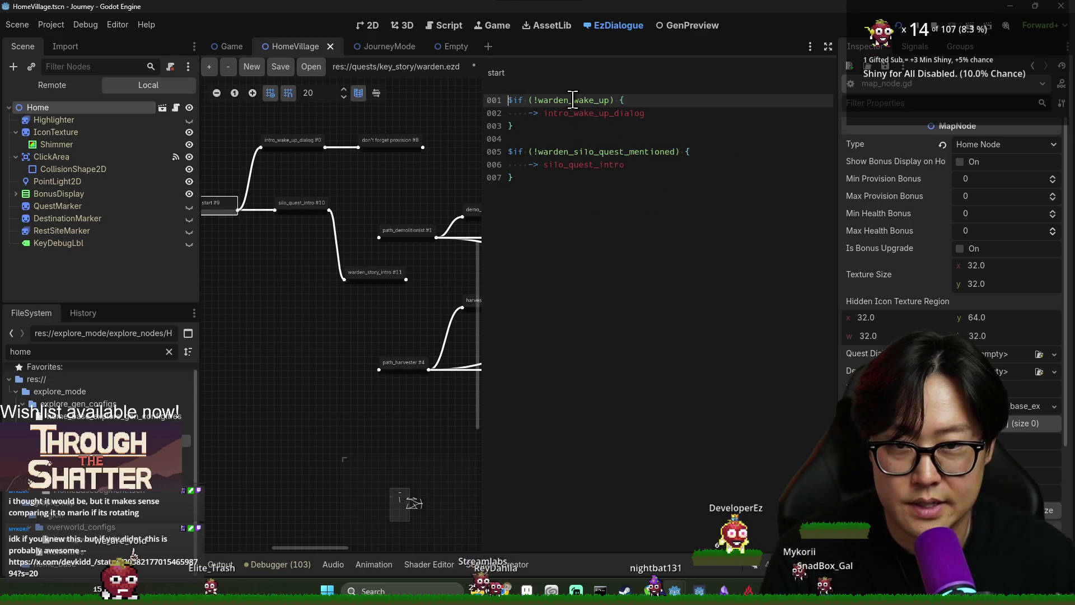
# Step: Insert signal(convo_box) as the start node's first line and save warden.ezd
pyautogui.press('Return')
pyautogui.press('Return')
pyautogui.press('Up')
pyautogui.press('Up')
pyautogui.write('signal(convo_box)')
pyautogui.hotkey('ctrl', 's')
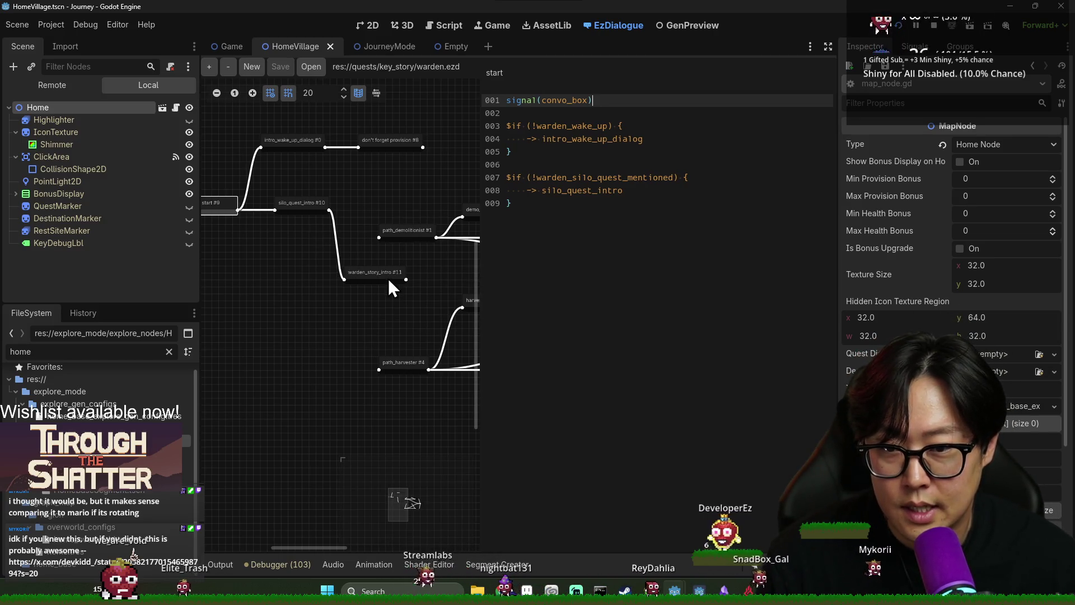
# Step: Widen the graph area and move warden_story_intro beside silo_quest_intro
pyautogui.click(359, 94)
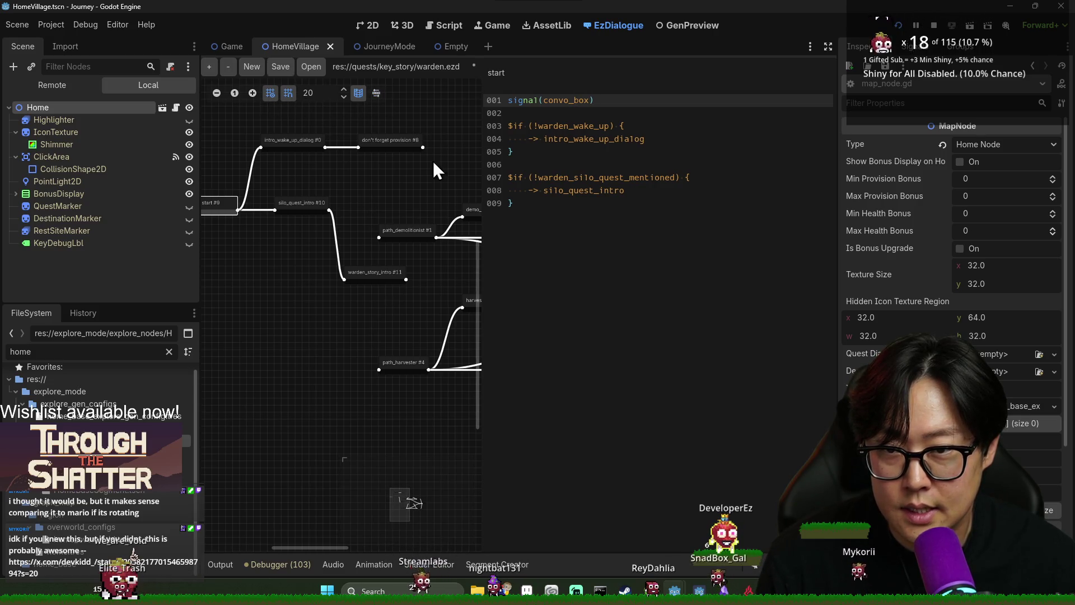
pyautogui.moveTo(480, 216); pyautogui.dragTo(586, 217)
pyautogui.moveTo(386, 269)
pyautogui.mouseDown()
pyautogui.moveTo(414, 196)
pyautogui.moveTo(392, 201)
pyautogui.mouseUp()
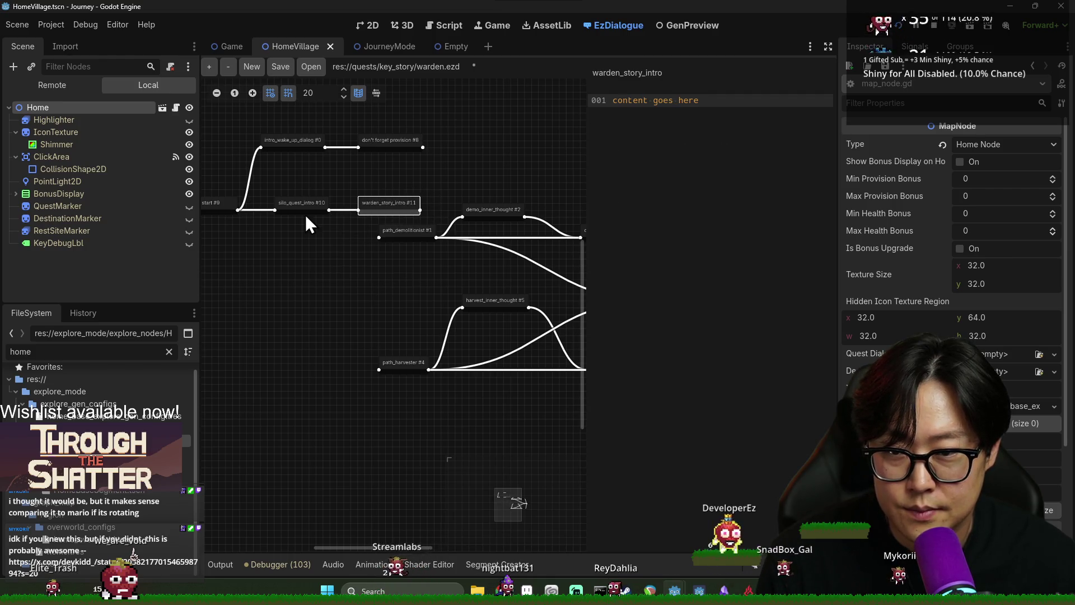
# Step: Reword silo_quest_intro's line 002 to 'You probably noticed you need provisions to survive.'
pyautogui.click(305, 210)
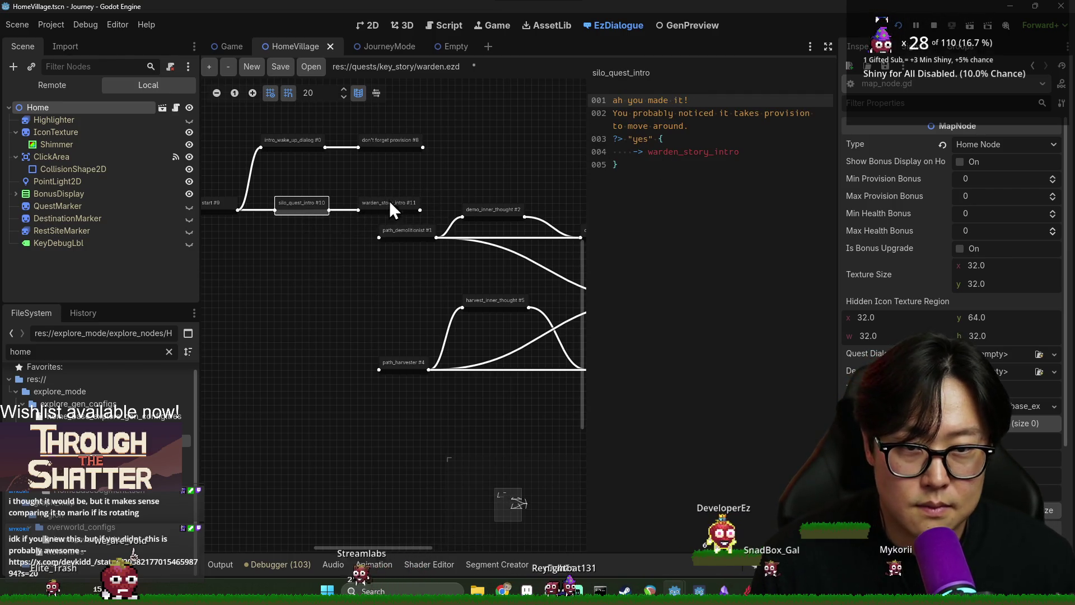
pyautogui.click(713, 112)
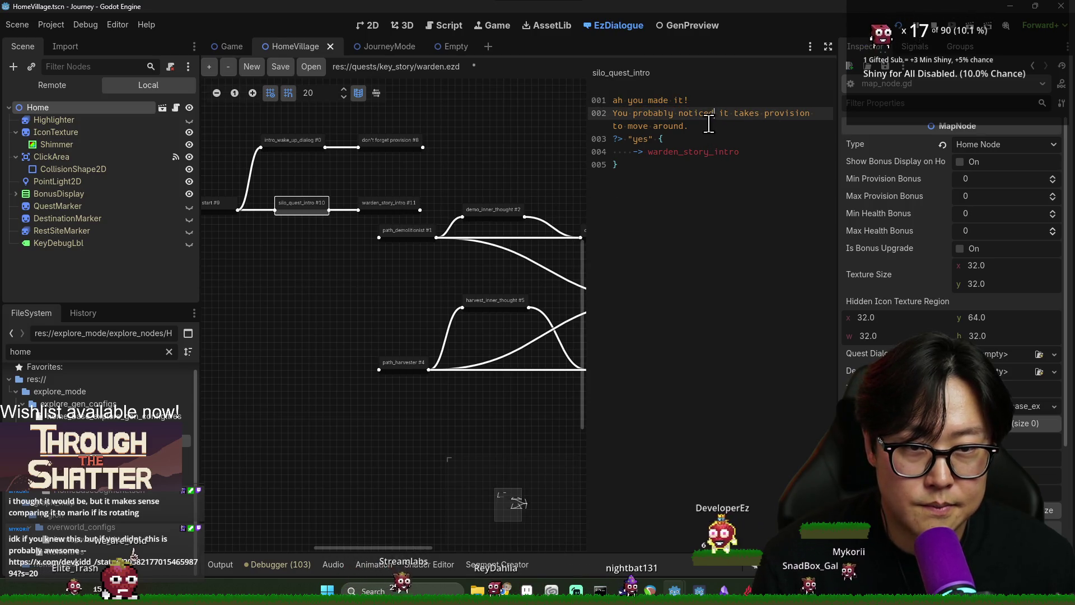
pyautogui.keyDown('shift'); pyautogui.click(758, 112); pyautogui.keyUp('shift')
pyautogui.write('you need')
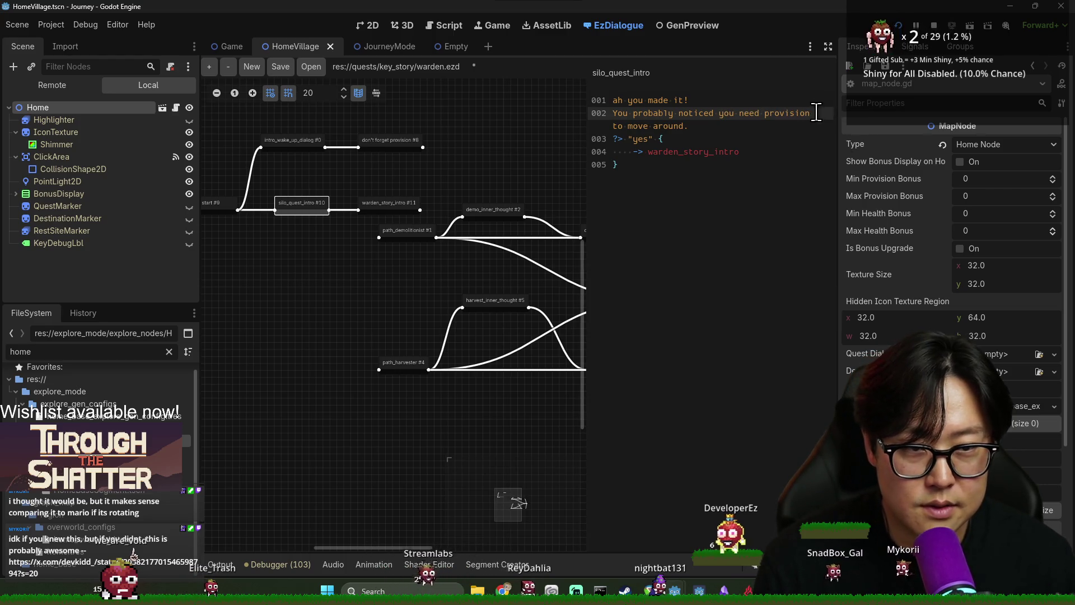
pyautogui.click(757, 126)
pyautogui.press('BackSpace')
pyautogui.press('BackSpace')
pyautogui.press('BackSpace')
pyautogui.write('move.')
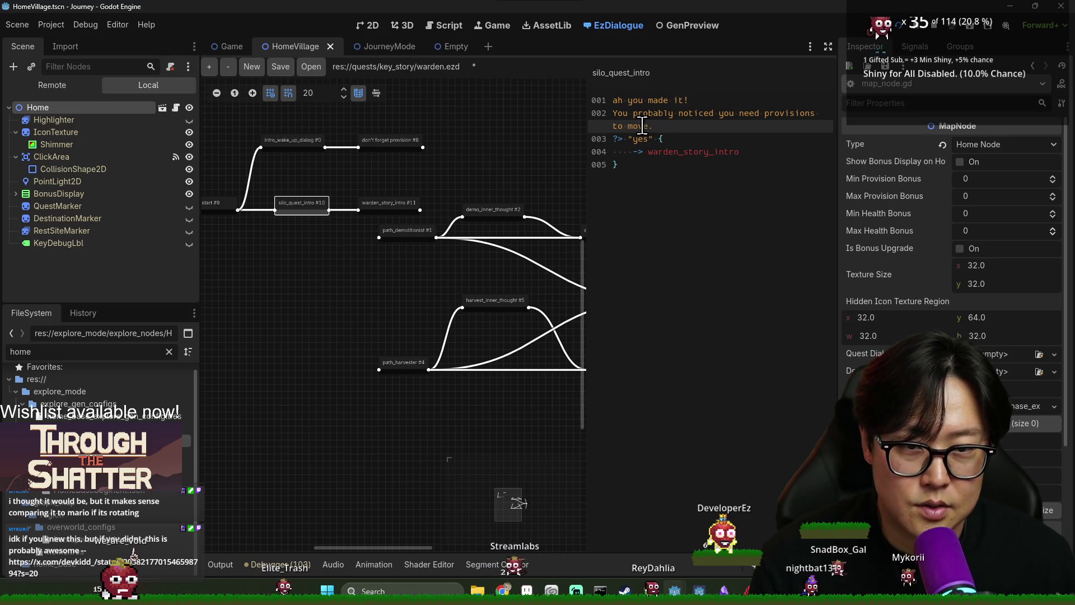
pyautogui.click(776, 172)
pyautogui.click(384, 206)
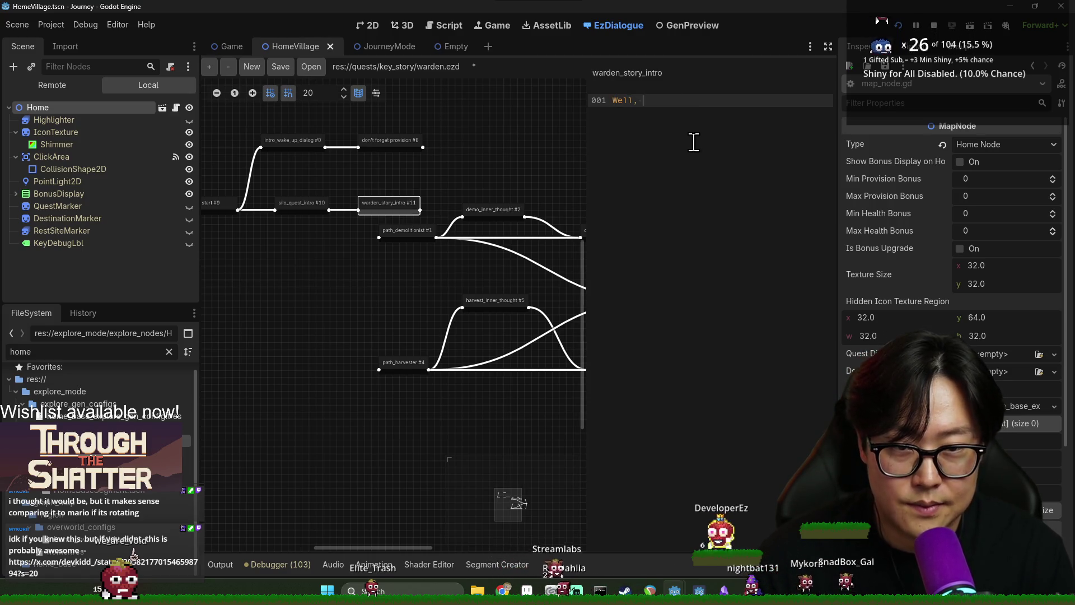
# Step: Finish the first two lines as 'Well, lucky for you.' and 'I am the head warden of Main Grain Silo.'
pyautogui.write('you will')
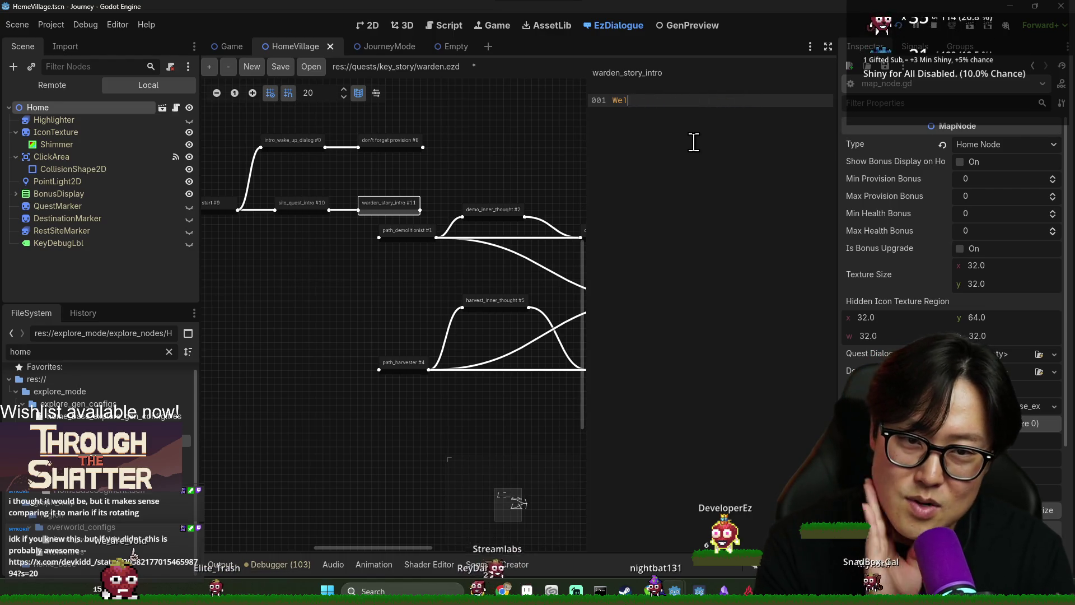
pyautogui.press('BackSpace')
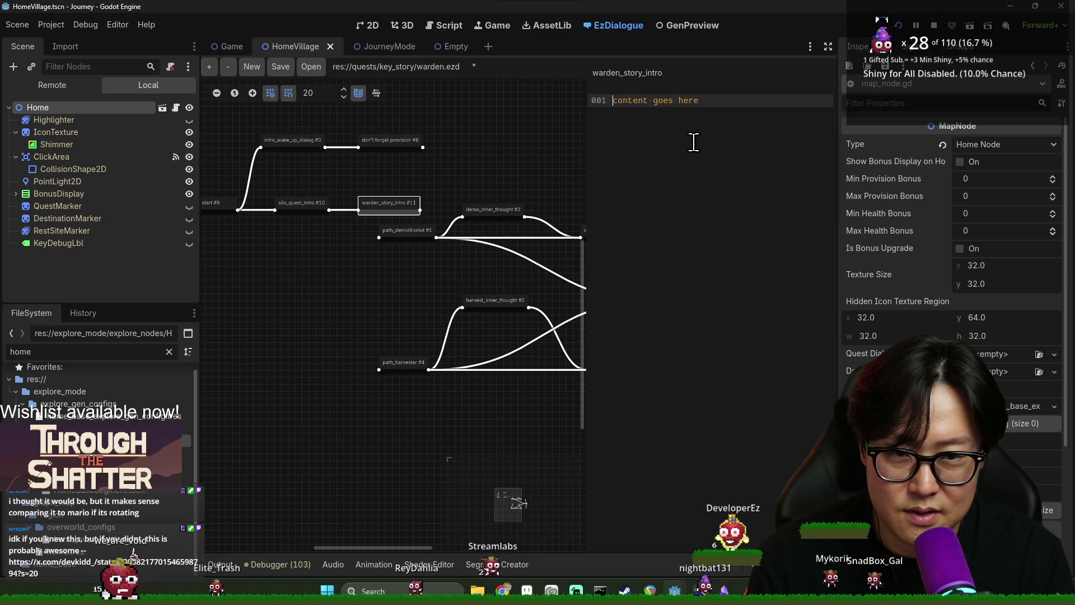
pyautogui.write('for you!')
pyautogui.press('Return')
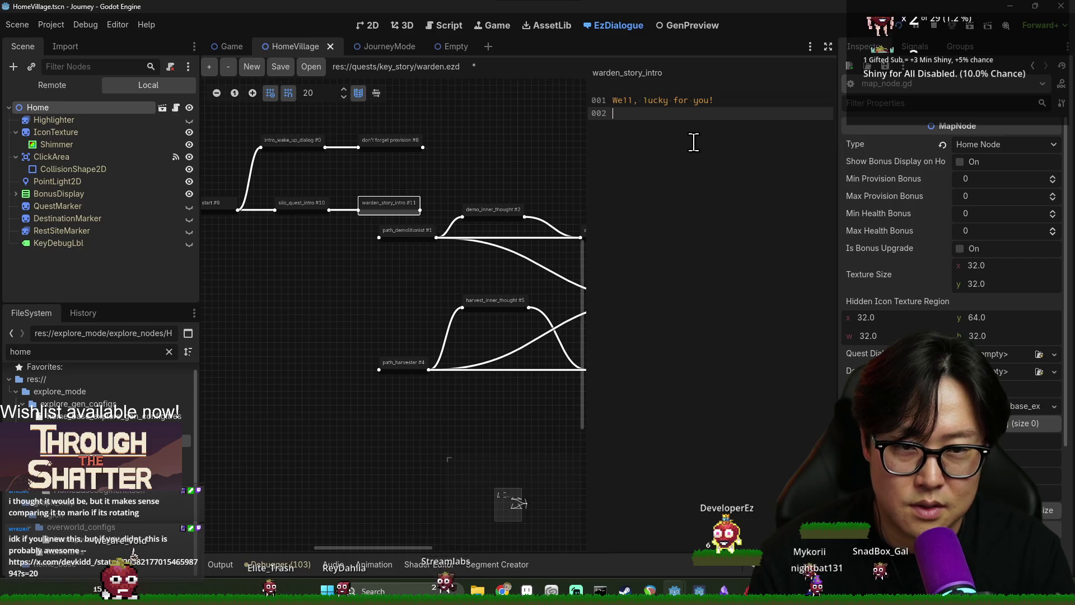
pyautogui.press('BackSpace')
pyautogui.press('BackSpace')
pyautogui.write('.')
pyautogui.press('Return')
pyautogui.write('I am t')
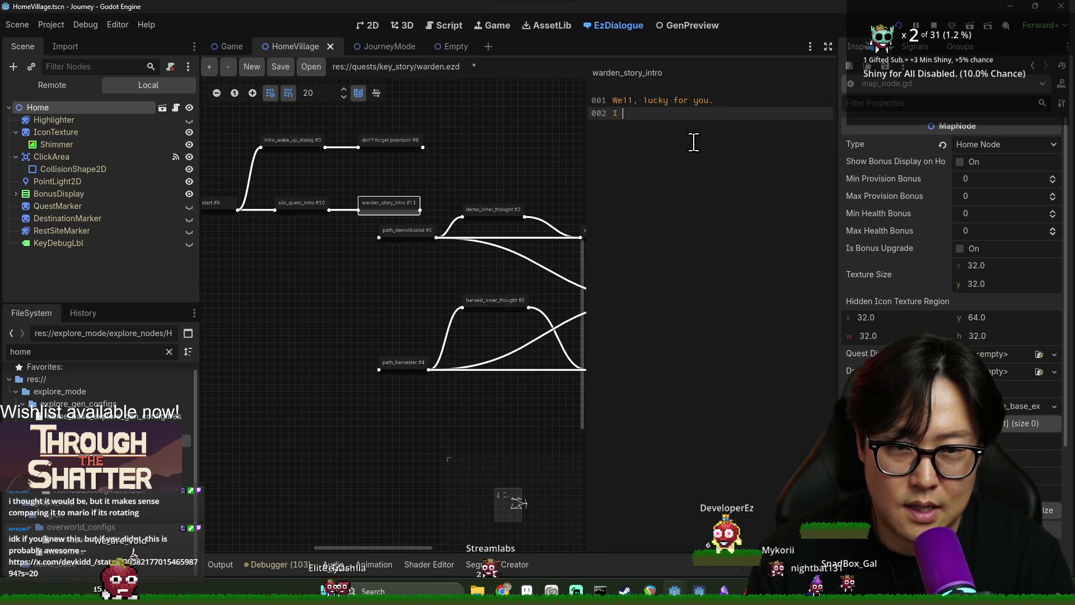
pyautogui.write('he head warden')
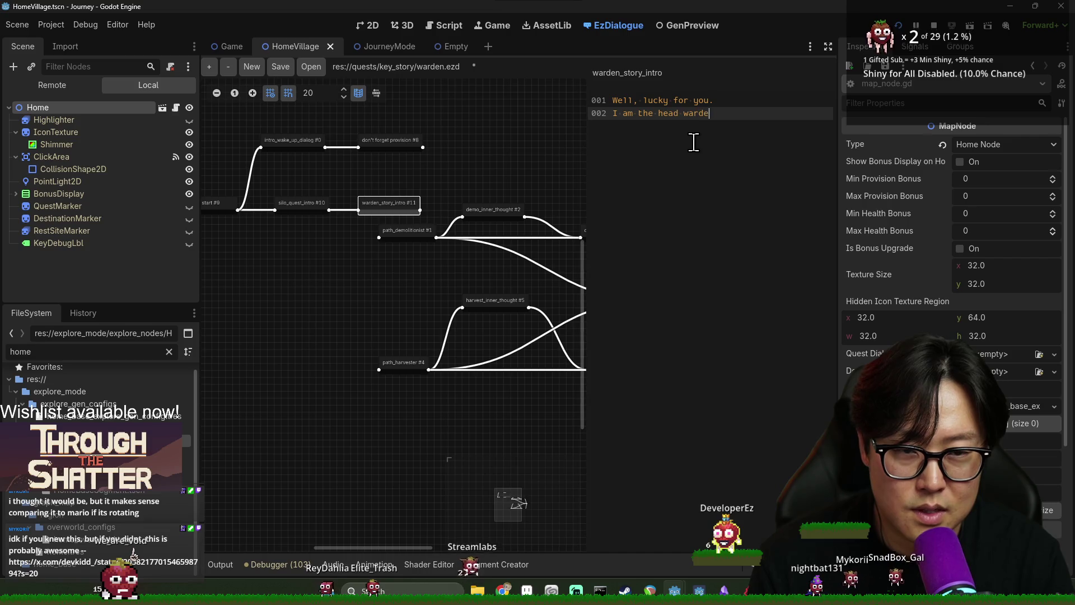
pyautogui.write(' of Main Grain Silo')
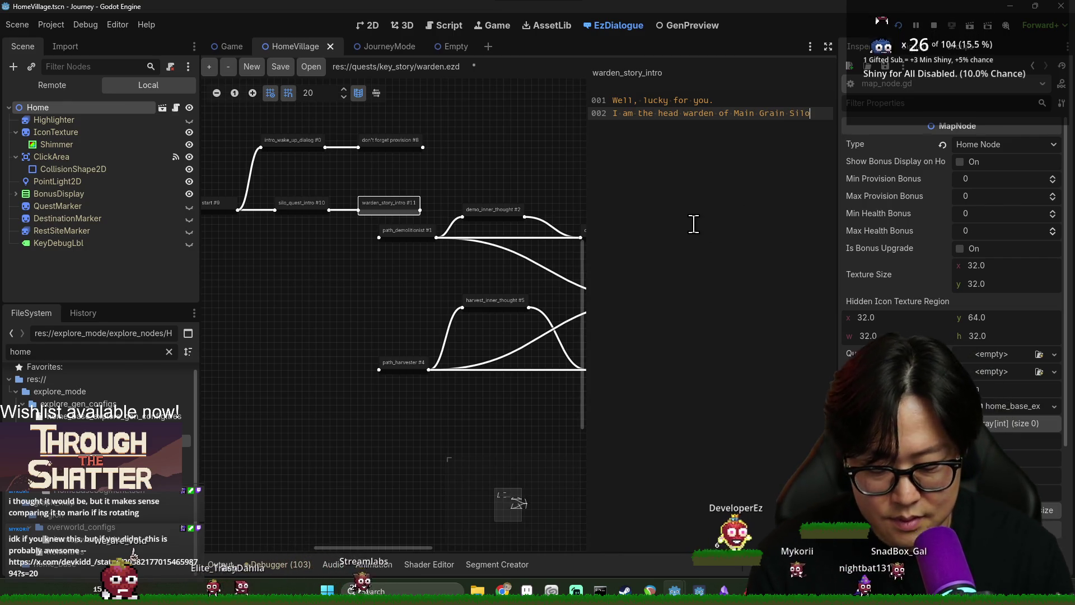
pyautogui.write('.')
# Step: Add the ?> "Oh great!" -> choice on line 003
pyautogui.press('Return')
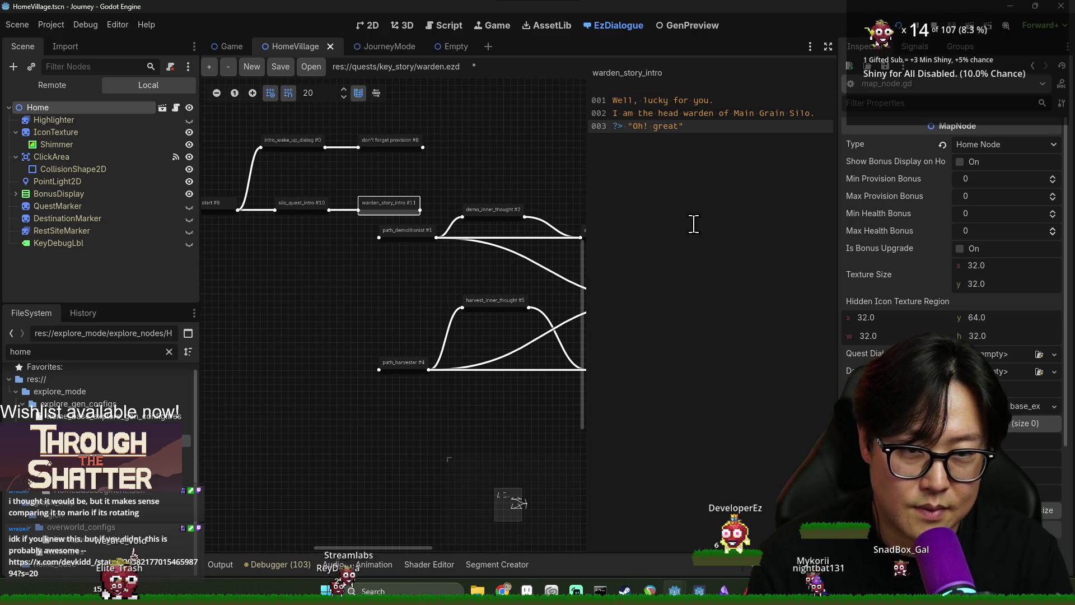
pyautogui.press('BackSpace')
pyautogui.press('BackSpace')
pyautogui.press('BackSpace')
pyautogui.write('great!')
pyautogui.press('BackSpace')
pyautogui.write('"')
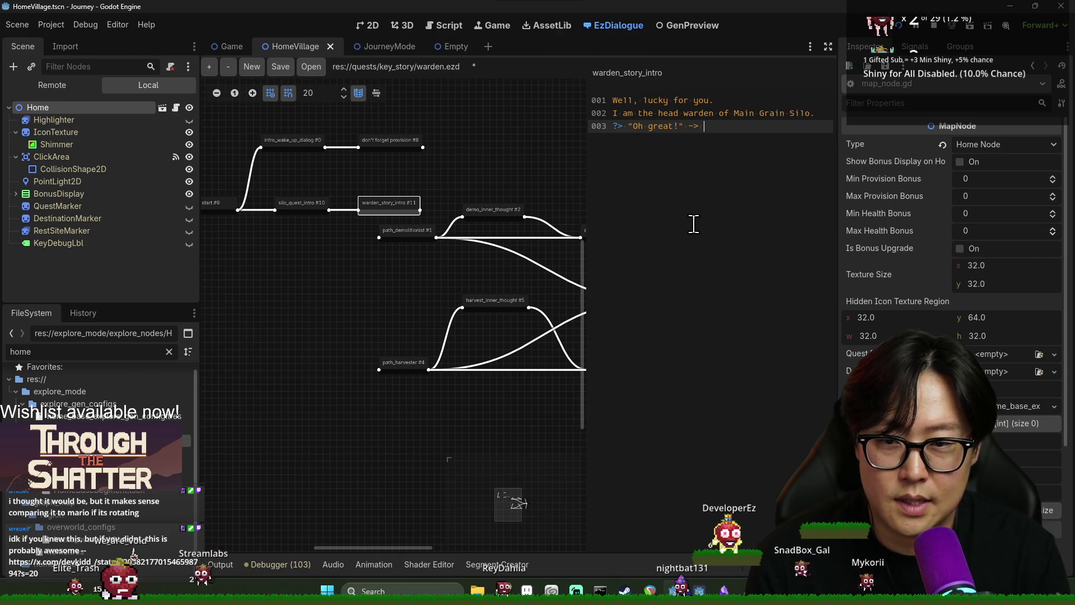
pyautogui.click(308, 210)
# Step: Add a new Diag Node to the graph and name it wardens_problem
pyautogui.click(386, 206)
pyautogui.moveTo(462, 208)
pyautogui.mouseDown()
pyautogui.moveTo(401, 146)
pyautogui.moveTo(384, 156)
pyautogui.moveTo(377, 195)
pyautogui.mouseUp()
pyautogui.click(209, 66)
pyautogui.moveTo(411, 327); pyautogui.dragTo(402, 179)
pyautogui.tripleClick(638, 73)
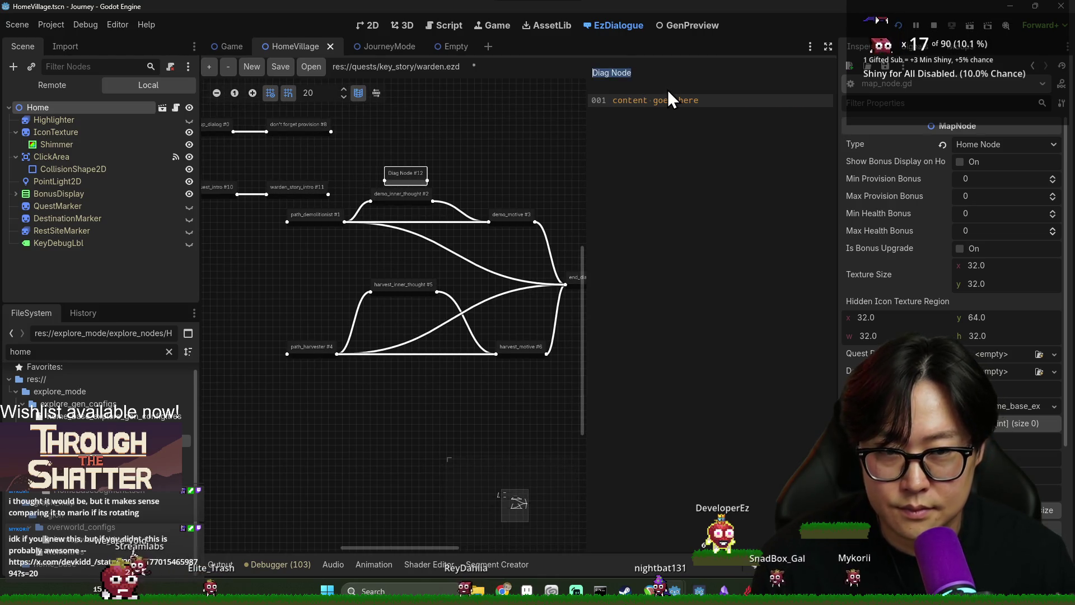
pyautogui.write('warden_')
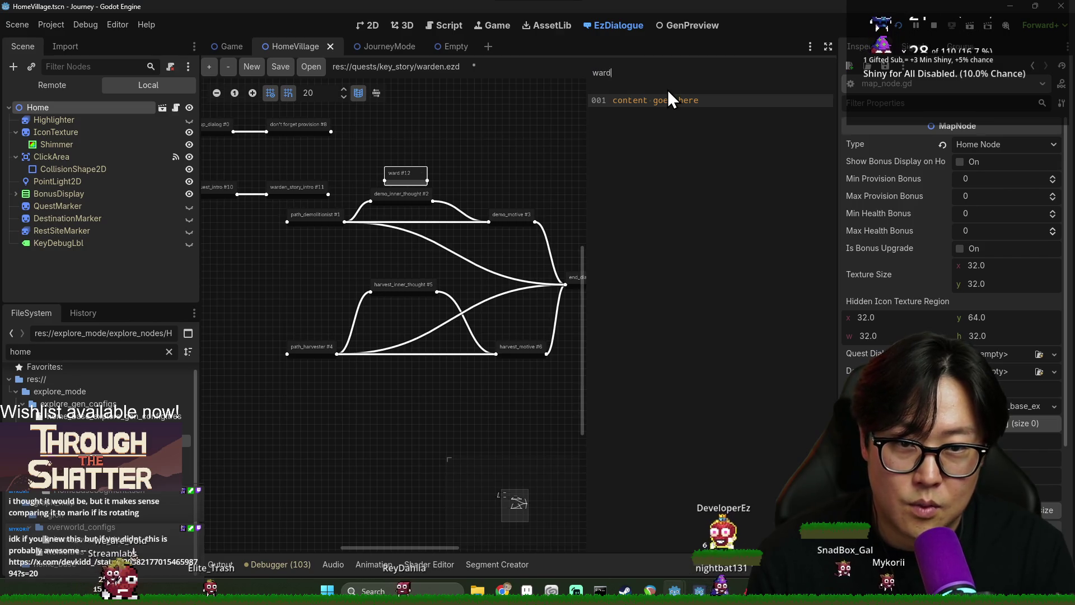
pyautogui.press('BackSpace')
pyautogui.write('s_problem')
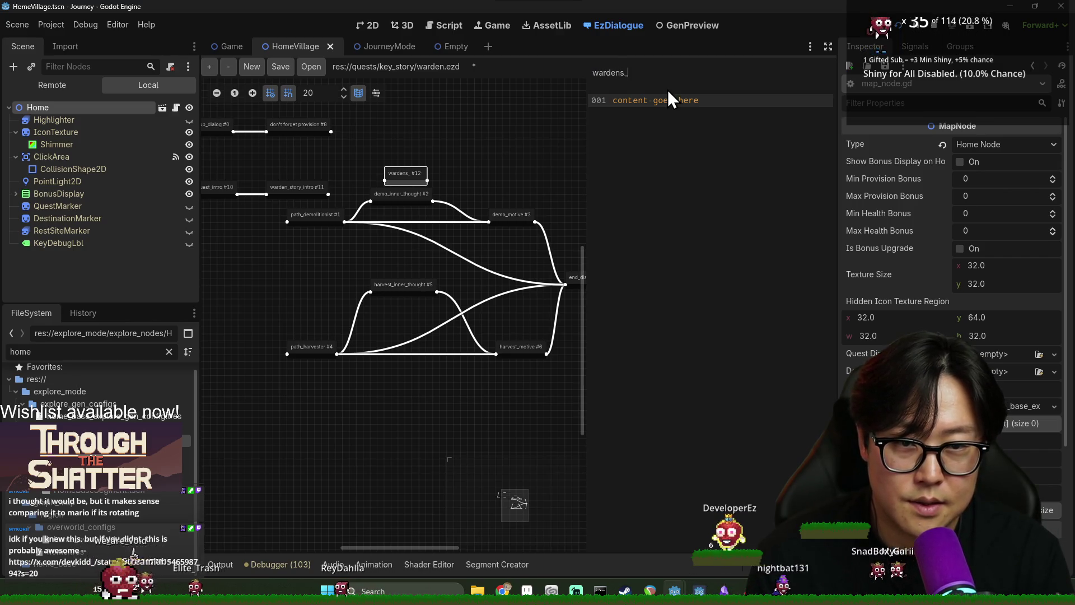
# Step: Line wardens_problem up right after warden_story_intro and move the branch nodes lower
pyautogui.click(319, 187)
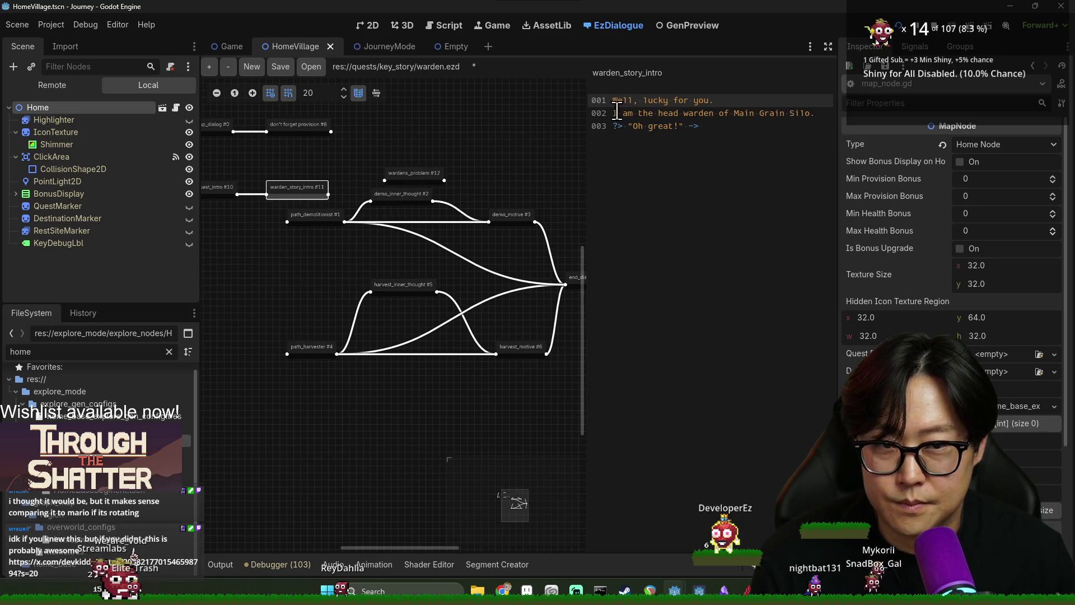
pyautogui.click(414, 178)
pyautogui.click(290, 187)
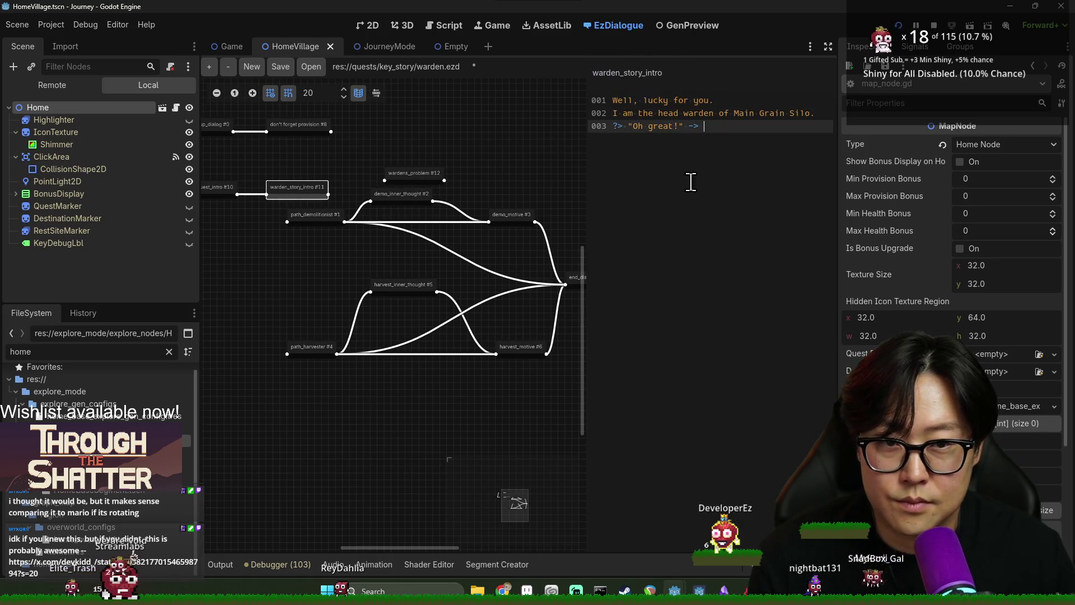
pyautogui.moveTo(426, 178)
pyautogui.mouseDown()
pyautogui.moveTo(428, 200)
pyautogui.moveTo(428, 187)
pyautogui.moveTo(420, 194)
pyautogui.mouseUp()
pyautogui.moveTo(326, 149); pyautogui.dragTo(529, 435)
pyautogui.moveTo(461, 288)
pyautogui.mouseDown()
pyautogui.moveTo(480, 308)
pyautogui.moveTo(440, 399)
pyautogui.mouseUp()
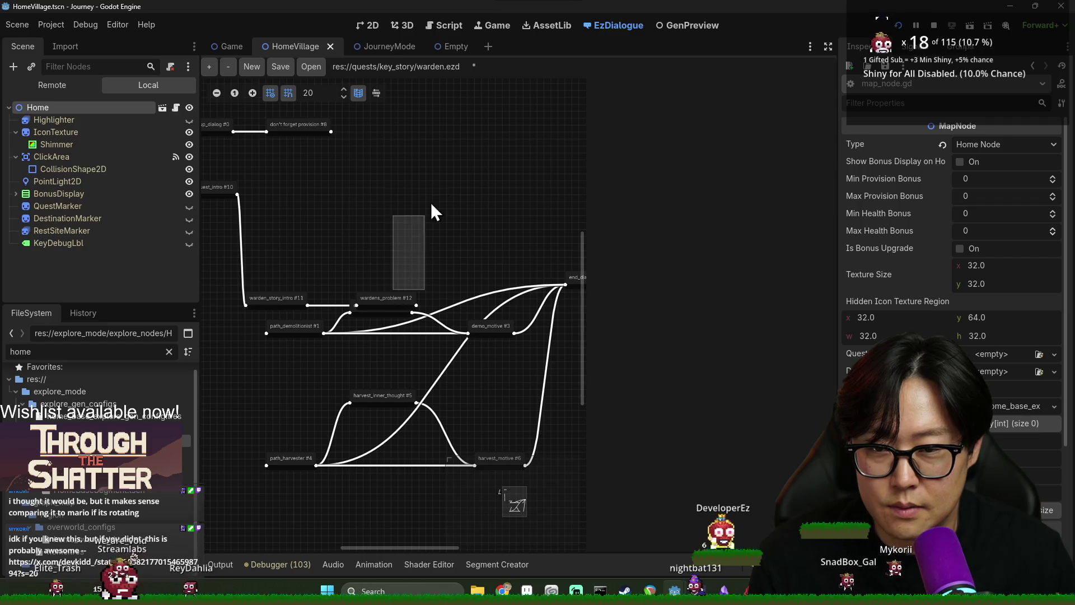
pyautogui.moveTo(391, 306); pyautogui.dragTo(439, 188)
pyautogui.moveTo(287, 296); pyautogui.dragTo(314, 183)
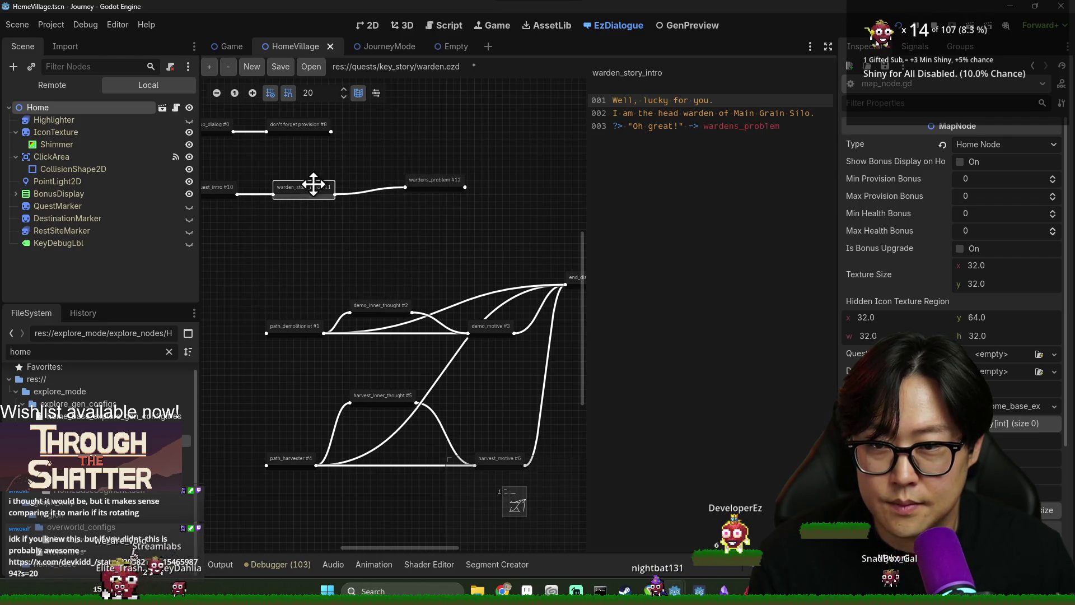
pyautogui.moveTo(444, 187); pyautogui.dragTo(404, 194)
pyautogui.click(306, 193)
pyautogui.hscroll(-3, 442, 209)
pyautogui.click(476, 180)
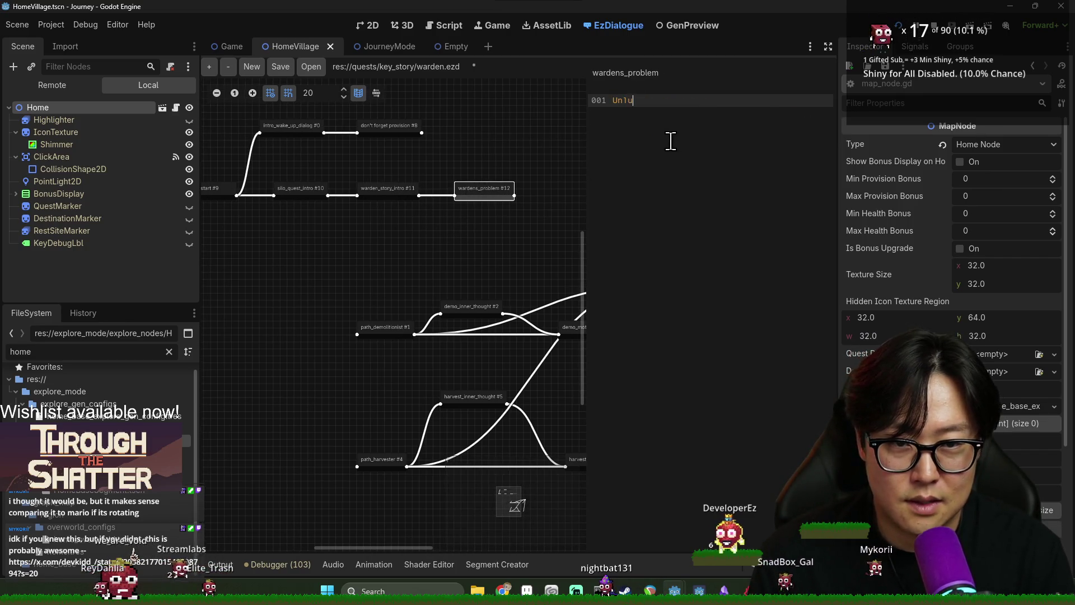
# Step: End the 'Unlucky for you...' line, consulting path_demolitionist's dialogue for reference
pyautogui.press('Return')
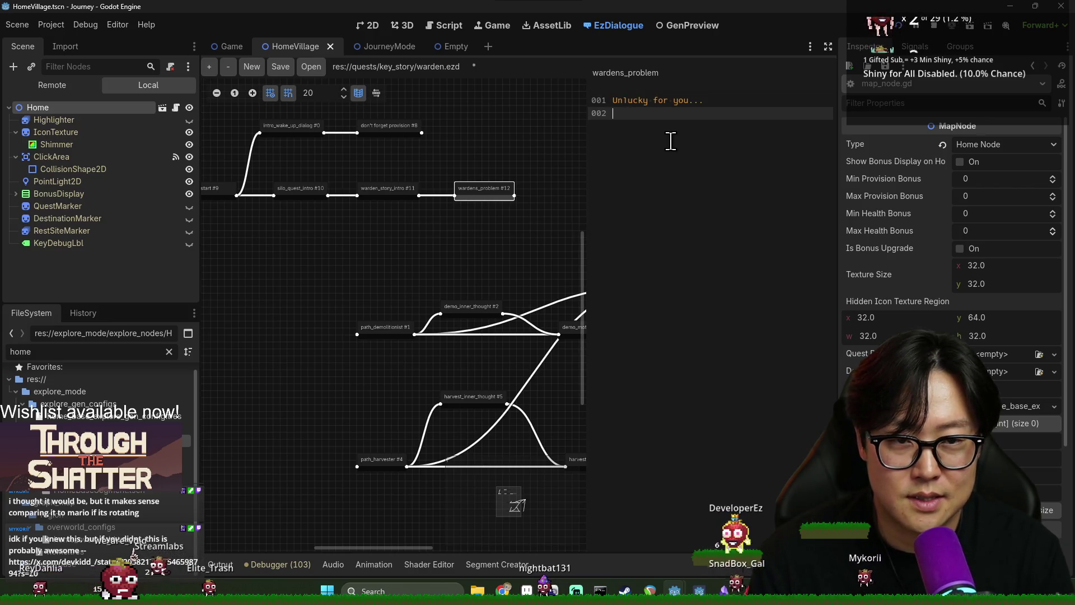
pyautogui.click(465, 307)
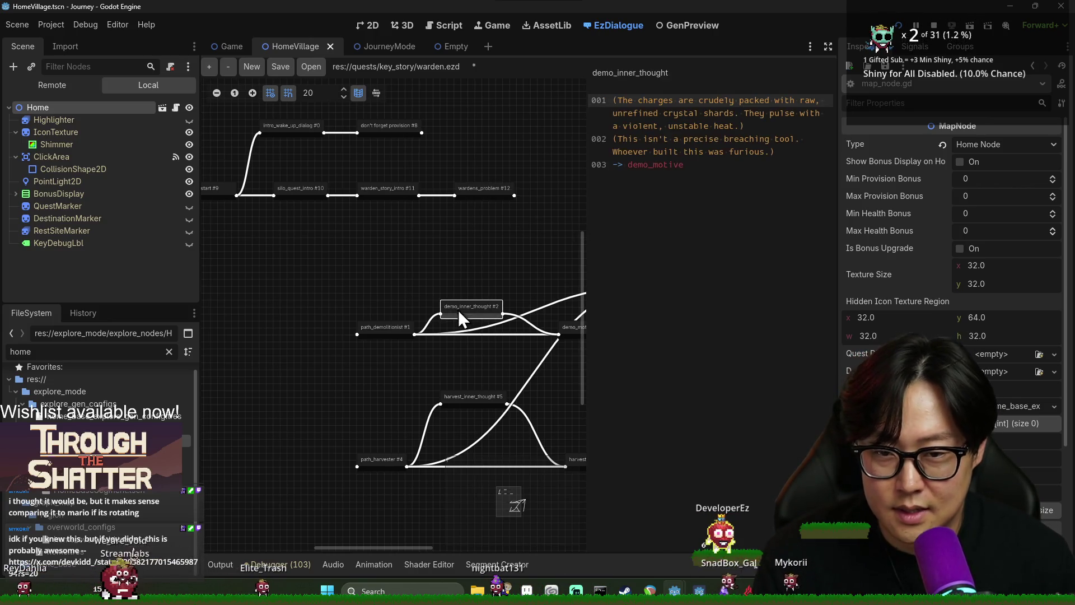
pyautogui.click(409, 330)
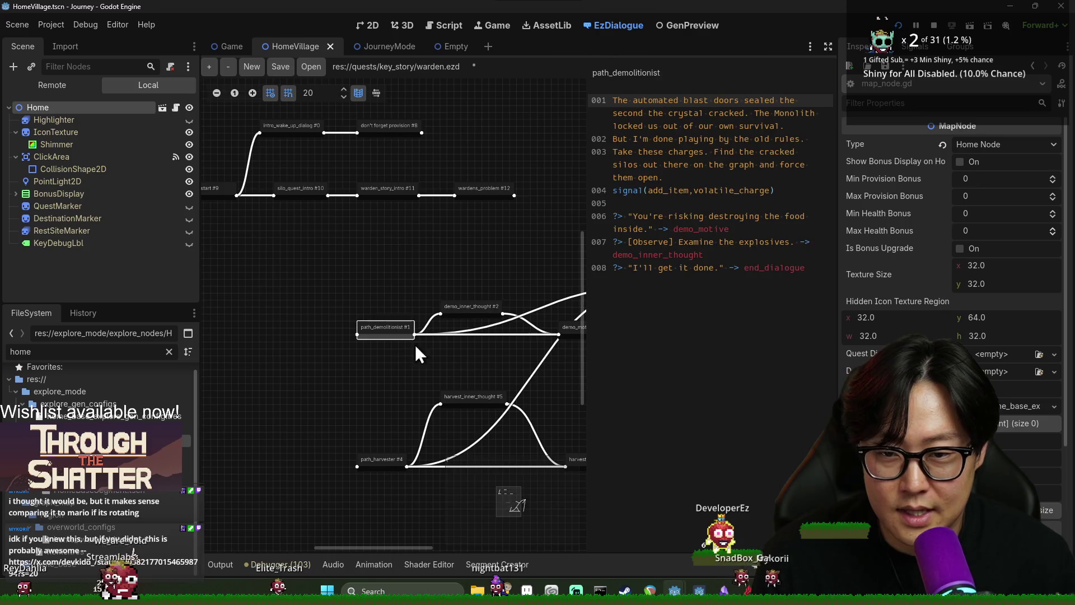
pyautogui.tripleClick(699, 113)
pyautogui.doubleClick(702, 114)
pyautogui.tripleClick(702, 114)
pyautogui.click(703, 114)
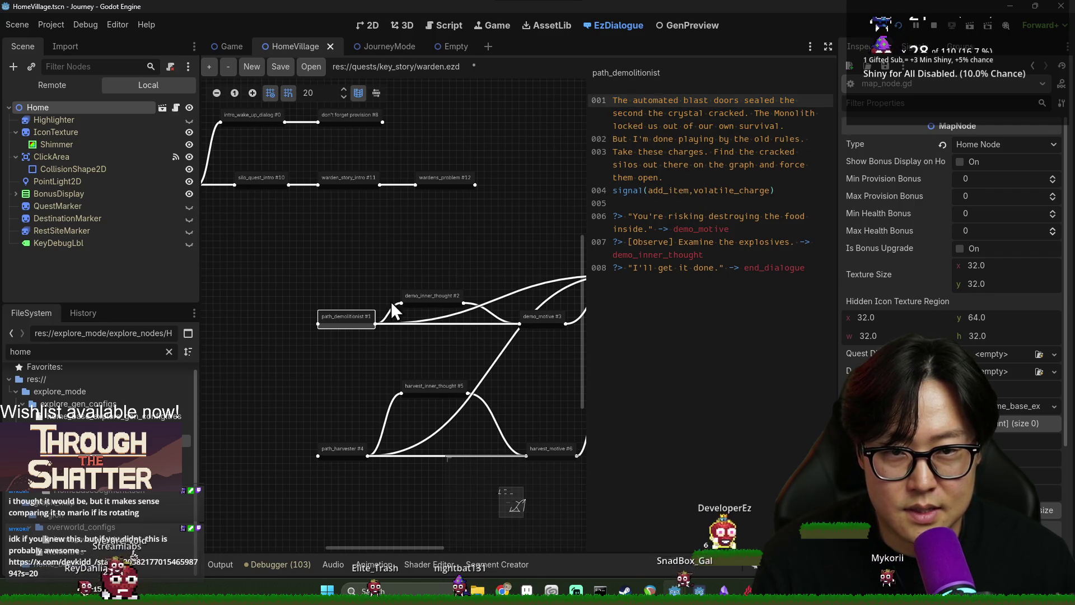
pyautogui.click(448, 178)
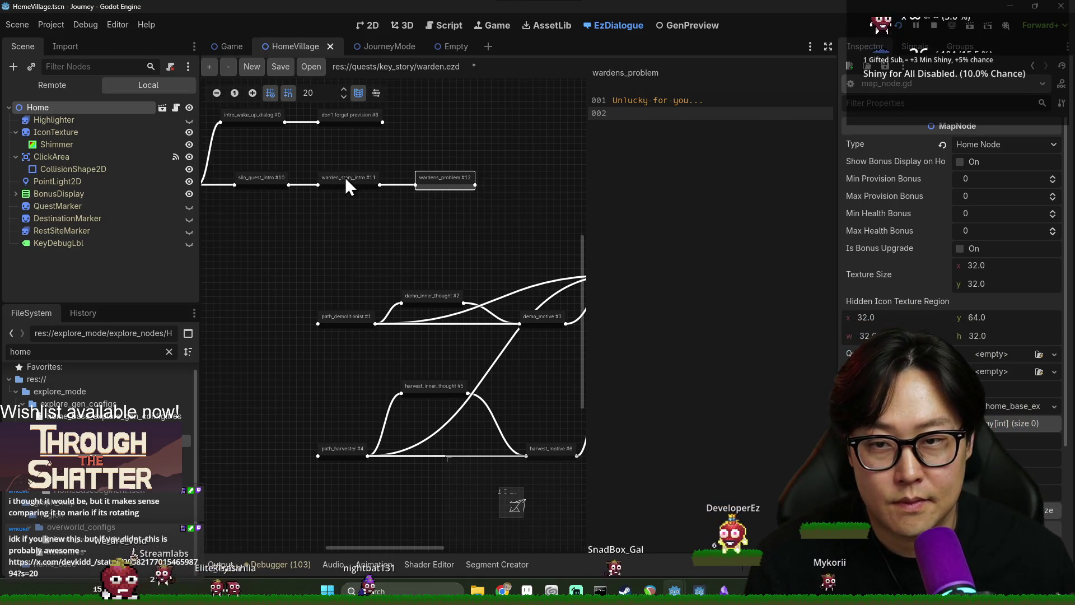
# Step: Add signal(get_warden_mode) on the second line
pyautogui.click(755, 109)
pyautogui.write('signal(char')
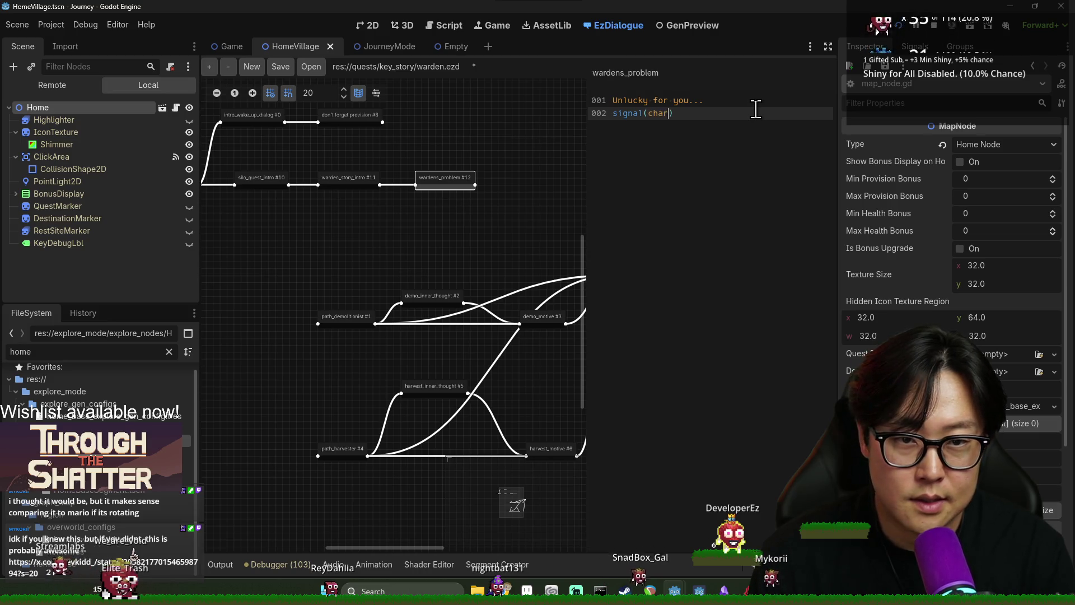
pyautogui.press('BackSpace')
pyautogui.press('BackSpace')
pyautogui.press('BackSpace')
pyautogui.write('warden_mode')
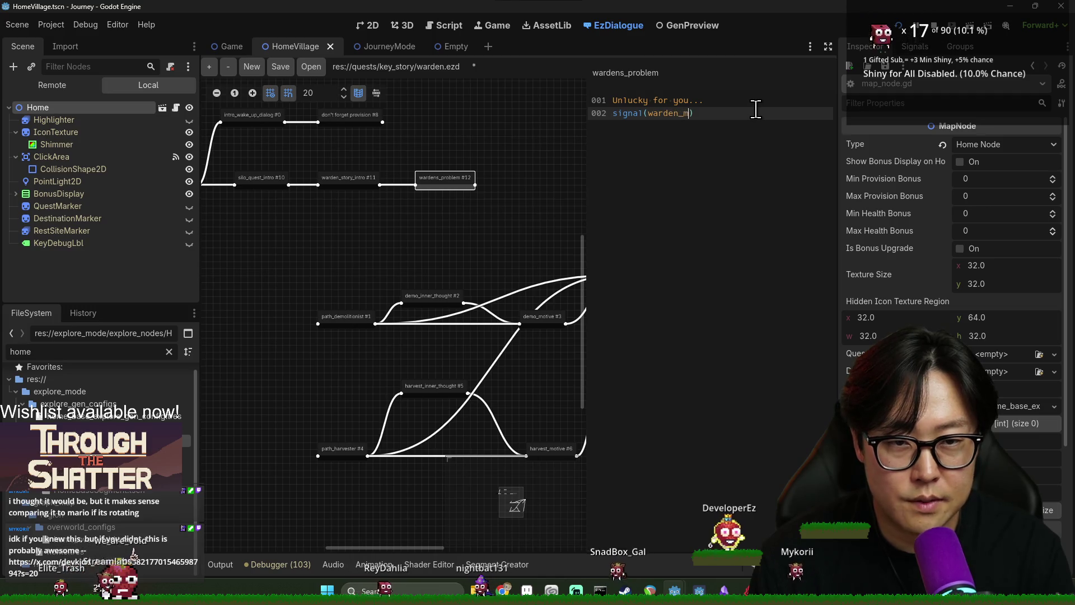
pyautogui.press('Right')
pyautogui.press('Return')
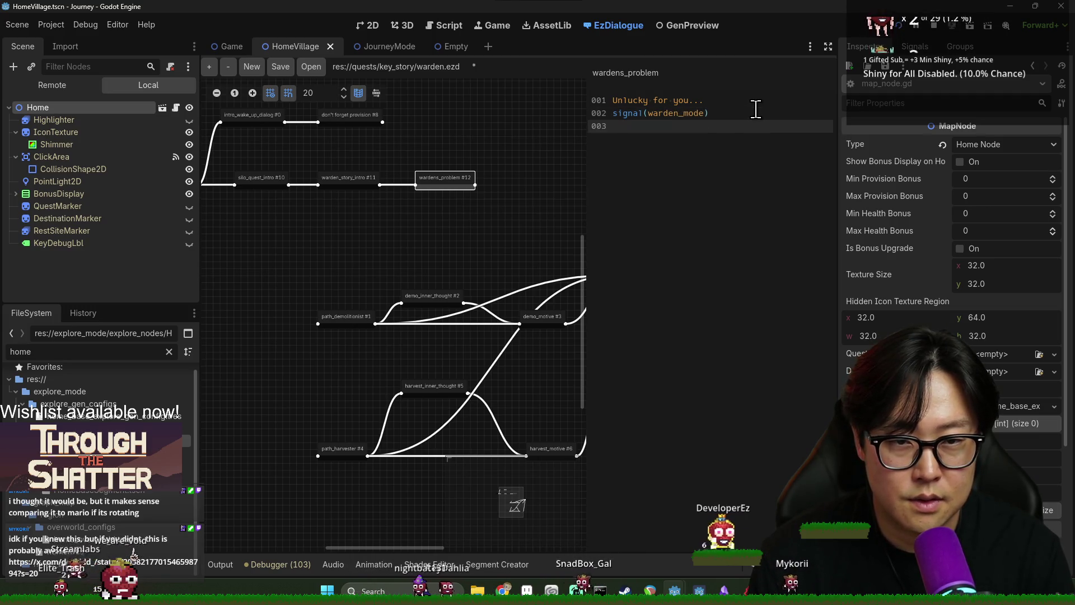
pyautogui.click(647, 113)
pyautogui.write('get_')
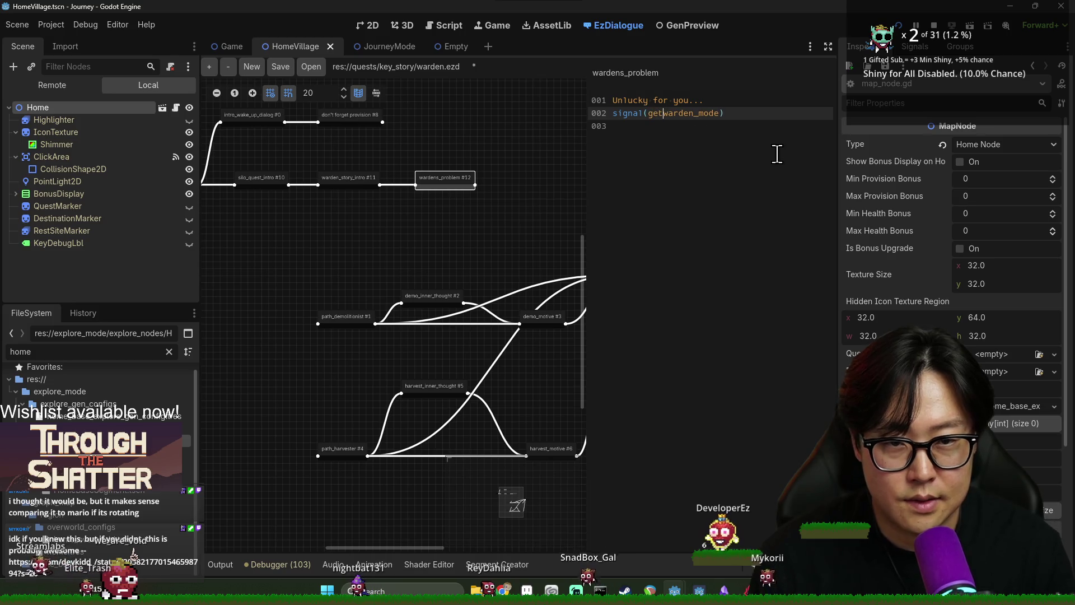
# Step: Write the condition $if (result == "abandon") on the third line
pyautogui.click(749, 148)
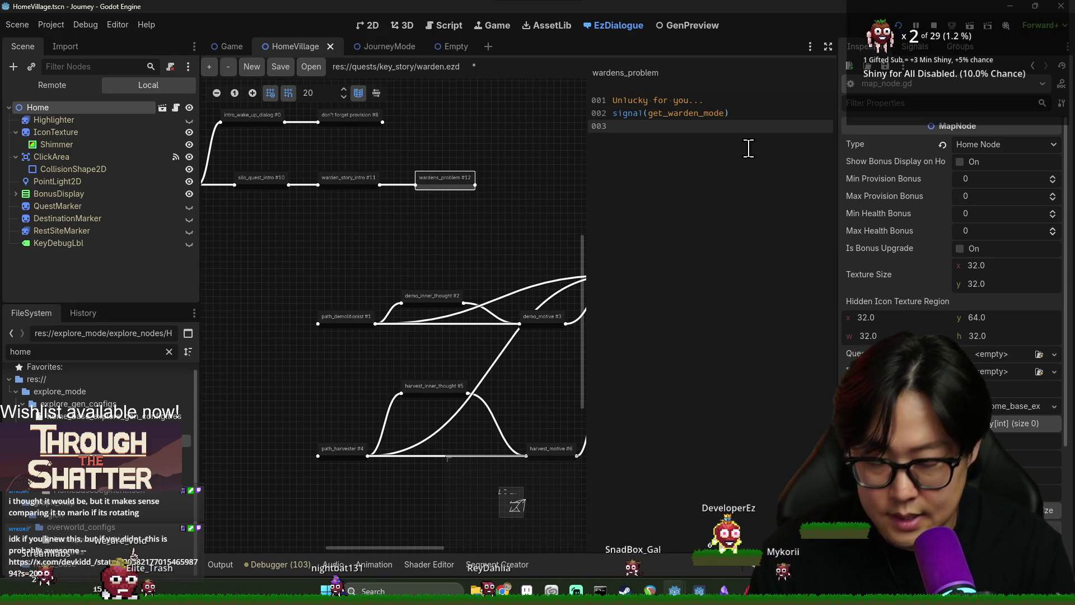
pyautogui.write('$if result')
pyautogui.hotkey('ctrl', 'shift', 'Left')
pyautogui.write('(')
pyautogui.press('Right')
pyautogui.write('== "')
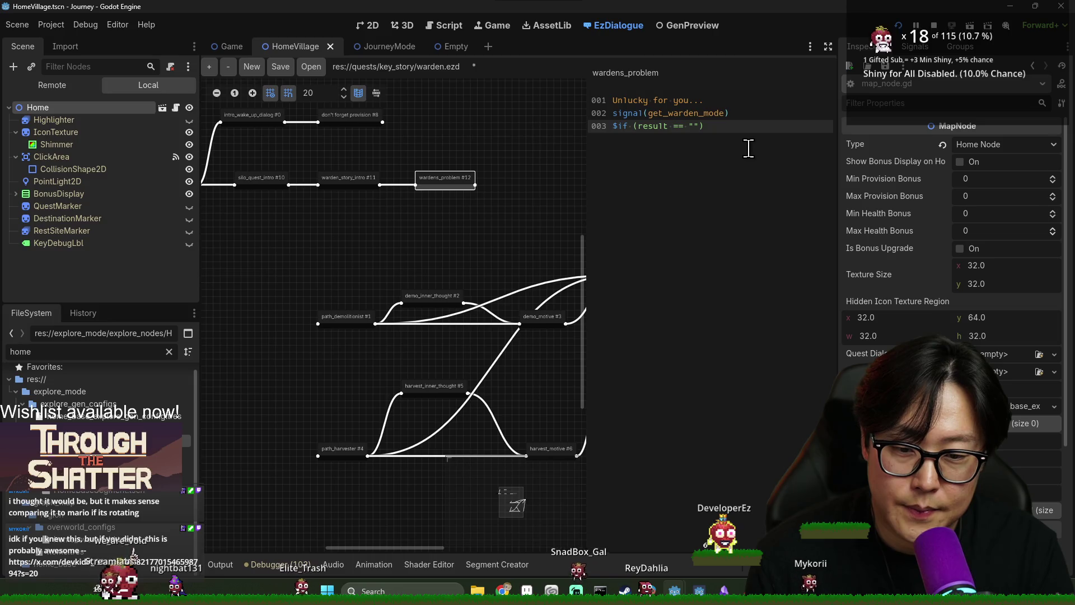
pyautogui.write('abandon')
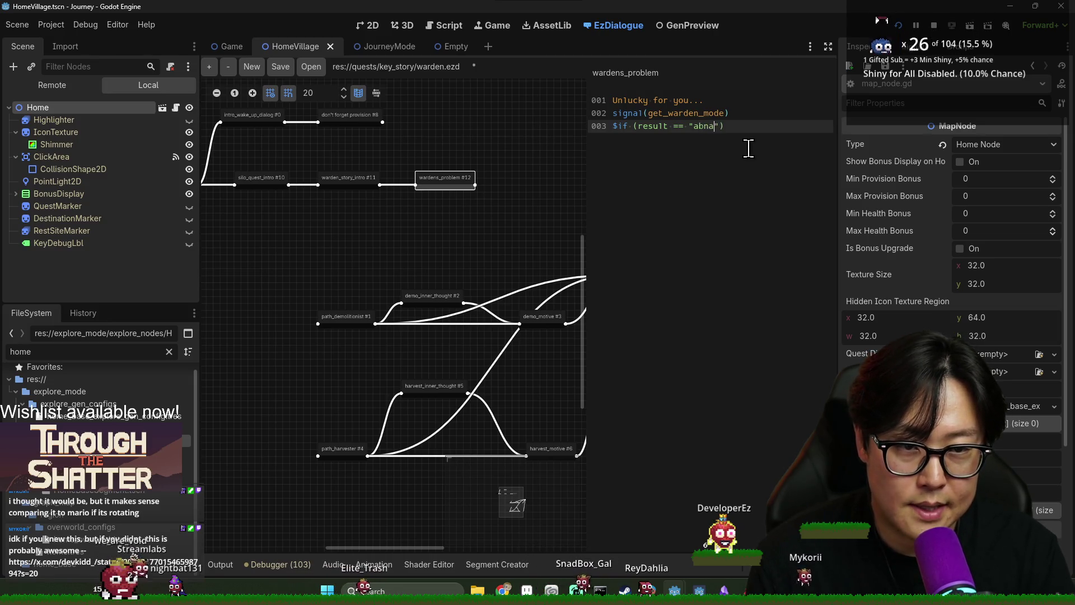
# Step: Wrap the condition in { } followed by $else { }, leaving an empty line inside the block
pyautogui.press('End')
pyautogui.write('{')
pyautogui.press('Return')
pyautogui.write('} $')
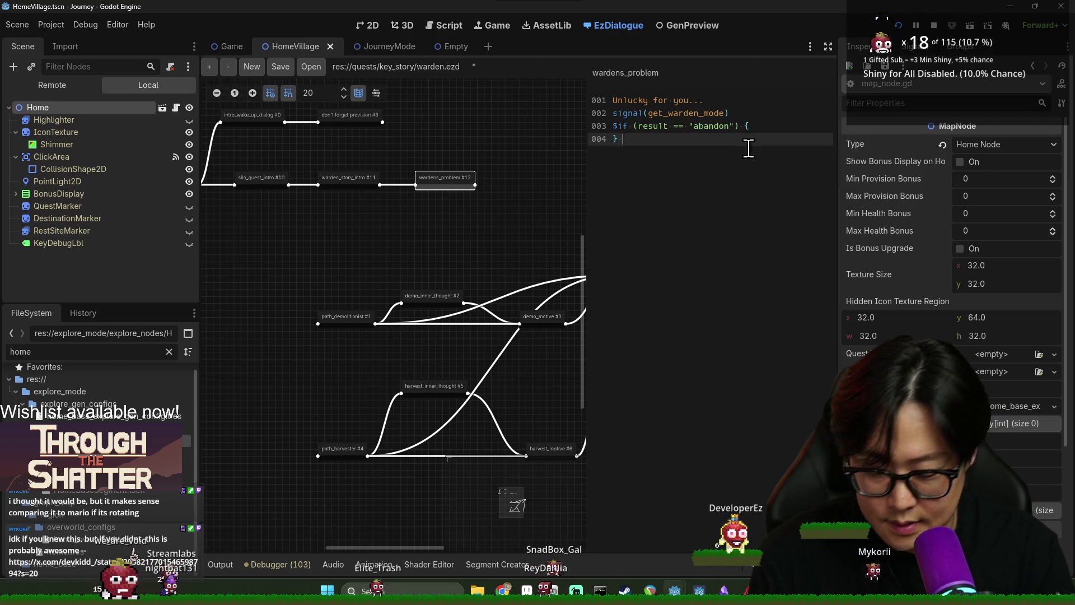
pyautogui.write('else ')
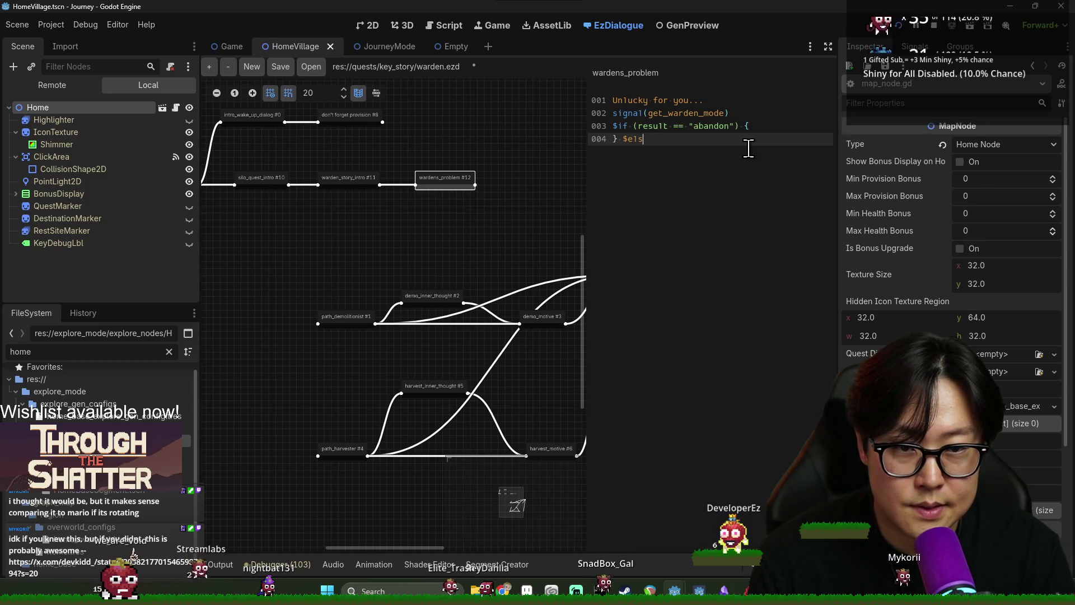
pyautogui.write('{')
pyautogui.press('Return')
pyautogui.click(762, 127)
pyautogui.press('Return')
pyautogui.click(687, 212)
pyautogui.click(352, 314)
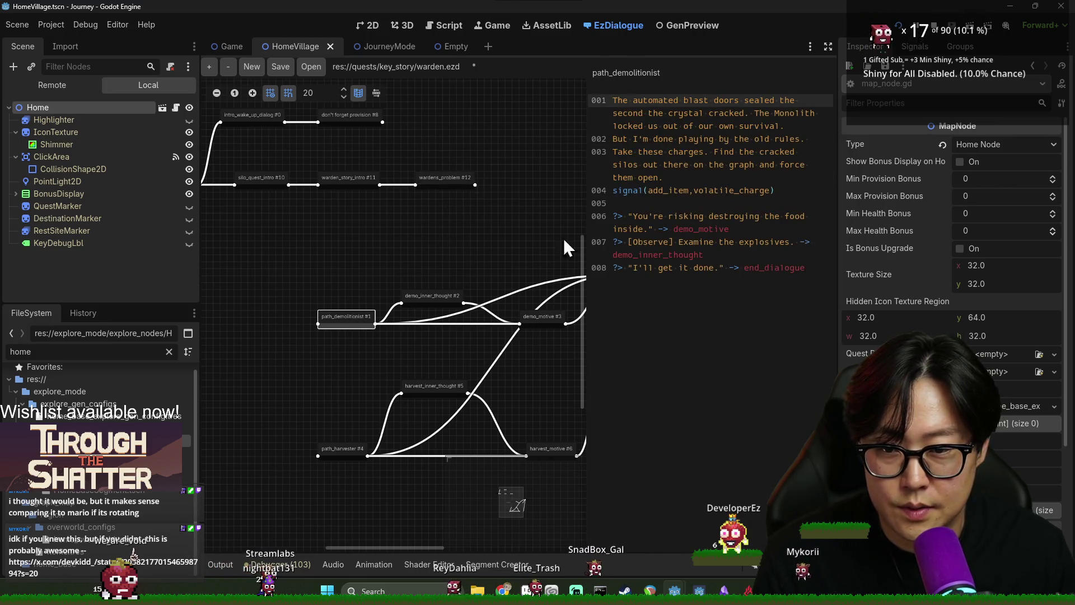
# Step: Type a -> path_harvester jump in the wardens_problem script
pyautogui.click(324, 448)
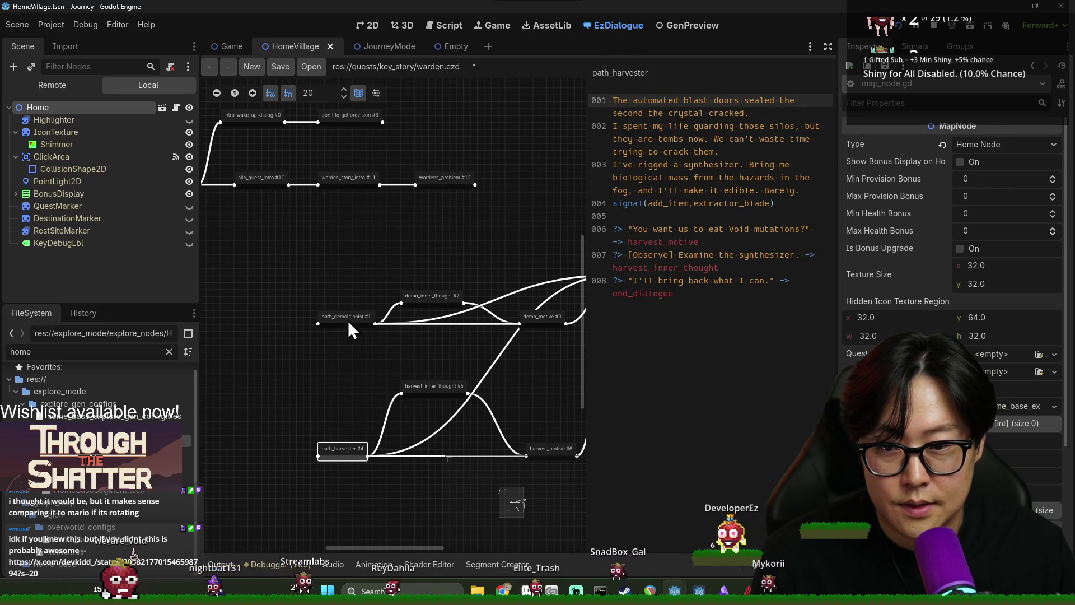
pyautogui.click(459, 183)
pyautogui.click(683, 166)
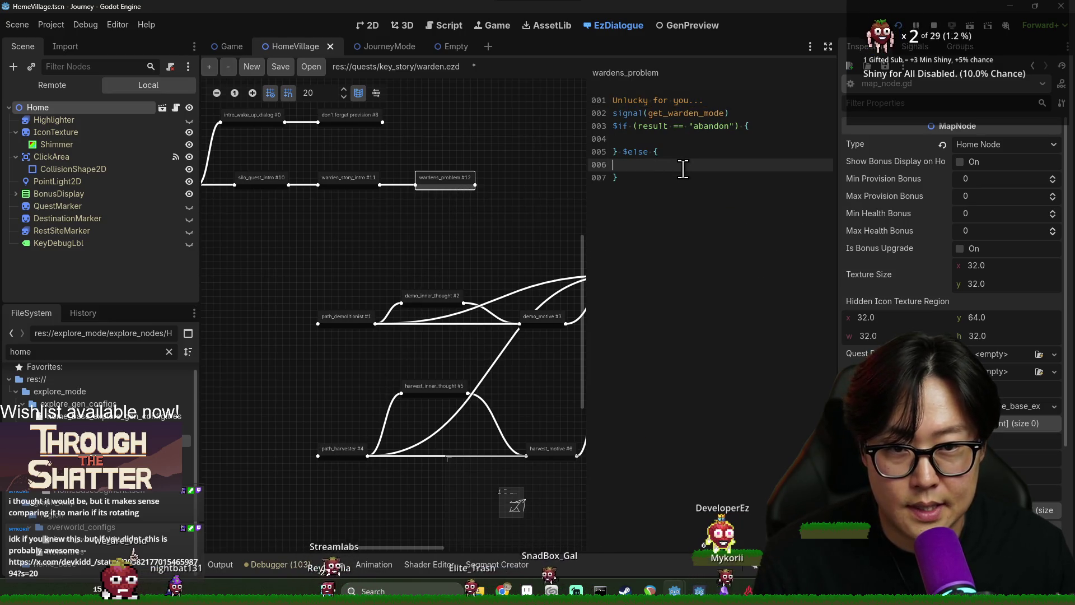
pyautogui.write('-> path_')
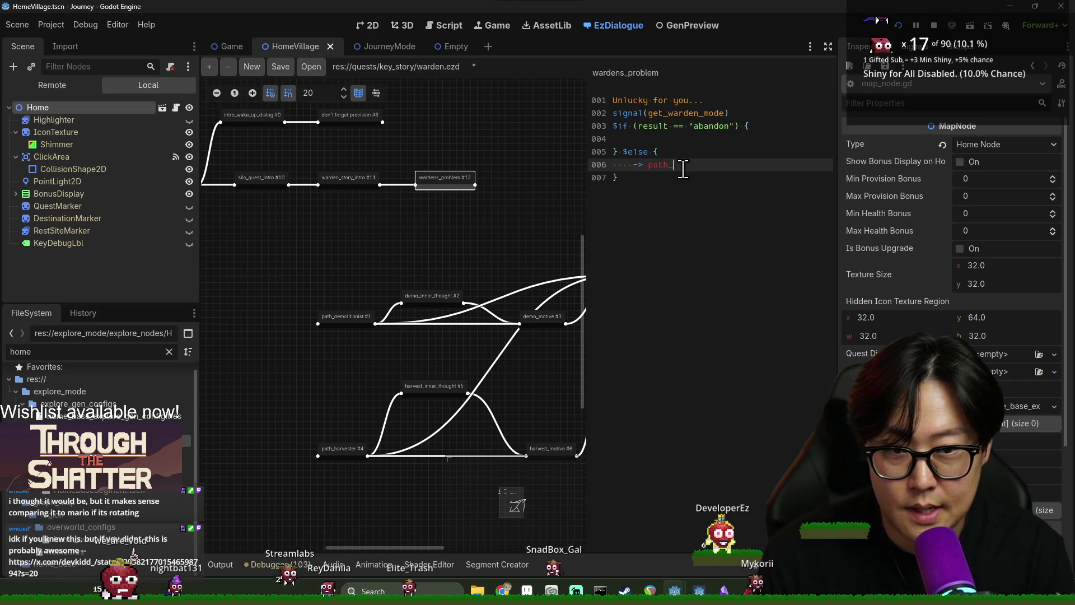
pyautogui.write('ter')
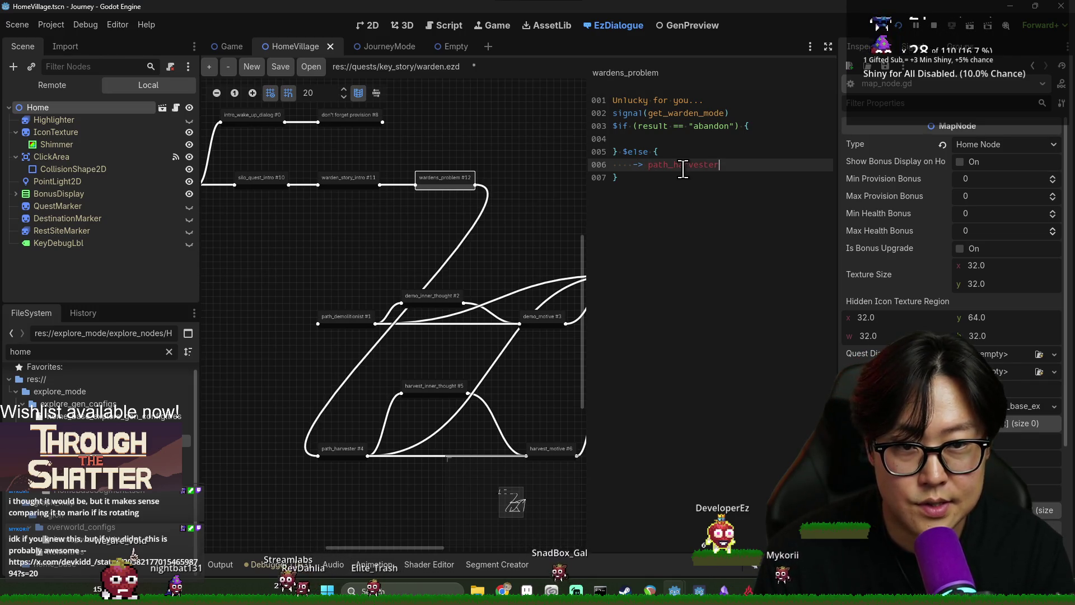
pyautogui.click(695, 140)
pyautogui.press('Tab')
pyautogui.write('-')
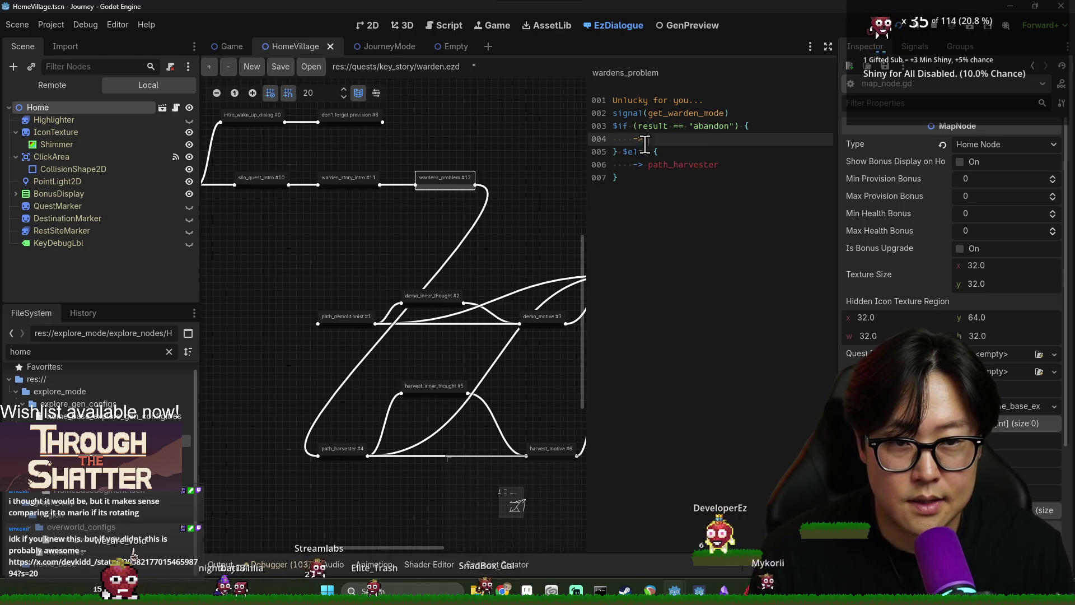
# Step: Place the path_harvester jump inside the abandon block and add an empty else line
pyautogui.click(357, 320)
pyautogui.click(324, 454)
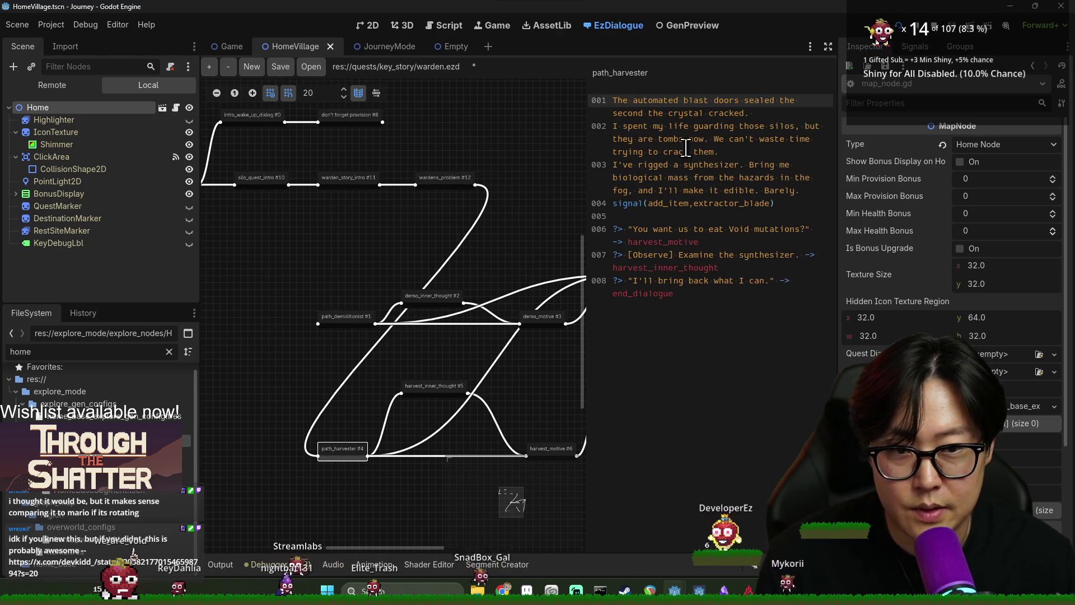
pyautogui.click(442, 177)
pyautogui.doubleClick(680, 164)
pyautogui.press('BackSpace')
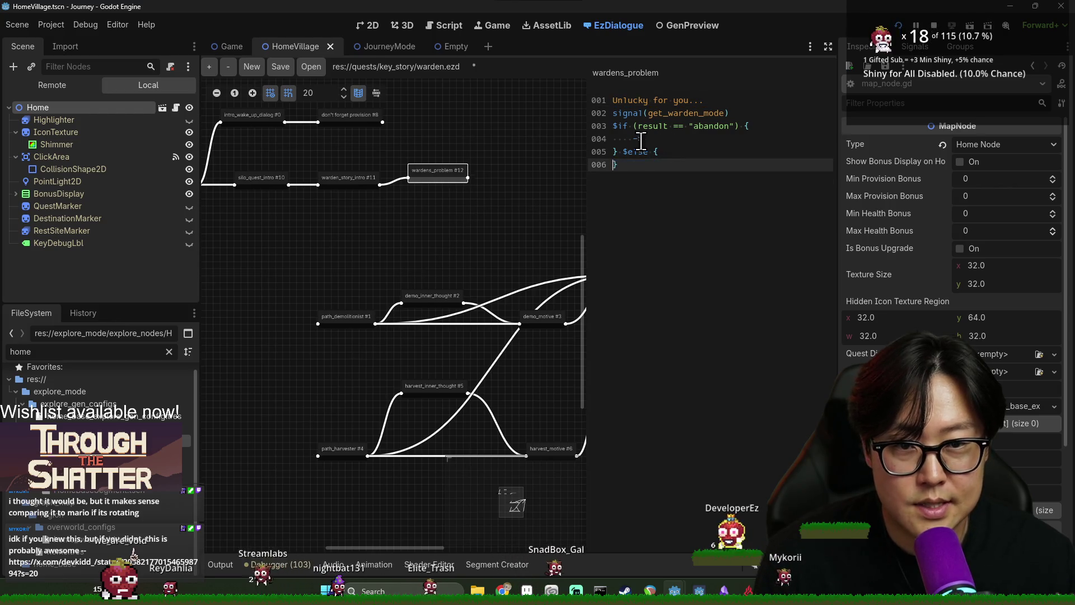
pyautogui.tripleClick(637, 139)
pyautogui.hotkey('ctrl', 'z')
pyautogui.press('Return')
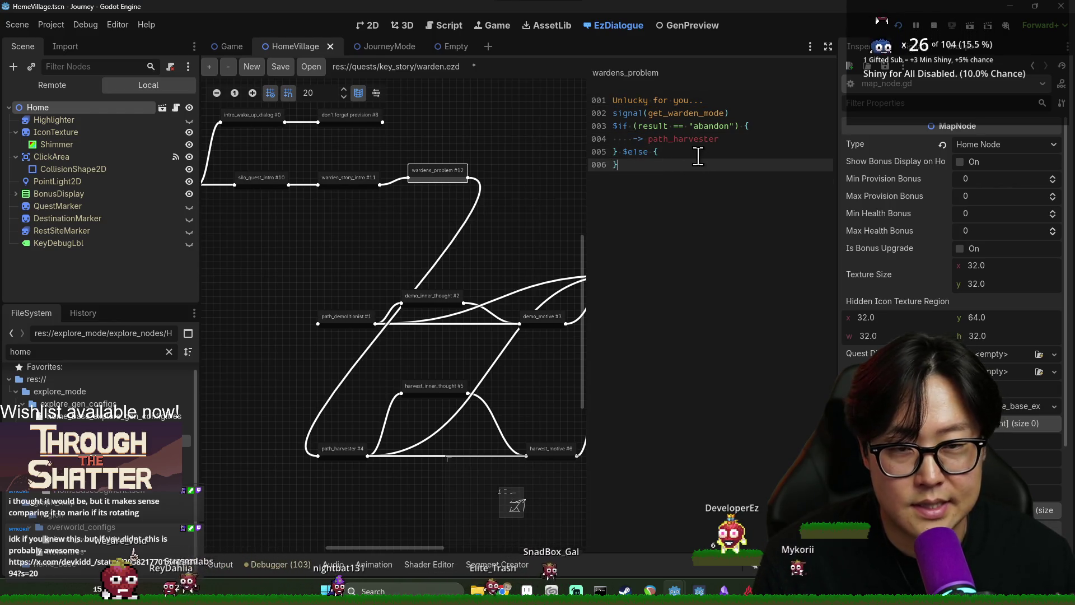
# Step: Nudge wardens_problem and move the middle dialogue nodes higher on the canvas
pyautogui.scroll(-3, 472, 273)
pyautogui.click(330, 252)
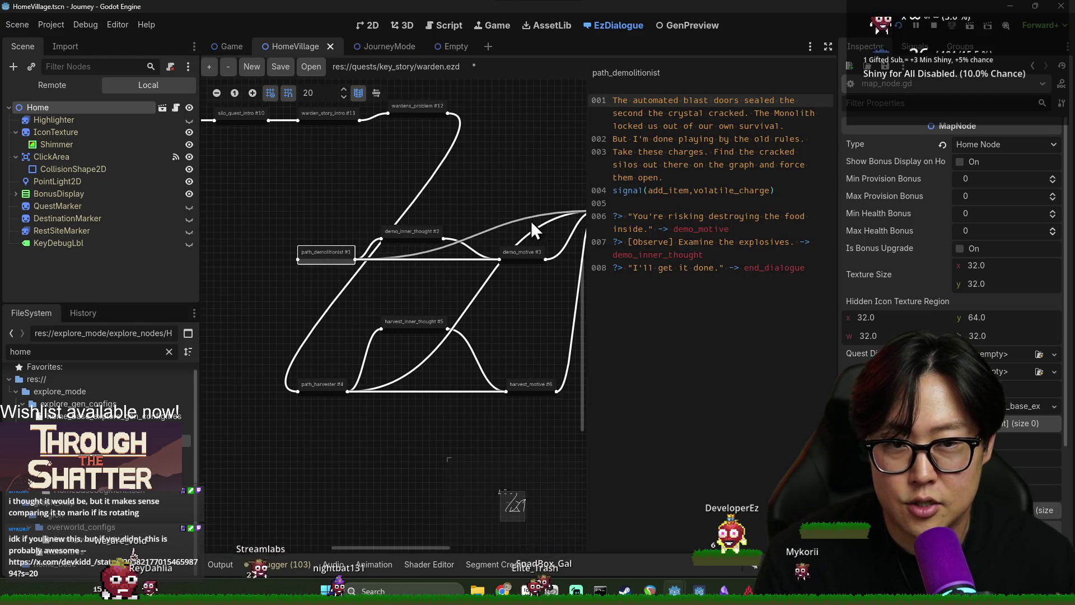
pyautogui.click(413, 107)
pyautogui.moveTo(410, 108); pyautogui.dragTo(417, 114)
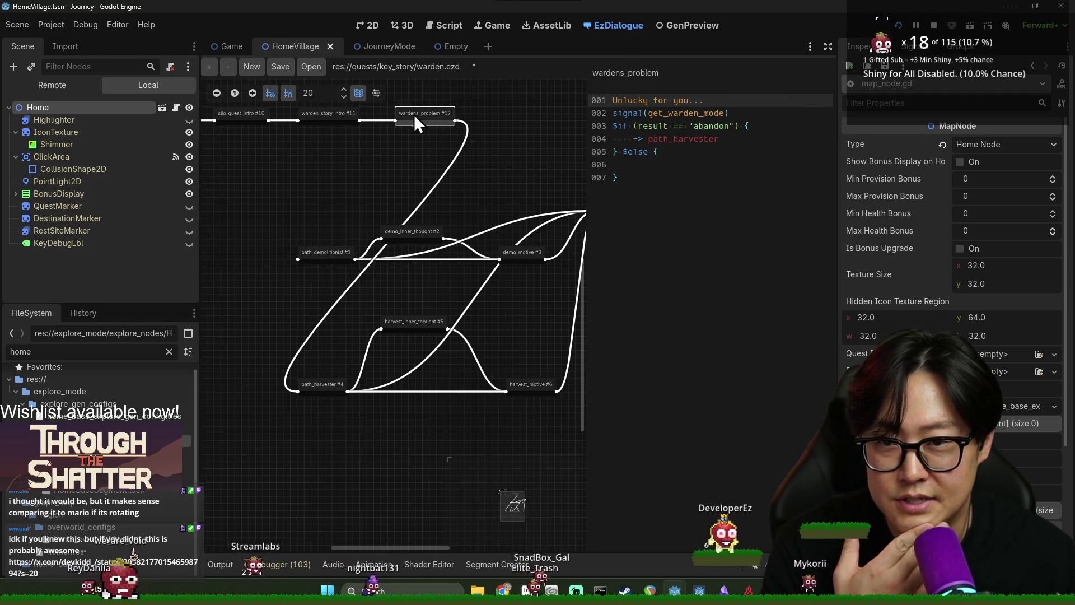
pyautogui.click(387, 235)
pyautogui.click(425, 116)
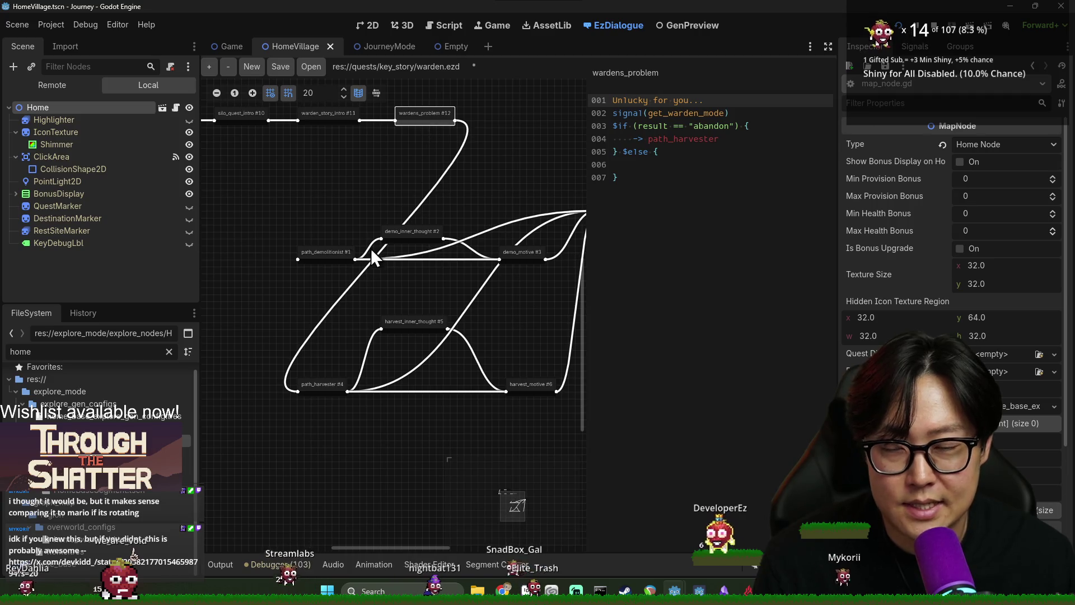
pyautogui.click(342, 252)
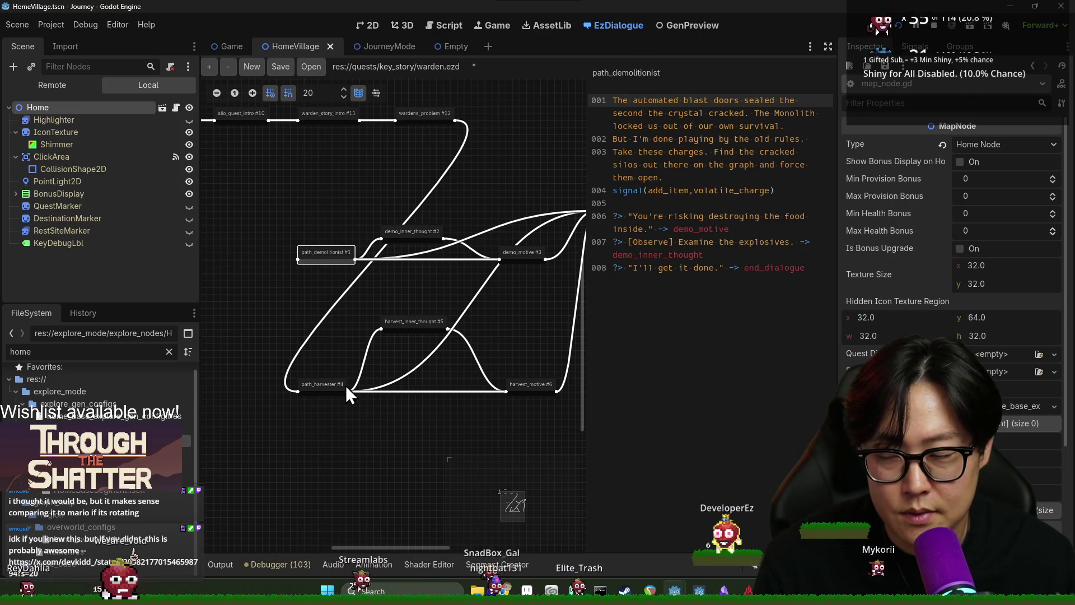
pyautogui.scroll(-3, 447, 353)
pyautogui.moveTo(332, 250); pyautogui.dragTo(552, 359)
pyautogui.moveTo(525, 281)
pyautogui.mouseDown()
pyautogui.moveTo(588, 223)
pyautogui.moveTo(329, 269)
pyautogui.moveTo(411, 192)
pyautogui.moveTo(410, 139)
pyautogui.mouseUp()
pyautogui.scroll(1, 404, 311)
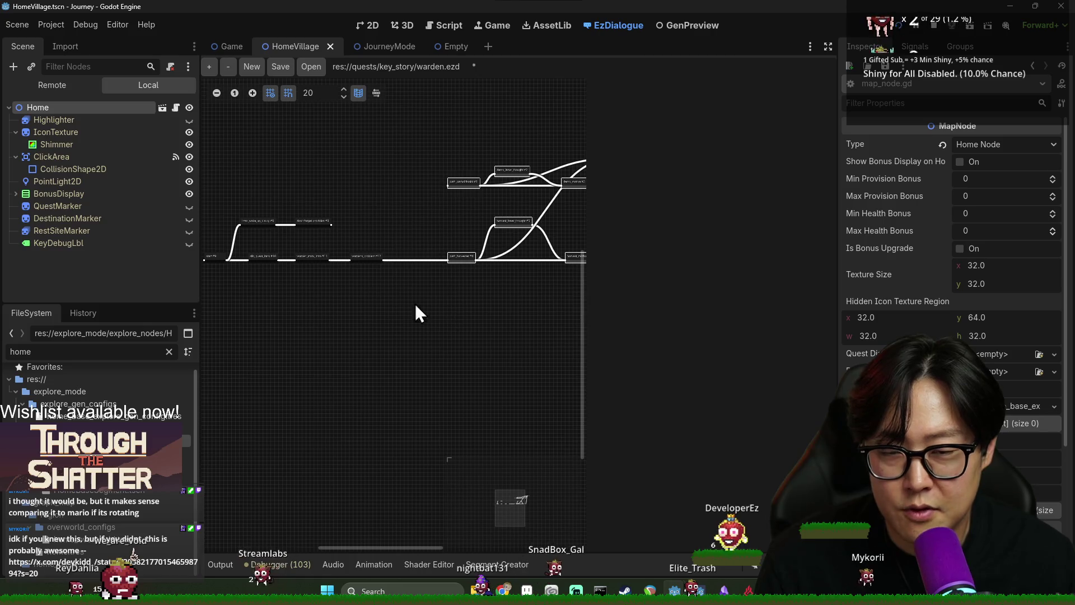
pyautogui.hscroll(-2, 415, 304)
pyautogui.scroll(-1, 365, 294)
pyautogui.scroll(4, 364, 261)
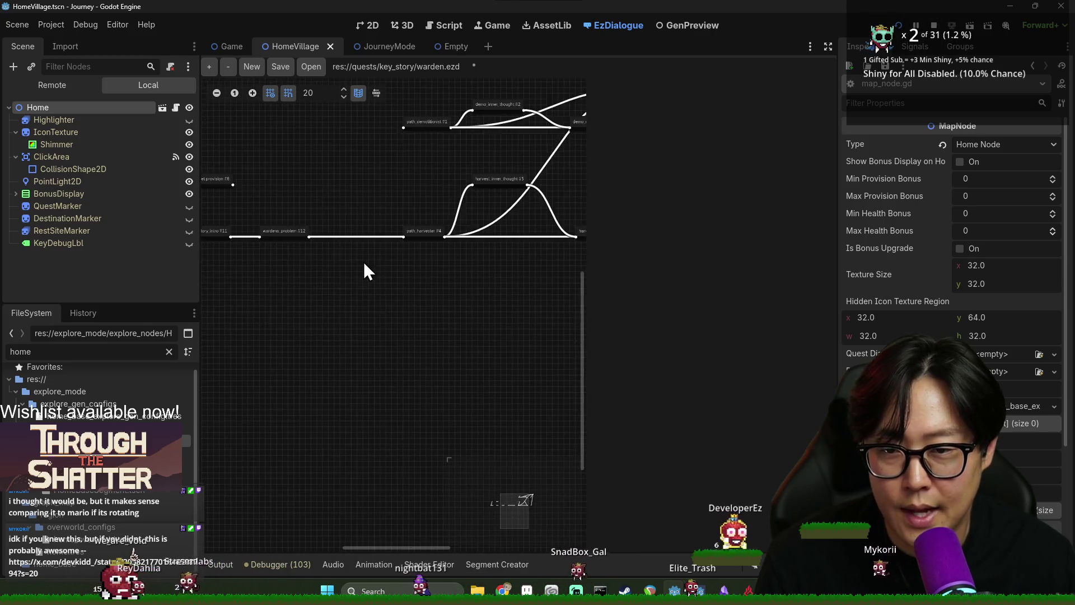
# Step: Add -> path_demolitionist inside the $else block, checking the node's exact name
pyautogui.click(398, 241)
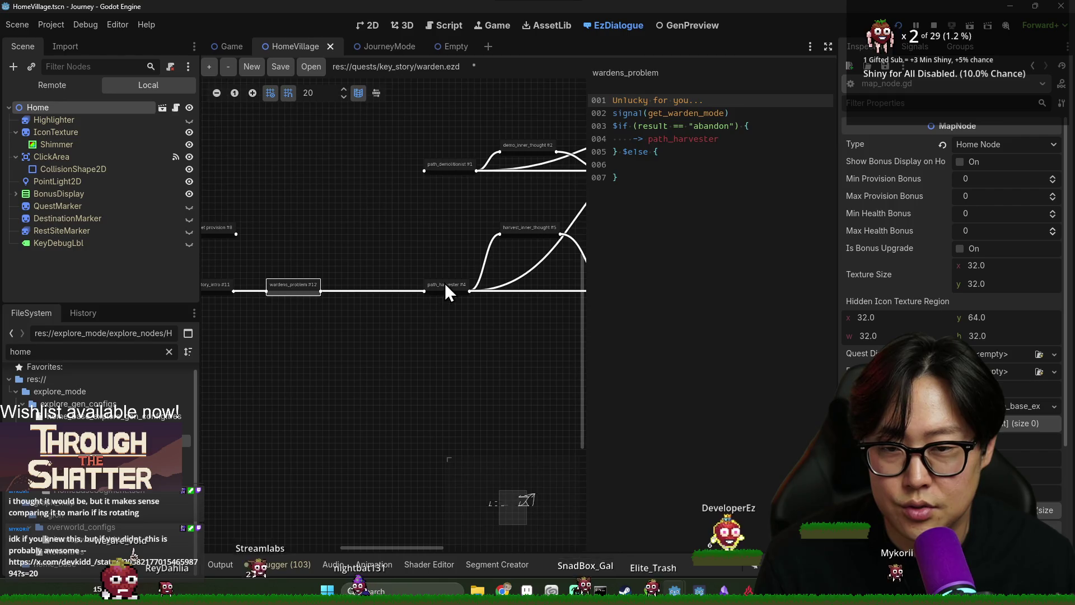
pyautogui.click(447, 167)
pyautogui.click(303, 288)
pyautogui.click(464, 164)
pyautogui.click(313, 287)
pyautogui.click(618, 167)
pyautogui.write('->')
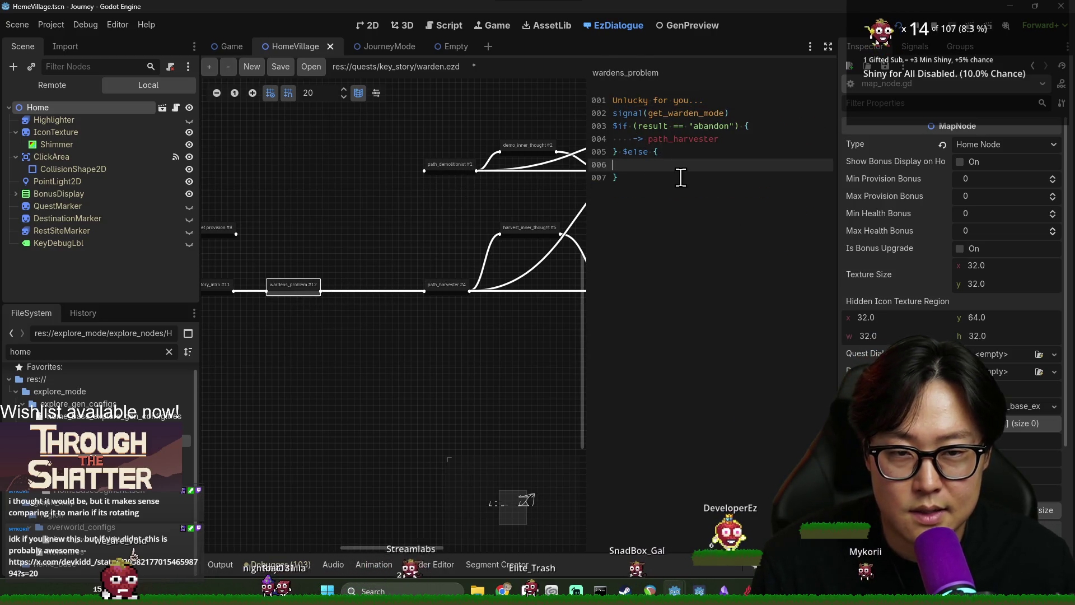
pyautogui.click(450, 166)
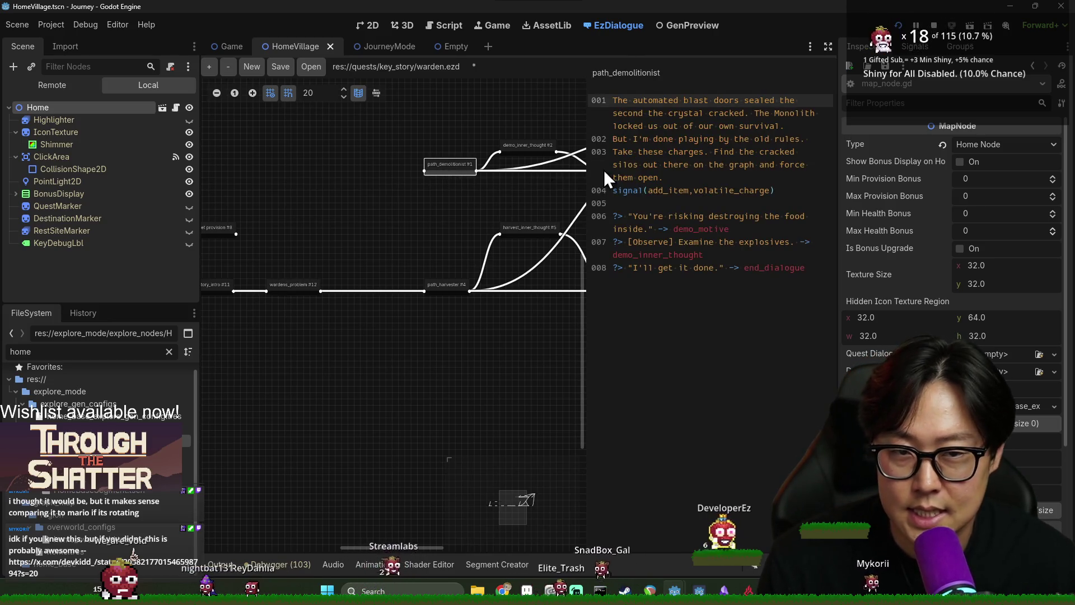
pyautogui.click(312, 288)
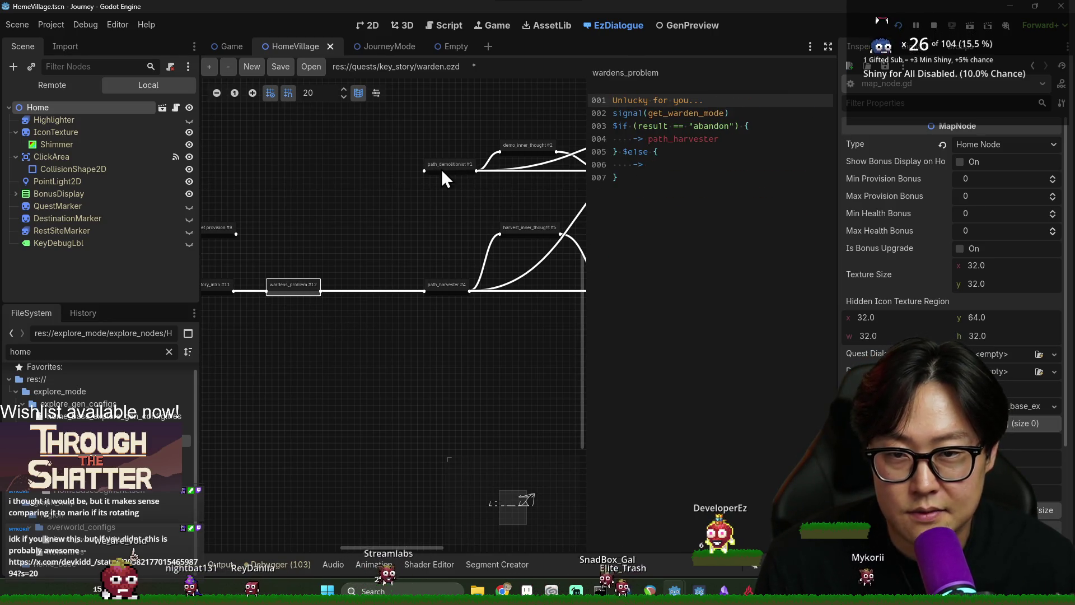
pyautogui.click(441, 172)
pyautogui.click(298, 283)
pyautogui.click(703, 158)
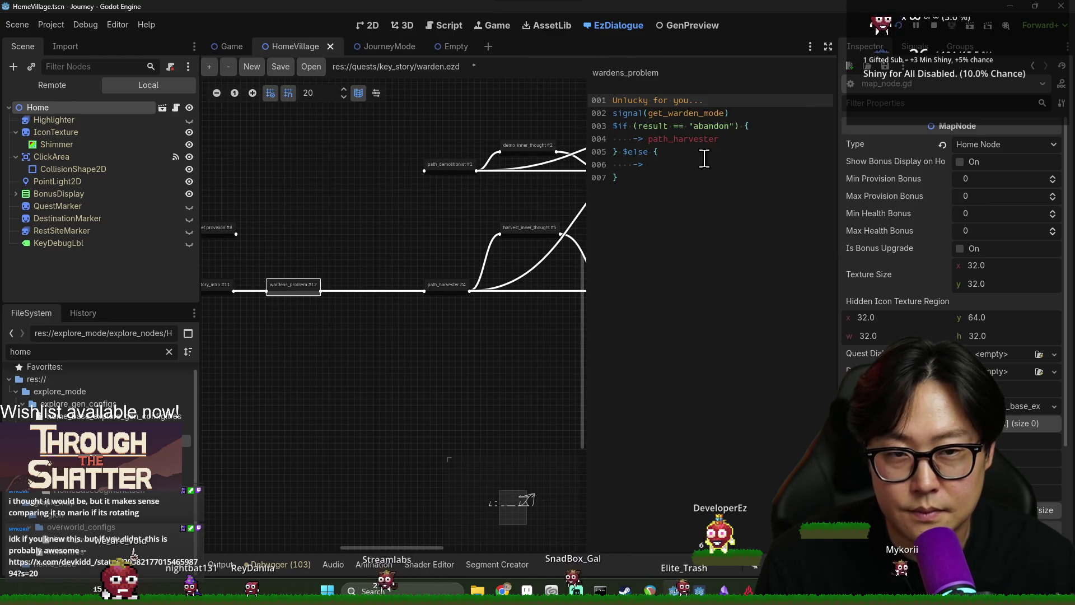
pyautogui.write('path_demolitionist')
# Step: Apply the edit so both path links appear, then save the dialogue file
pyautogui.click(388, 254)
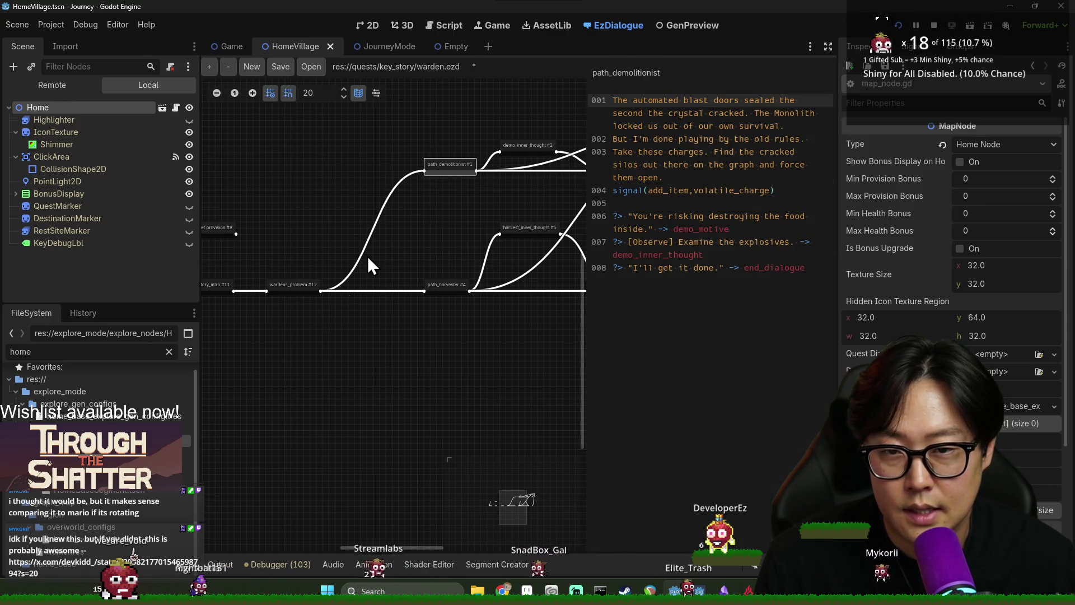
pyautogui.click(294, 288)
pyautogui.hotkey('ctrl', 's')
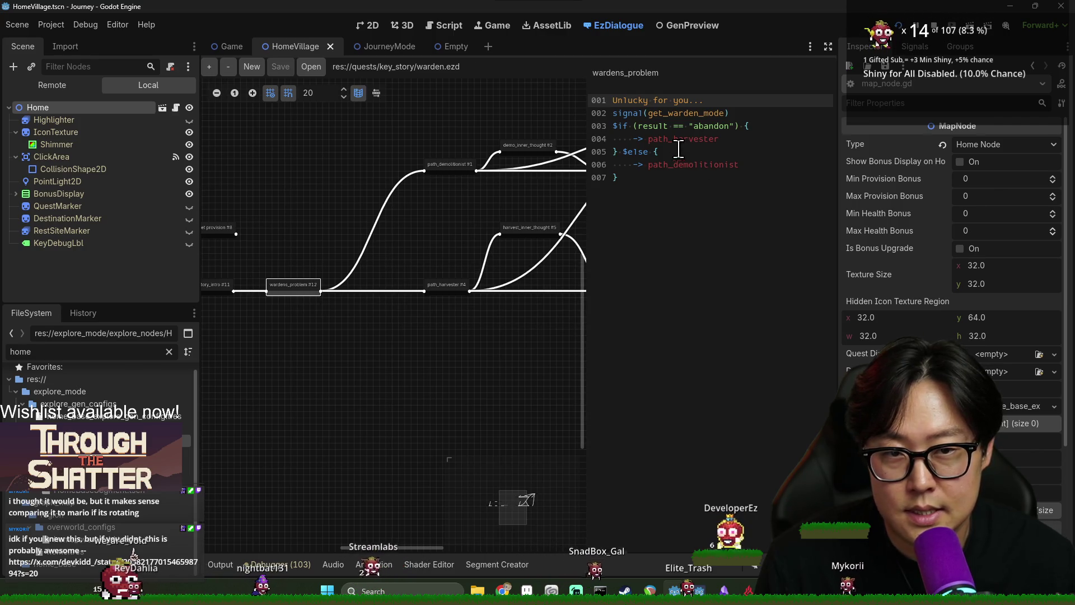
pyautogui.doubleClick(686, 113)
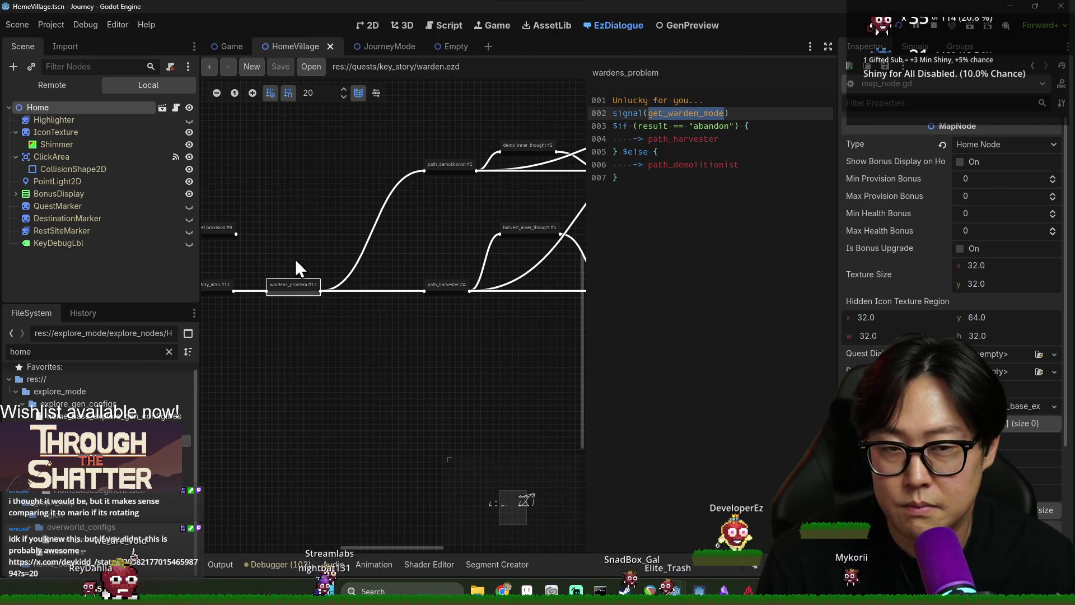
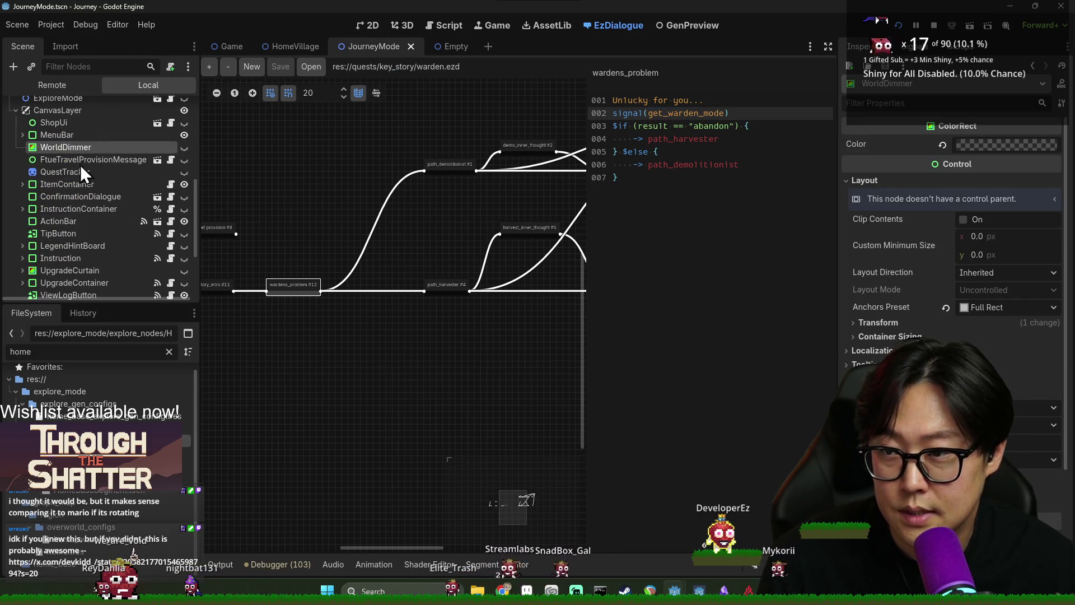
# Step: Replace the get_warden_mode signal on line 002 with character_state,warden
pyautogui.scroll(-3, 129, 181)
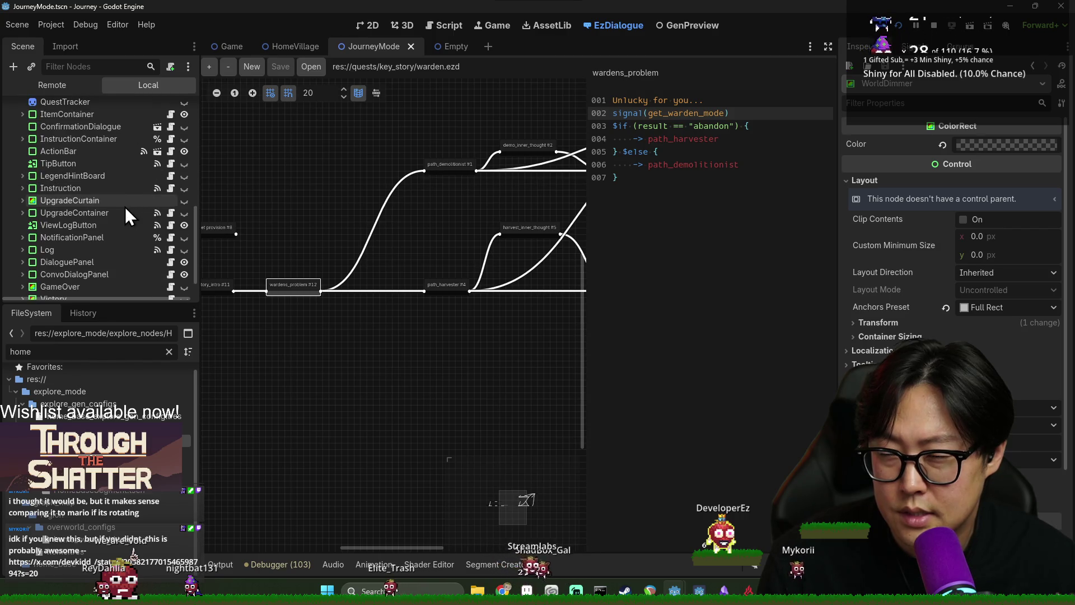
pyautogui.doubleClick(677, 112)
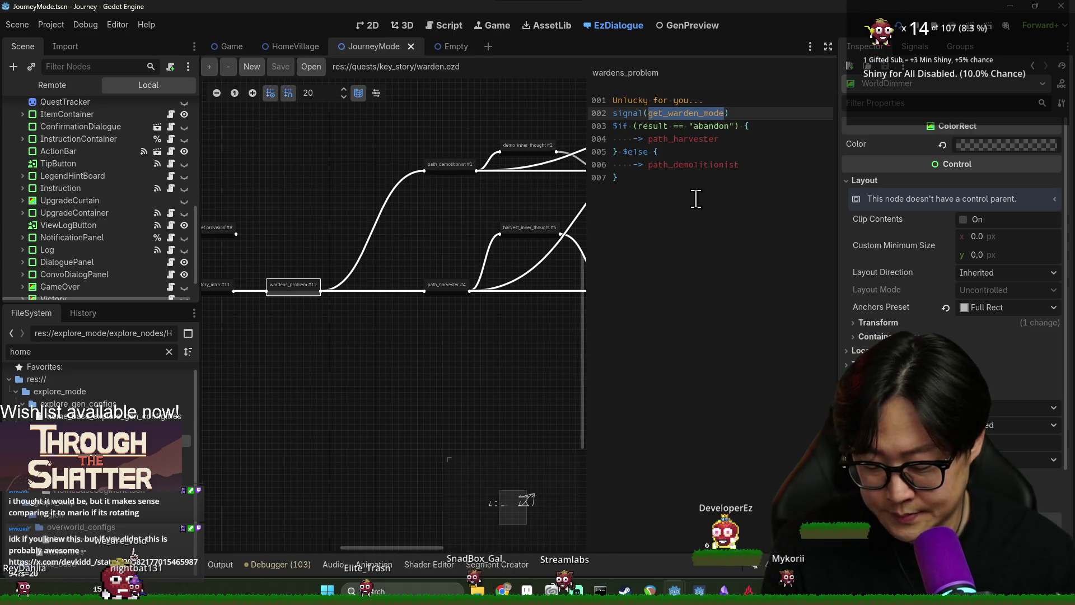
pyautogui.write('char')
pyautogui.write('e,')
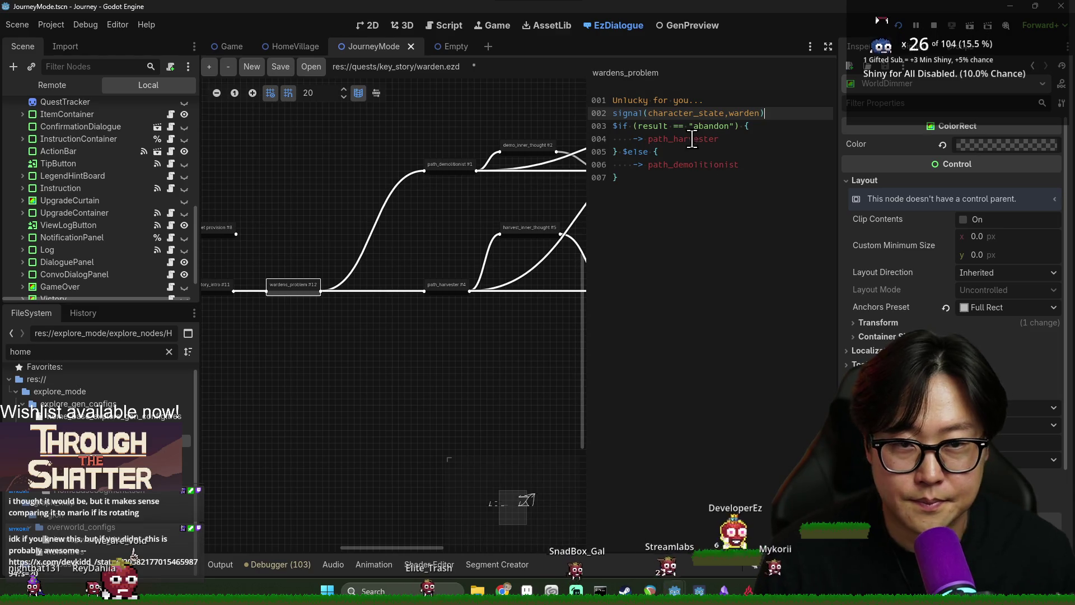
pyautogui.doubleClick(720, 117)
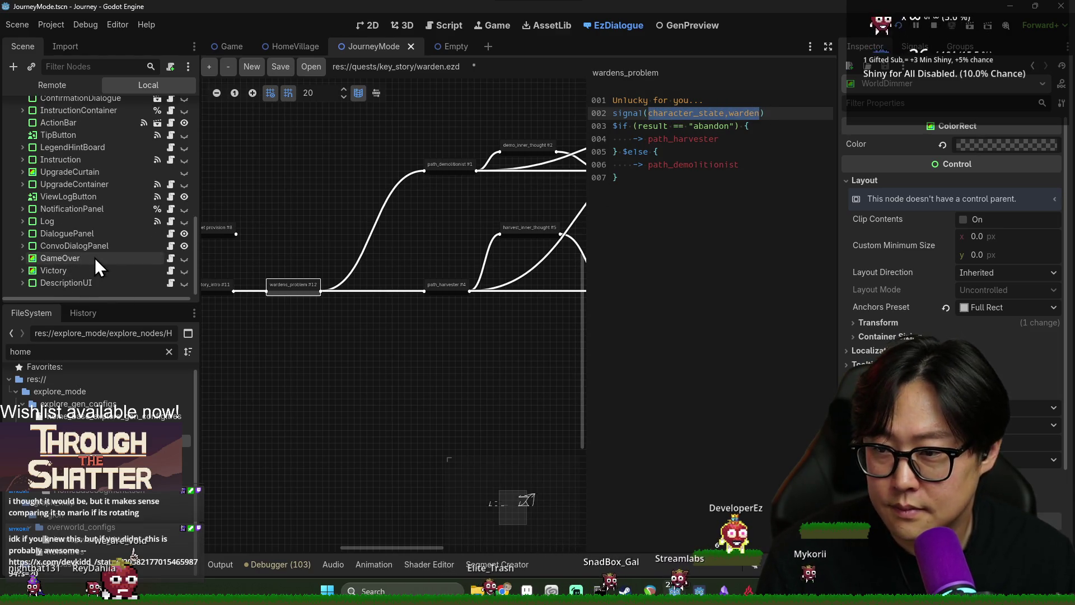
# Step: Open the DialogPanel.gd script for editing
pyautogui.scroll(3, 95, 257)
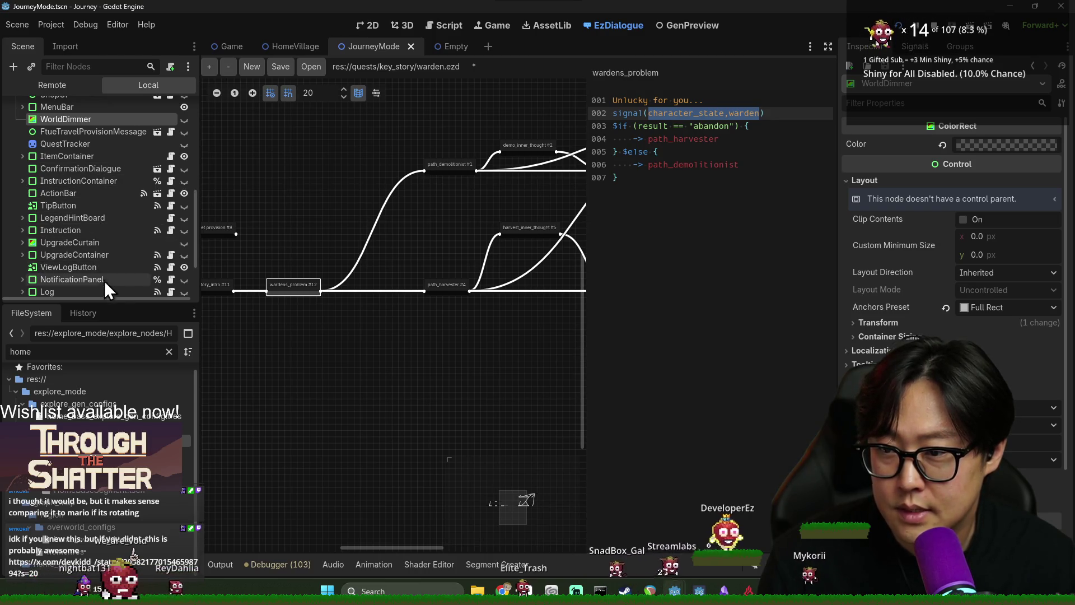
pyautogui.scroll(3, 112, 191)
pyautogui.scroll(-8, 121, 190)
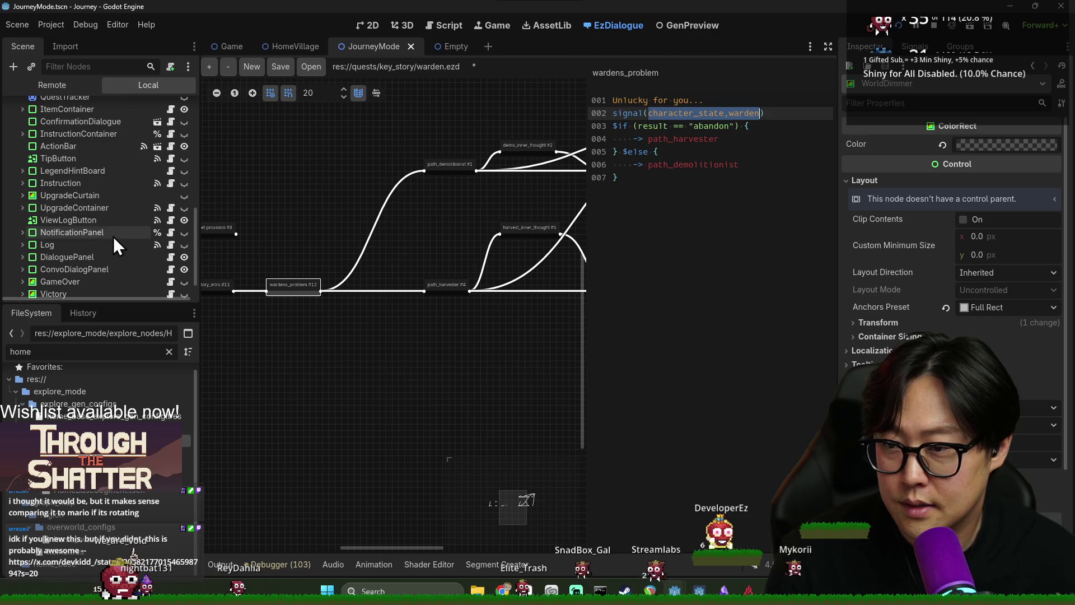
pyautogui.click(171, 233)
pyautogui.scroll(-2, 512, 241)
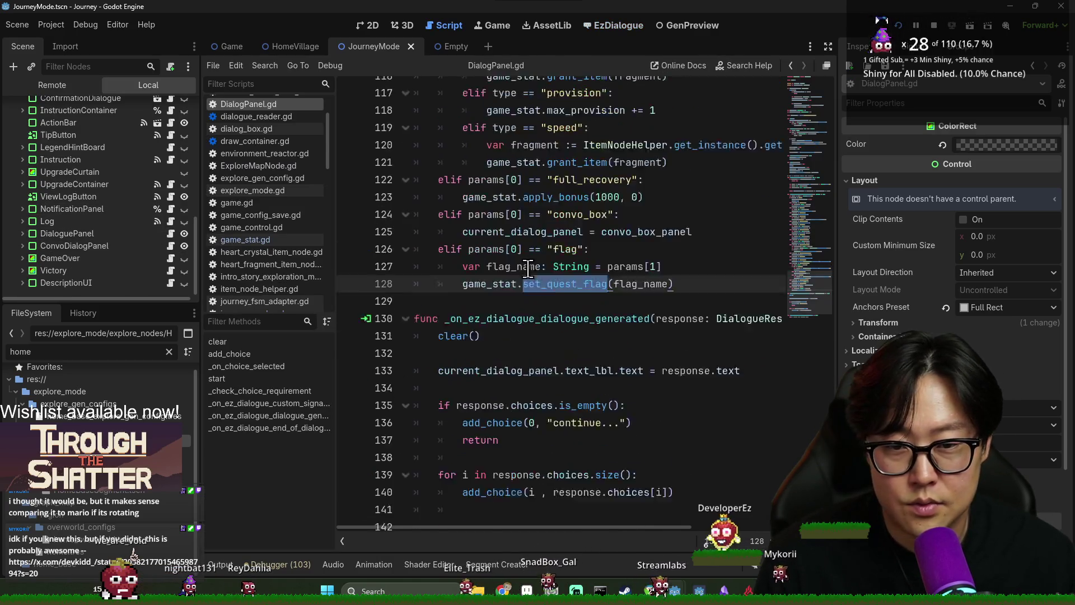
# Step: Add an elif params[0] == "character_state" branch right after the flag branch
pyautogui.click(714, 322)
pyautogui.press('Return')
pyautogui.press('BackSpace')
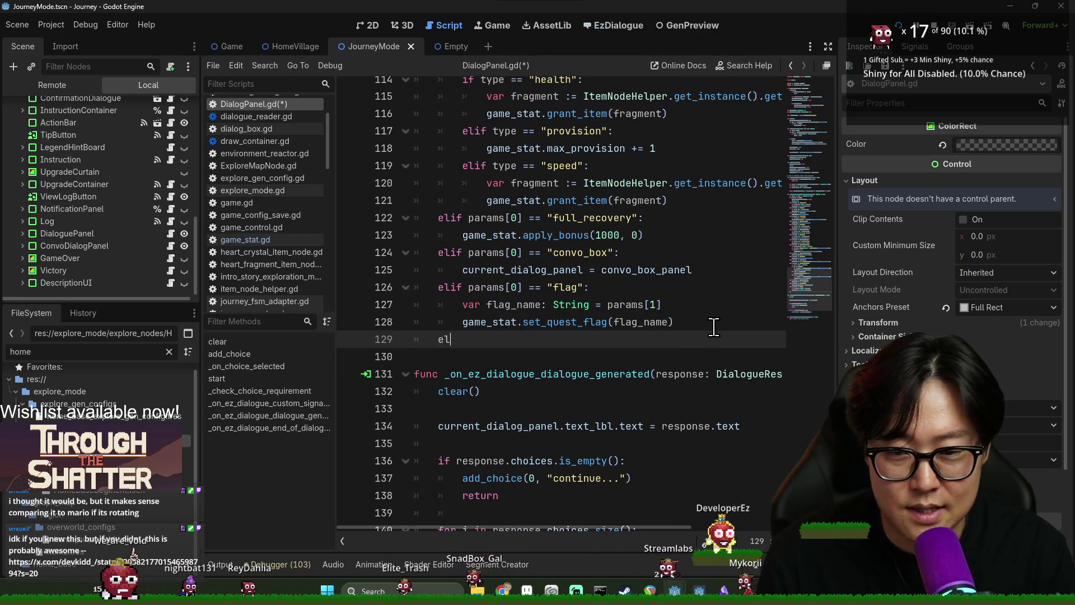
pyautogui.write('if params[0] == "')
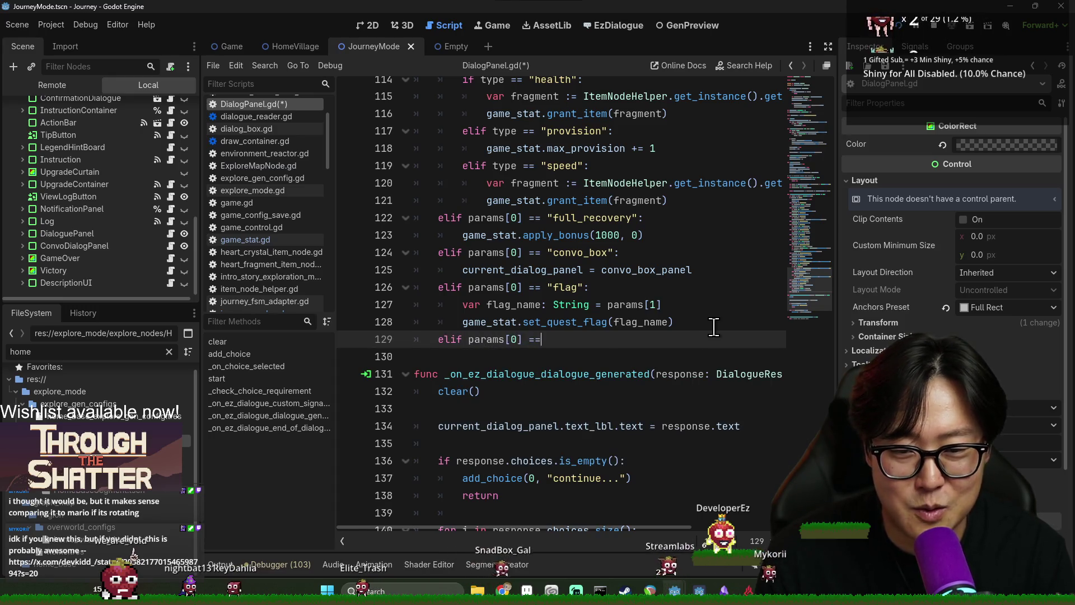
pyautogui.write('character_state,warden')
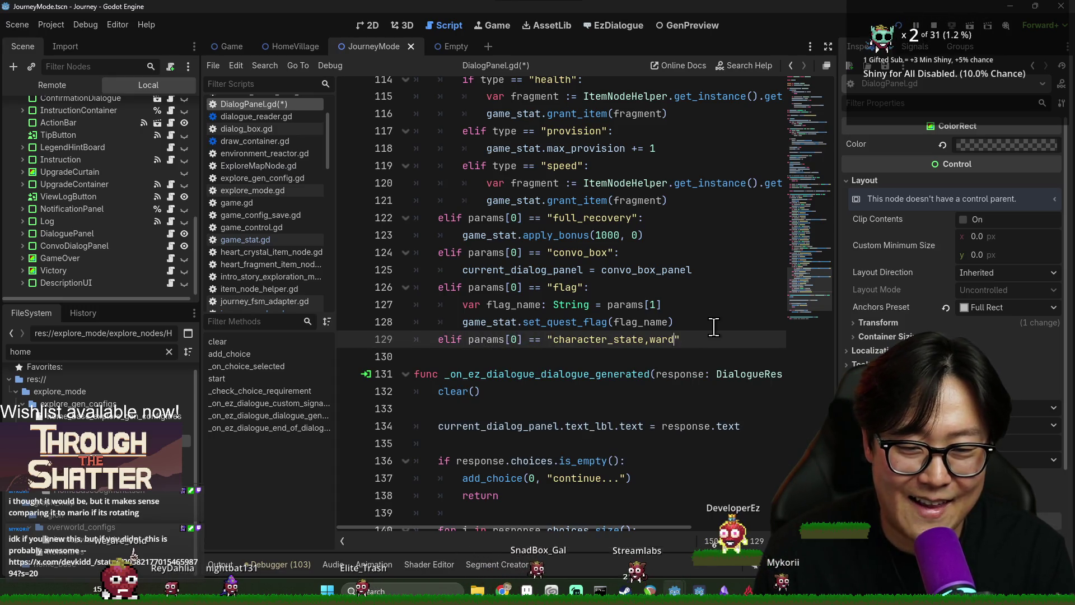
pyautogui.press('Return')
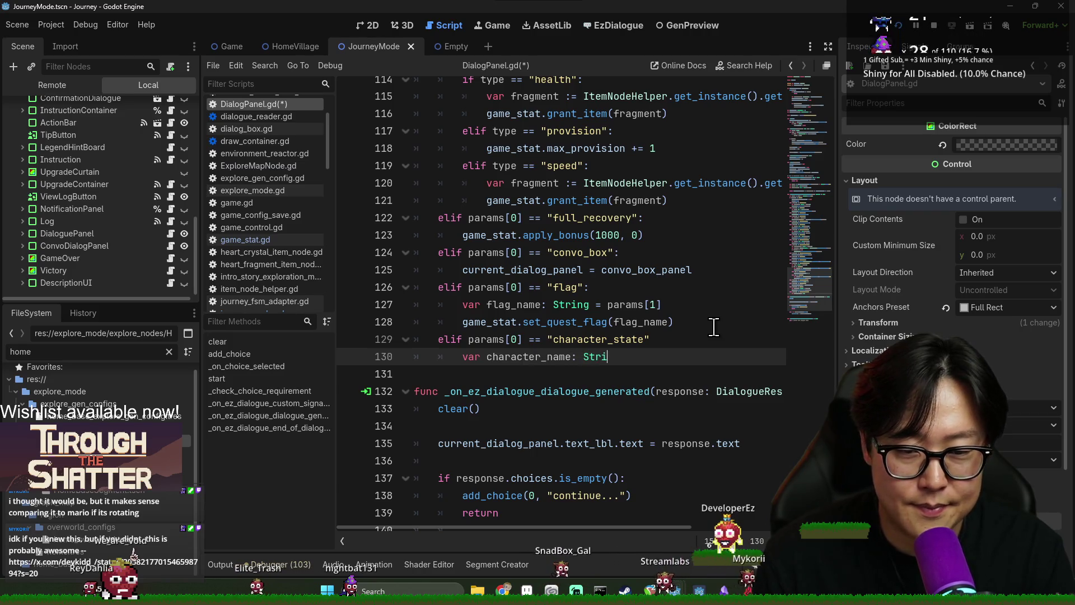
# Step: Check the character_name = params[1] line, then open game_stat.gd from the GameStat node
pyautogui.scroll(-1, 660, 320)
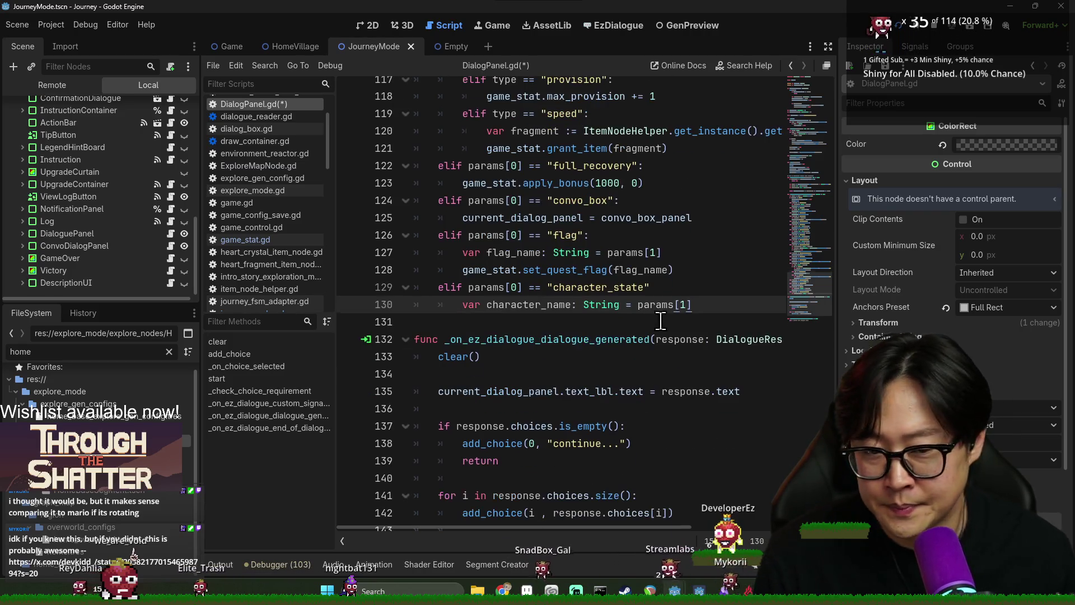
pyautogui.doubleClick(538, 305)
pyautogui.scroll(10, 177, 264)
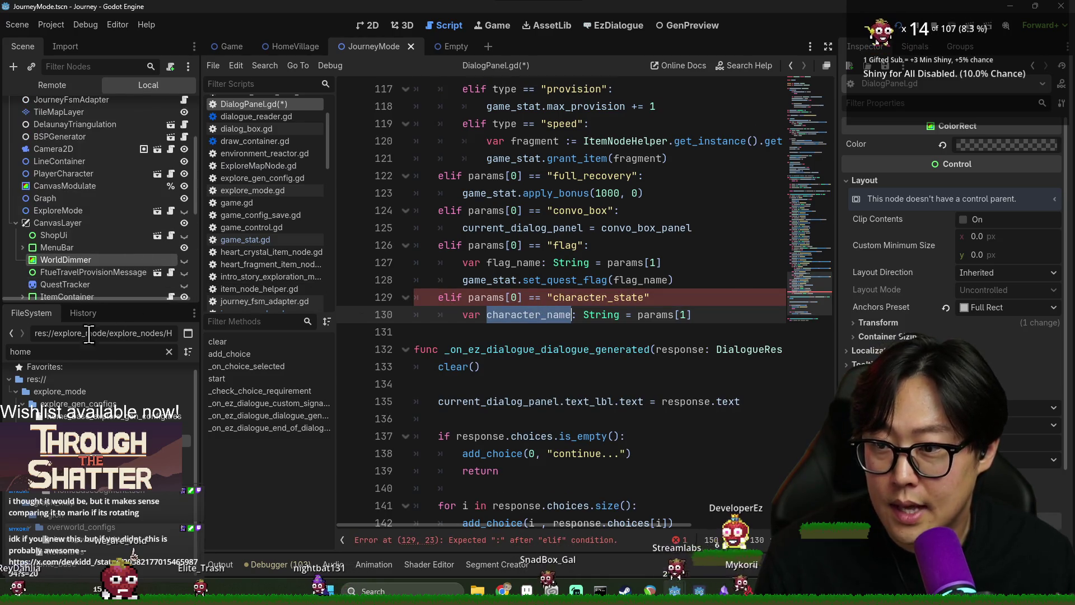
pyautogui.scroll(2, 112, 253)
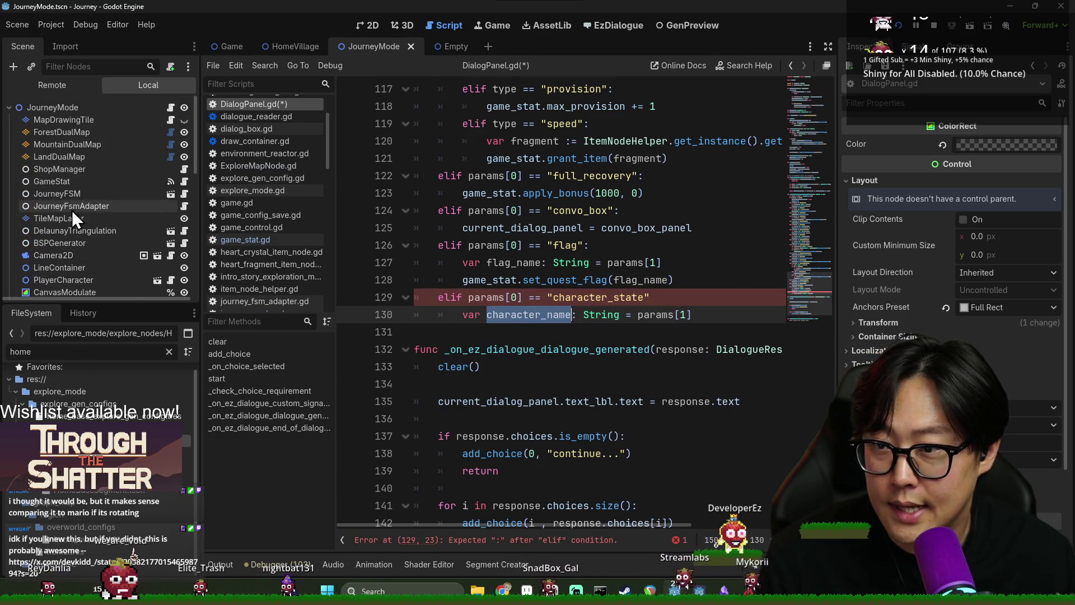
pyautogui.click(91, 177)
pyautogui.click(183, 181)
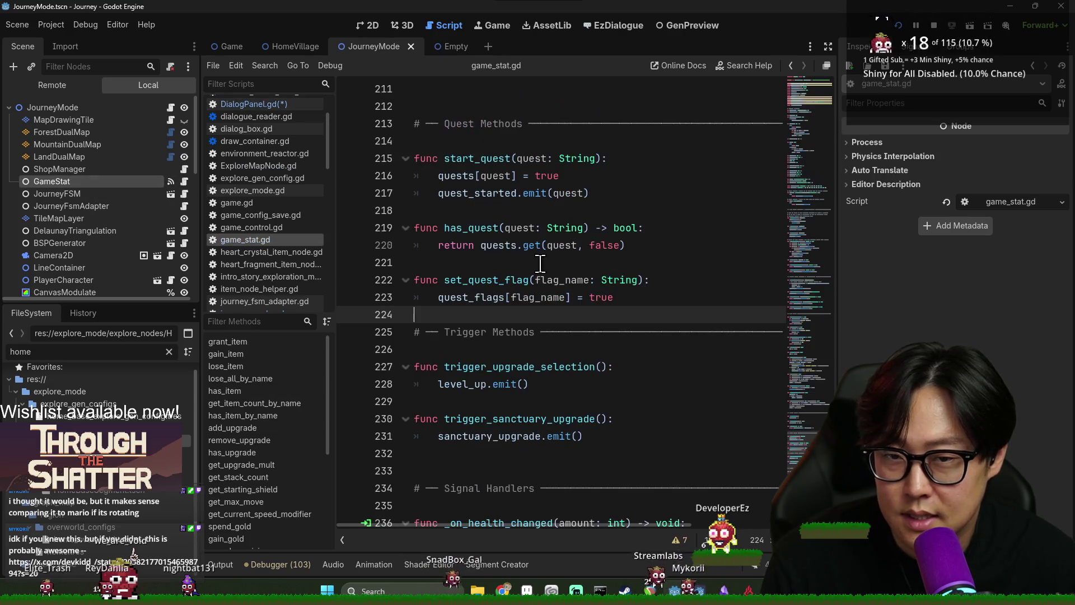
# Step: Insert a new empty line below the quest_flags declaration in game_stat.gd
pyautogui.scroll(10, 521, 263)
pyautogui.scroll(20, 639, 212)
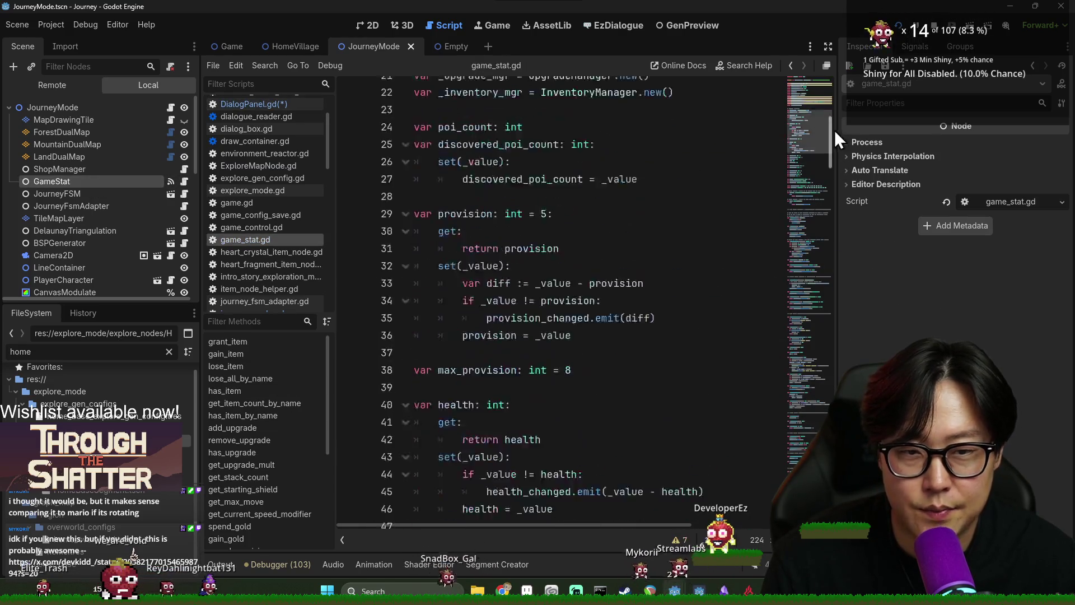
pyautogui.scroll(-15, 639, 212)
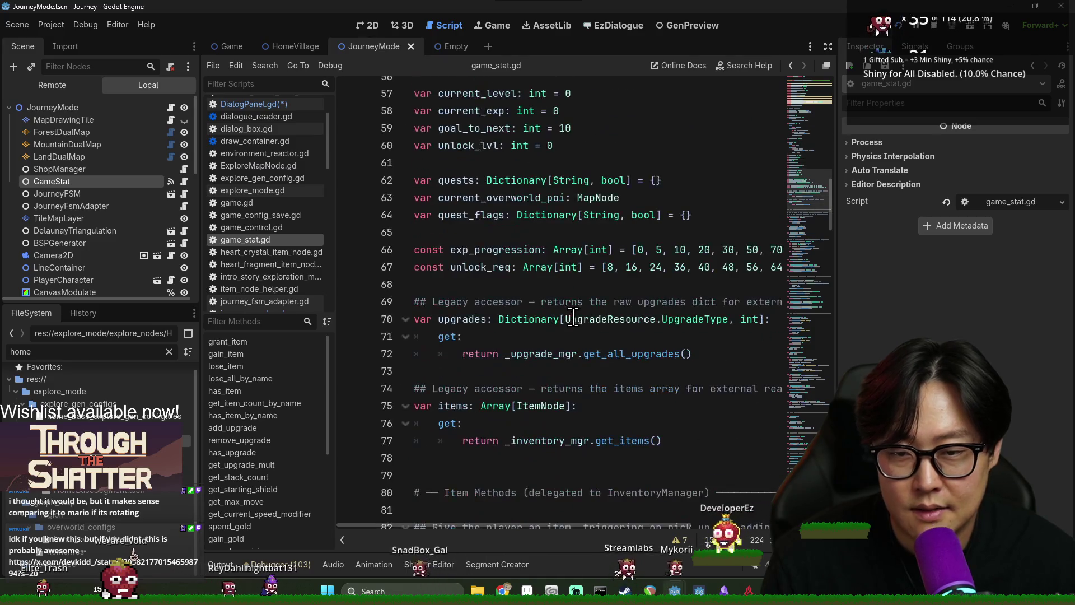
pyautogui.click(716, 290)
pyautogui.click(715, 217)
pyautogui.press('Return')
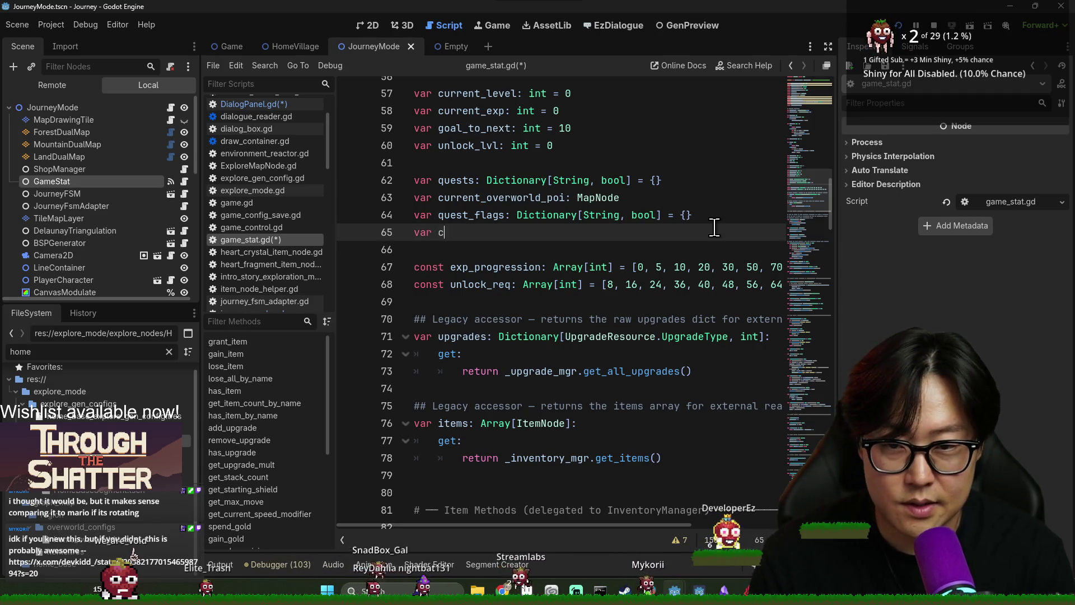
# Step: Declare var character_state: Dictionary[String, String] = {} there, save, and switch to journey_mode.gd
pyautogui.write('ate: dic')
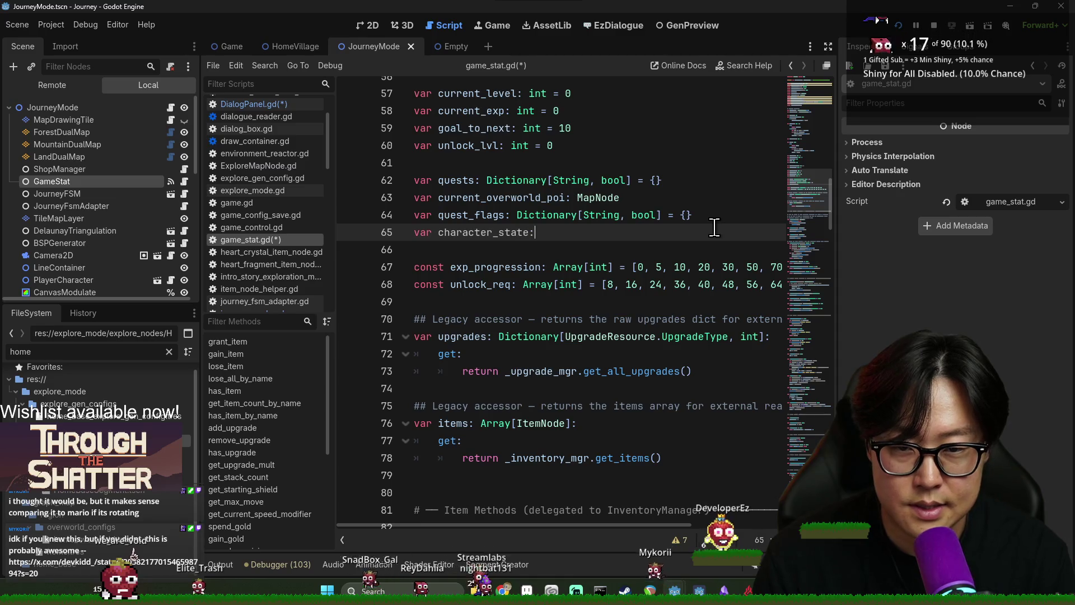
pyautogui.write('y')
pyautogui.hotkey('ctrl', 'BackSpace')
pyautogui.write('D')
pyautogui.press('Escape')
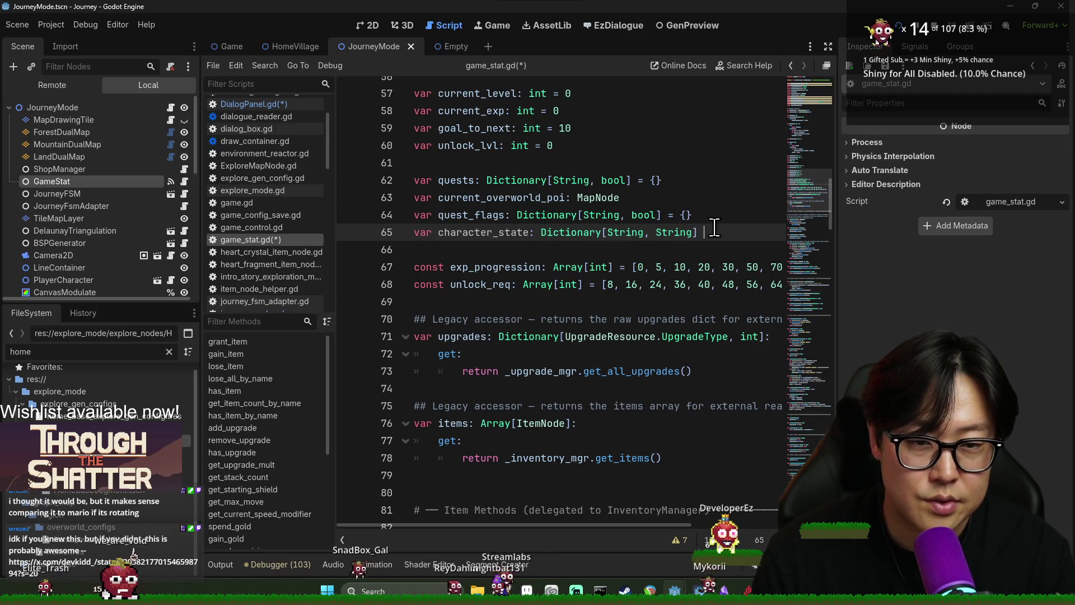
pyautogui.hotkey('ctrl', 's')
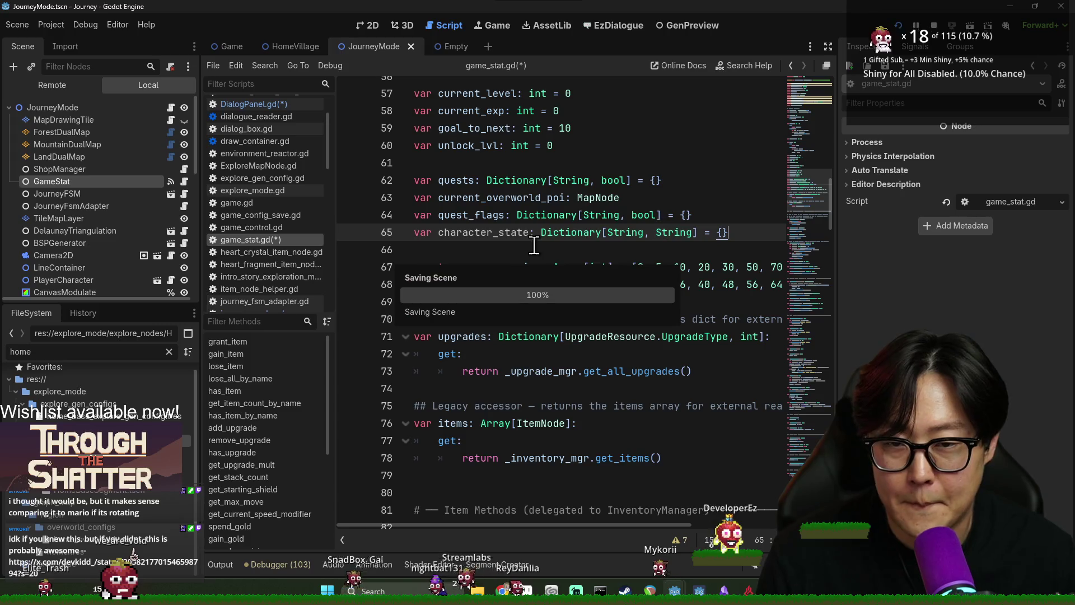
pyautogui.doubleClick(496, 233)
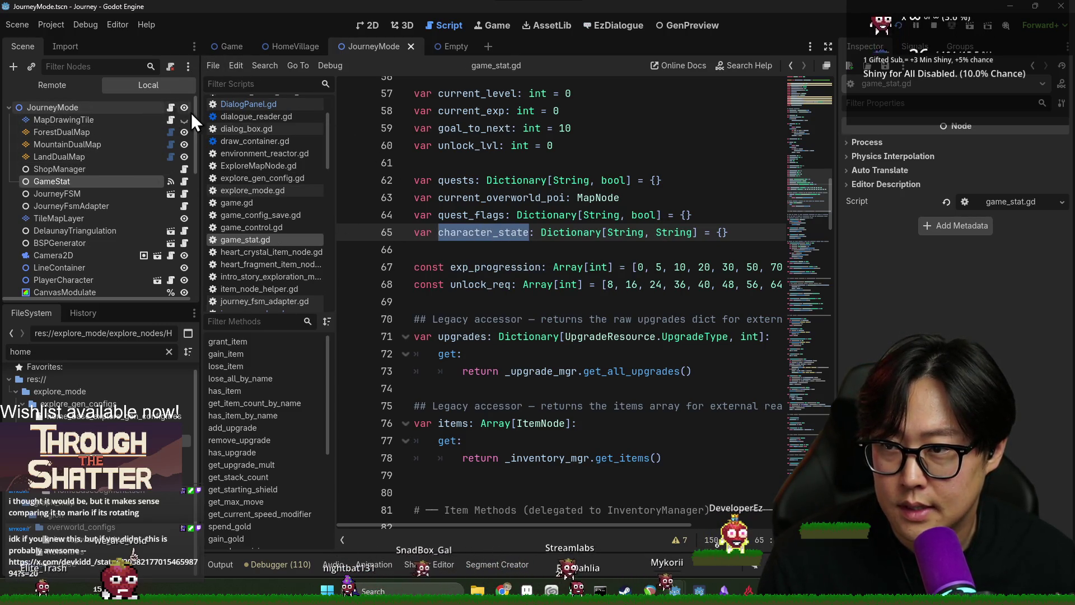
pyautogui.click(170, 107)
# Step: Search journey_mode.gd and game_stat.gd for 'start(' and 'initial'
pyautogui.hotkey('ctrl', 'f')
pyautogui.write('start(')
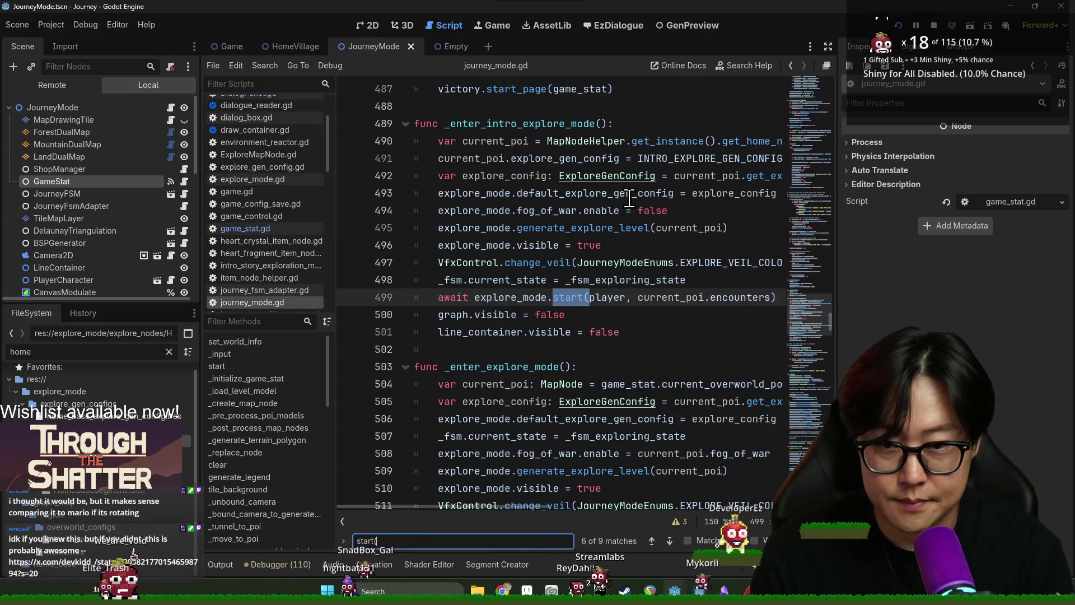
pyautogui.press('Escape')
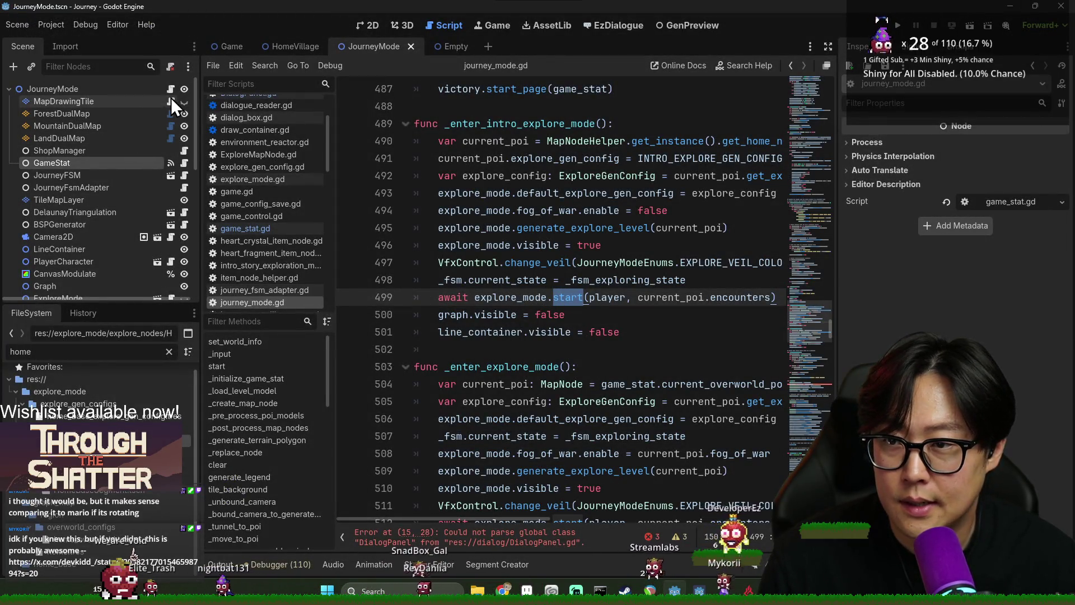
pyautogui.click(185, 163)
pyautogui.hotkey('ctrl', 'f')
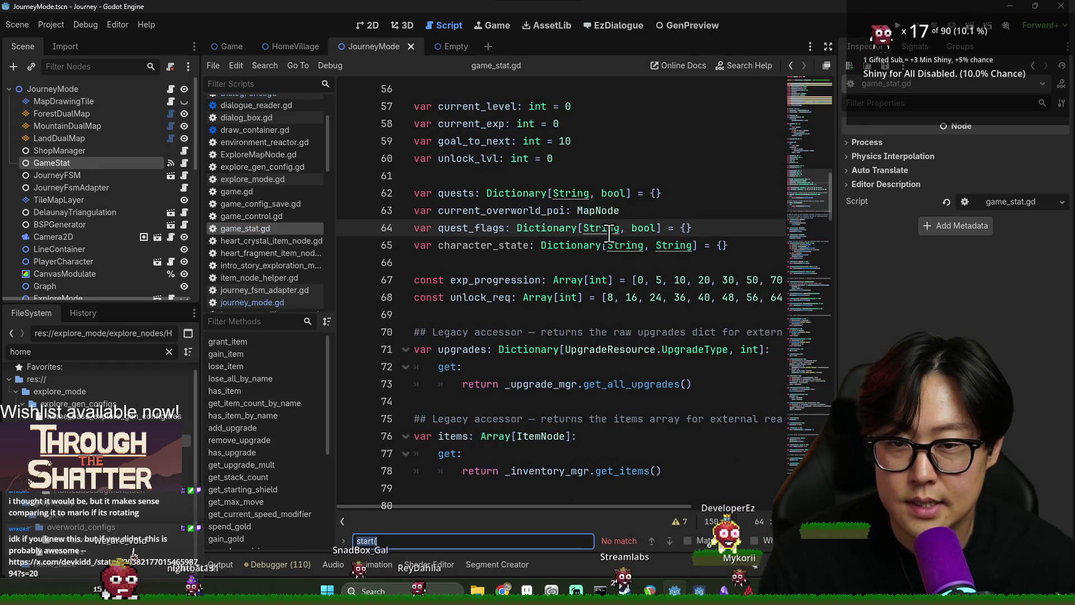
pyautogui.write('init')
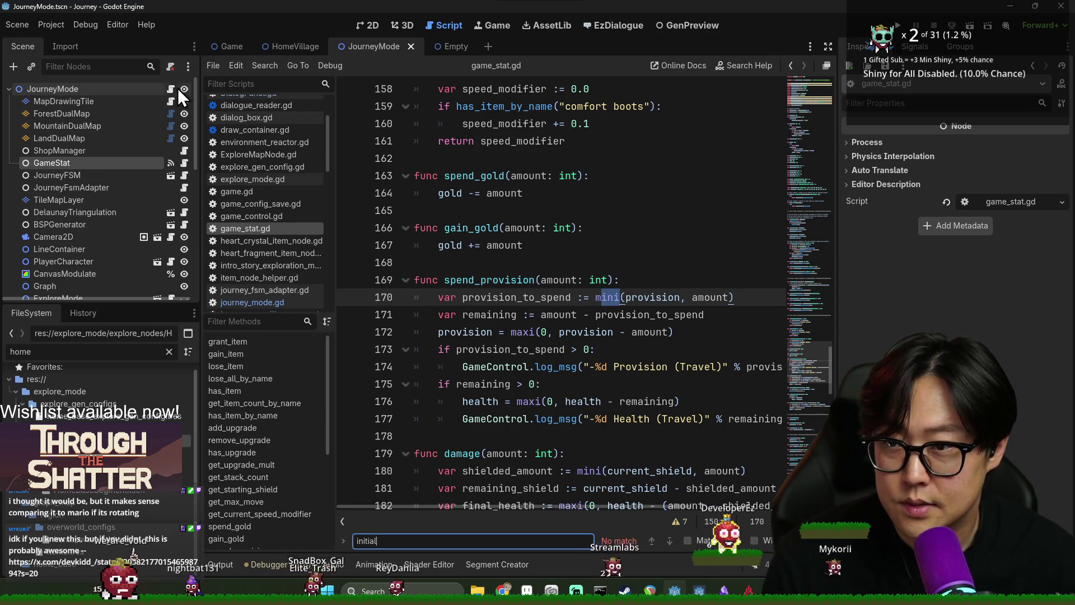
pyautogui.write('ial')
pyautogui.click(175, 88)
pyautogui.hotkey('ctrl', 'f')
pyautogui.write('in')
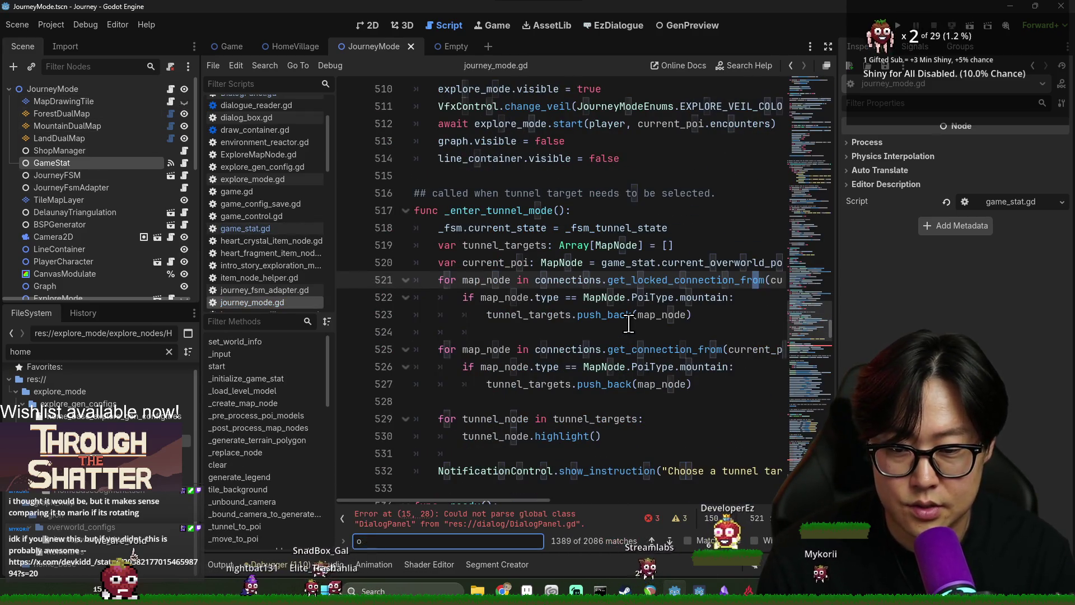
pyautogui.write('itial')
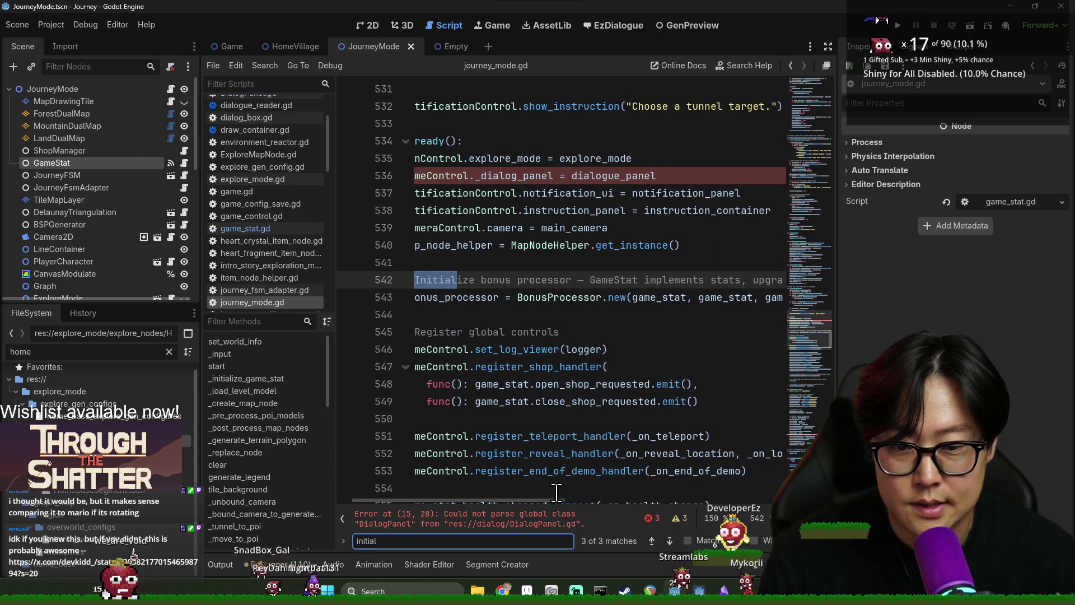
# Step: Follow the dialog_panel reference to its DialogPanel type and open DialogPanel.gd
pyautogui.hscroll(-5, 654, 269)
pyautogui.doubleClick(549, 175)
pyautogui.click(637, 177)
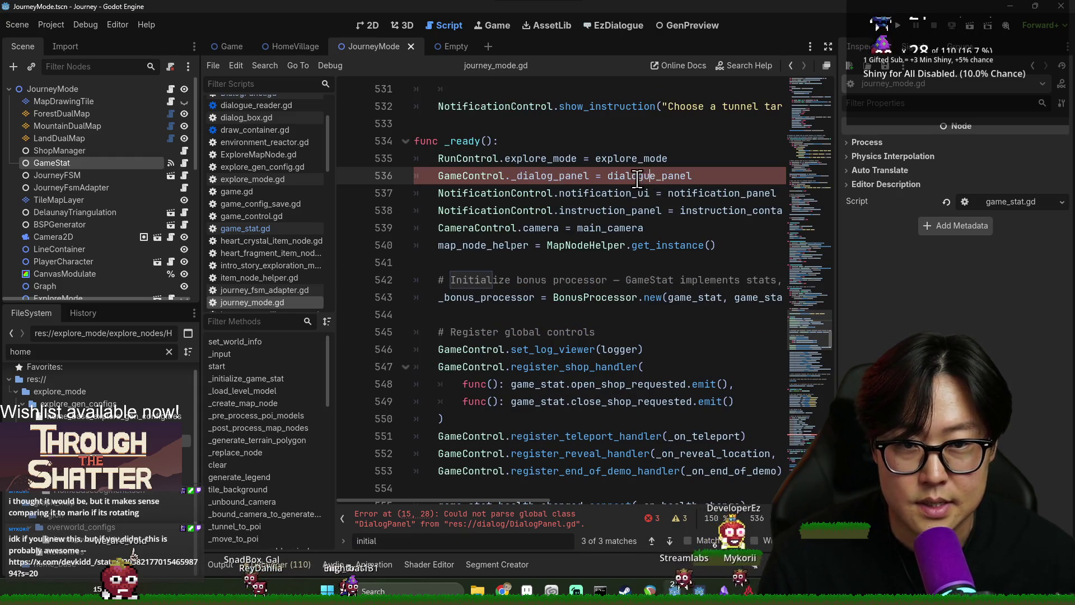
pyautogui.keyDown('ctrl'); pyautogui.click(628, 178); pyautogui.keyUp('ctrl')
pyautogui.doubleClick(622, 279)
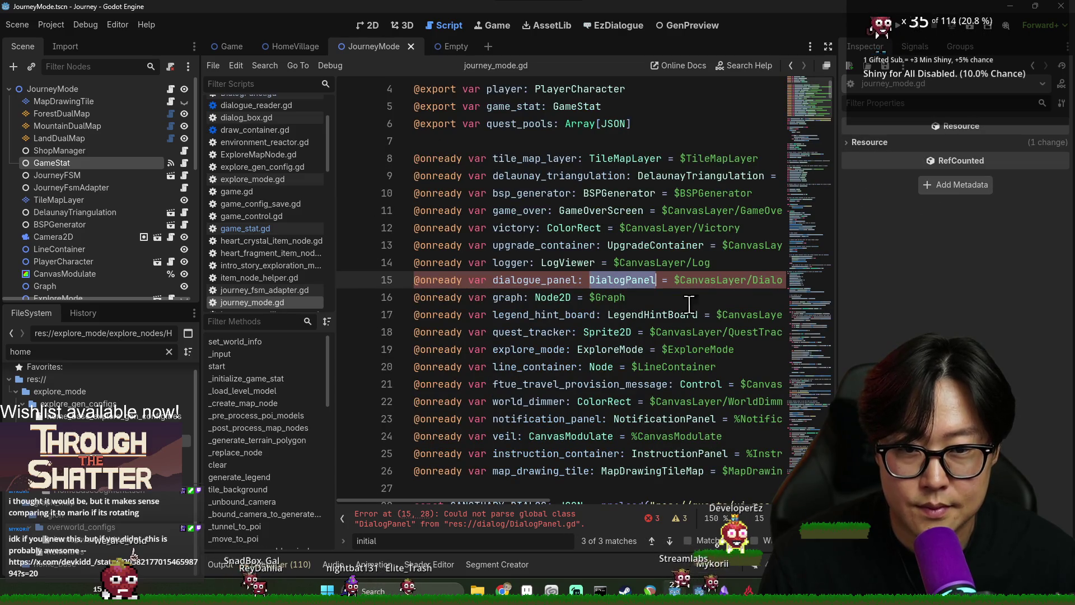
pyautogui.keyDown('ctrl'); pyautogui.click(606, 285); pyautogui.keyUp('ctrl')
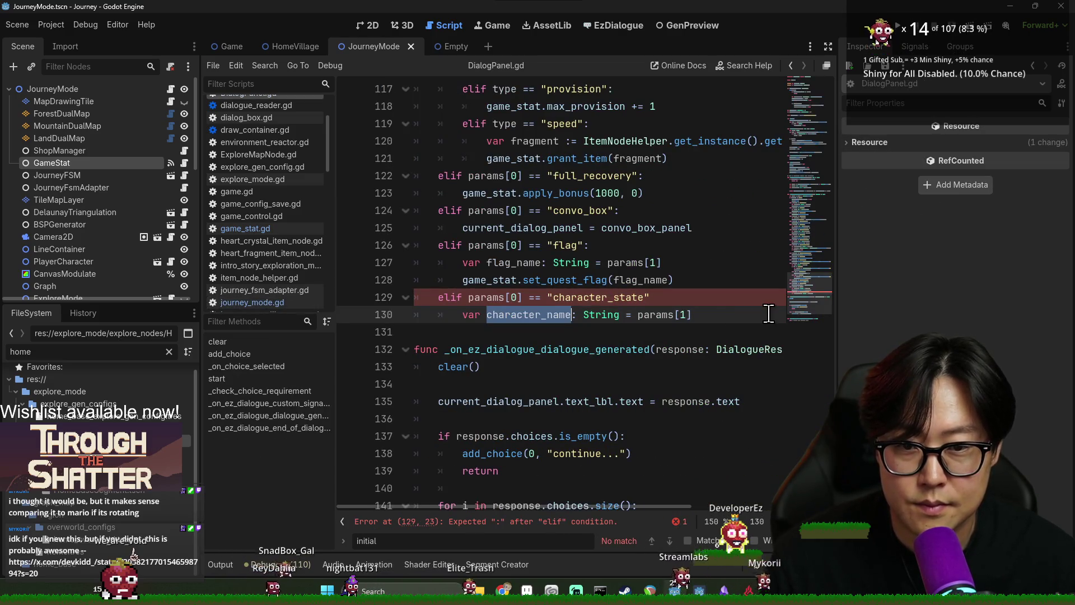
# Step: Add the missing colon after "character_state" on line 129 and begin line 131
pyautogui.moveTo(811, 303)
pyautogui.mouseDown()
pyautogui.moveTo(809, 79)
pyautogui.moveTo(825, 362)
pyautogui.mouseUp()
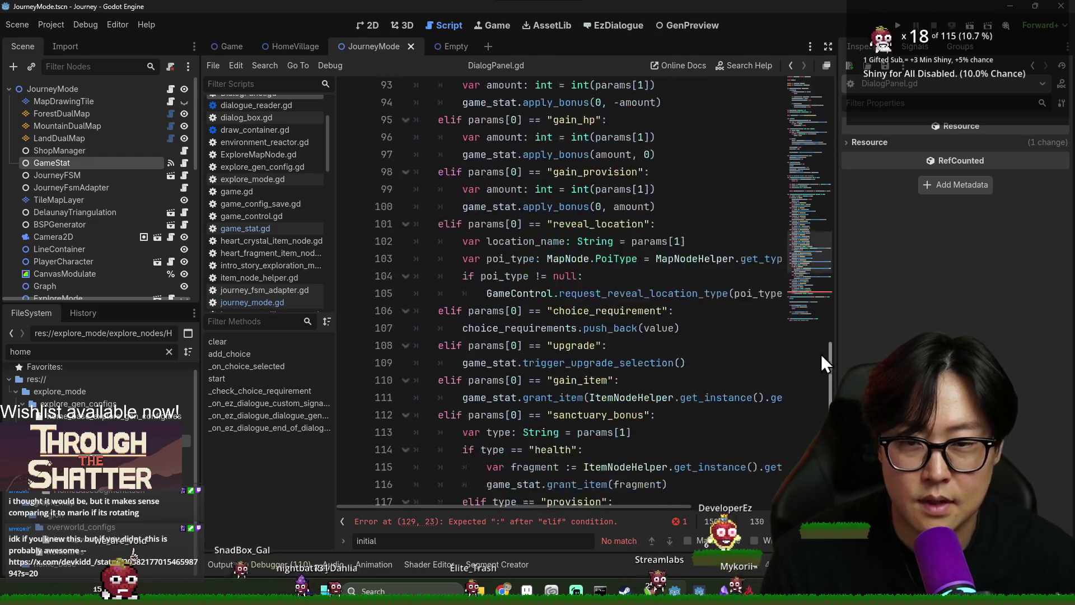
pyautogui.scroll(-6, 621, 369)
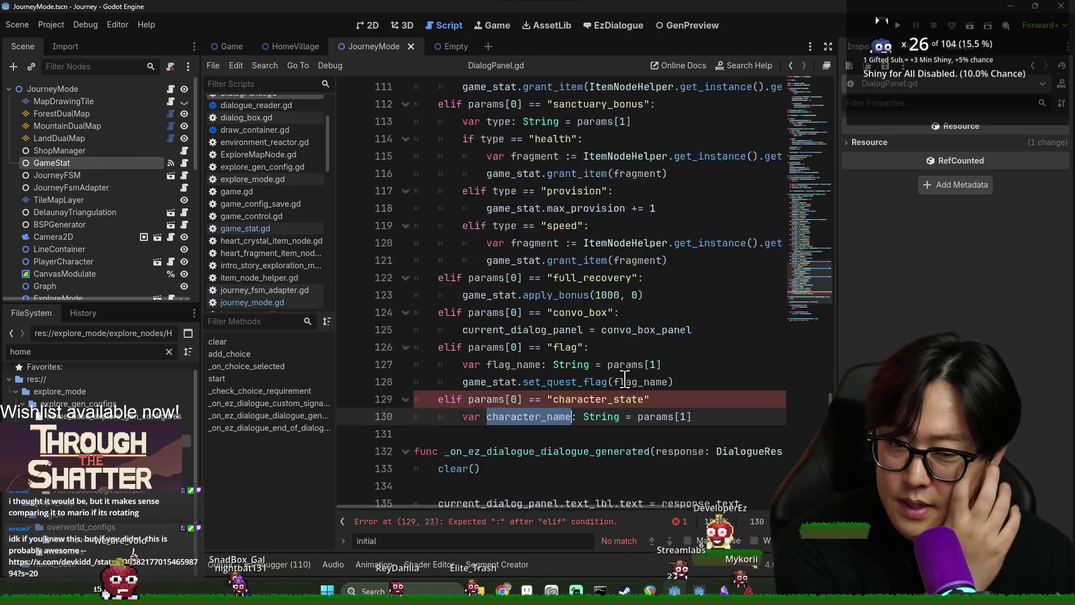
pyautogui.scroll(-1, 624, 376)
pyautogui.click(721, 368)
pyautogui.press('Return')
pyautogui.write('game')
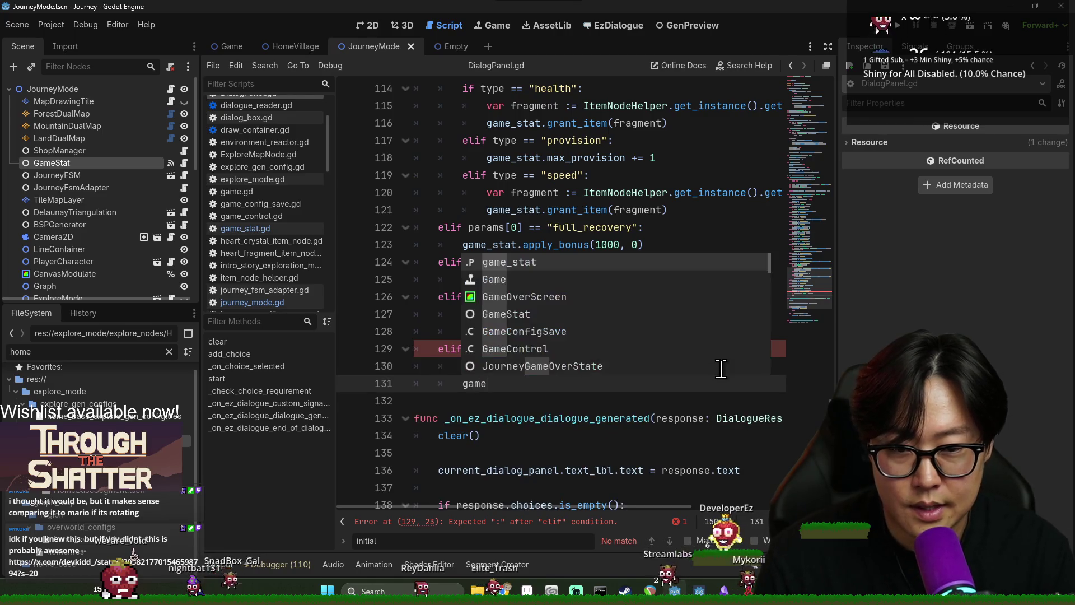
pyautogui.click(664, 350)
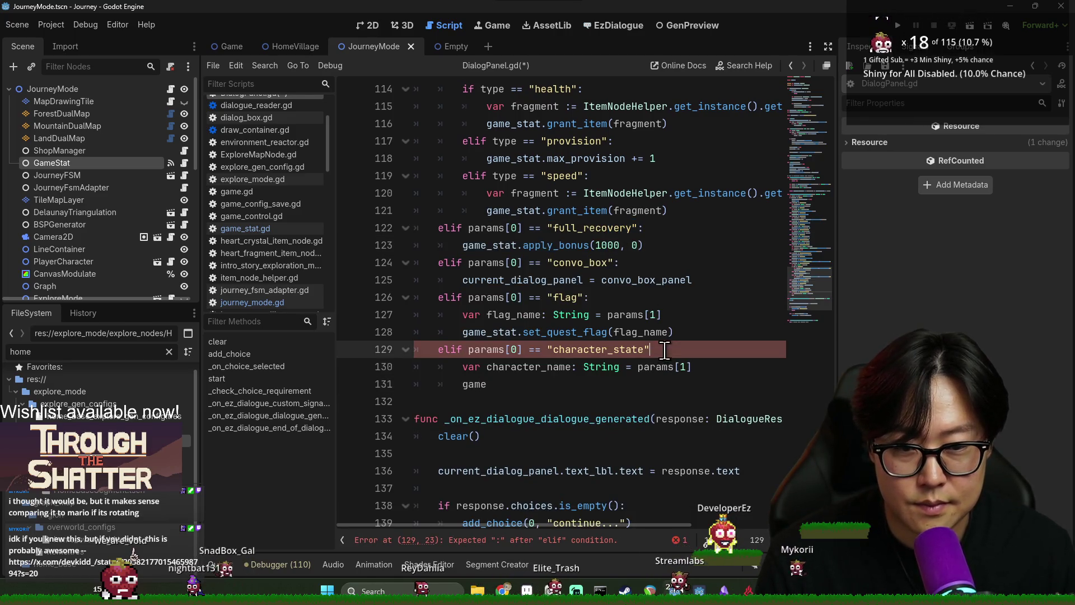
pyautogui.write(':')
# Step: Continue line 131 with .character_state.get(character_name)
pyautogui.click(626, 383)
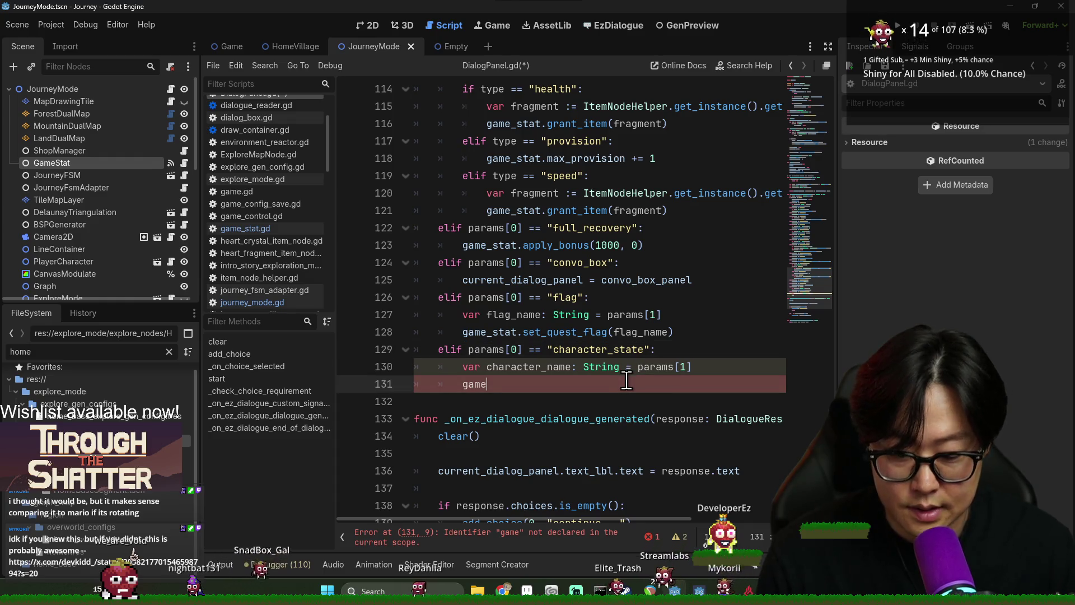
pyautogui.write('.chara')
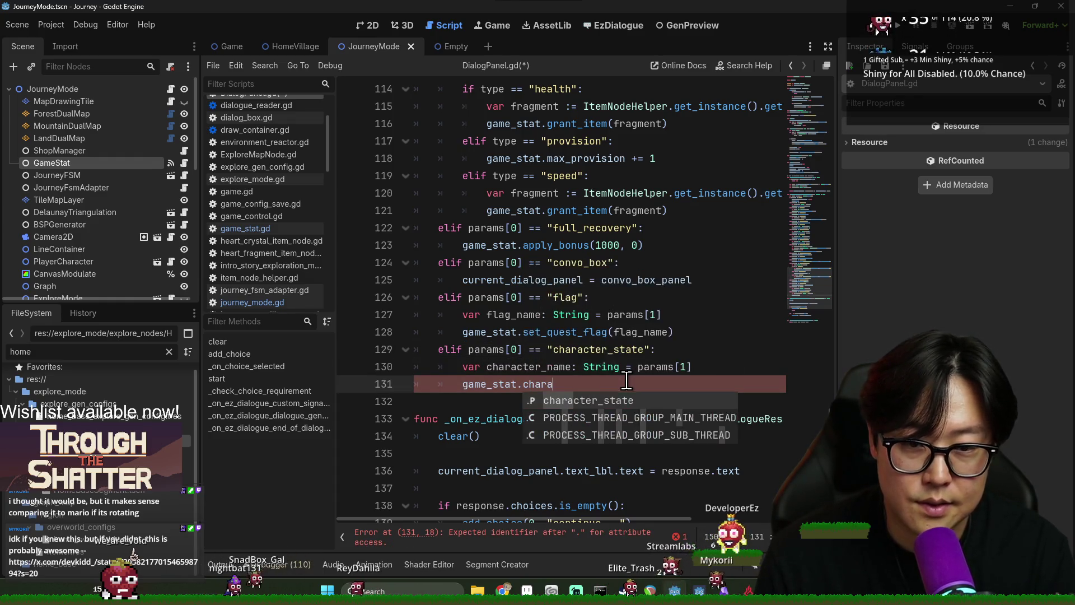
pyautogui.press('Return')
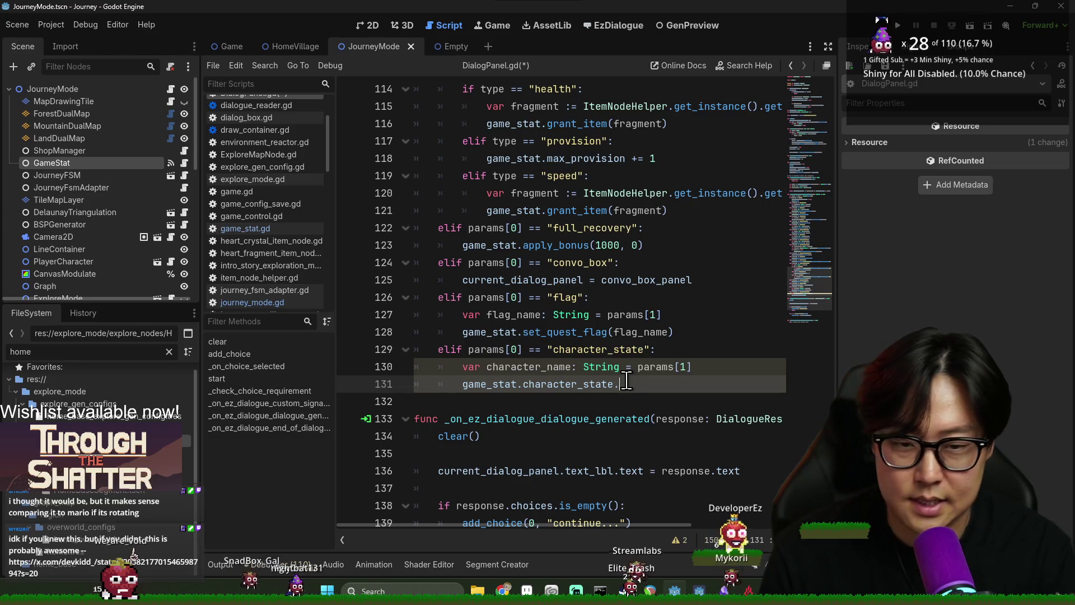
pyautogui.write('.get(')
pyautogui.write('character_name')
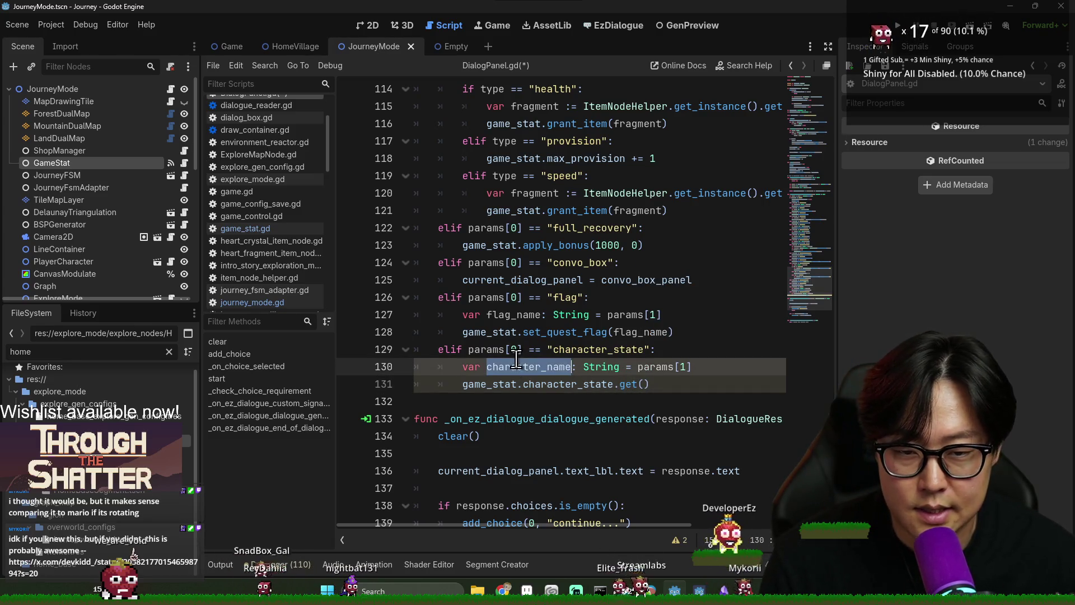
# Step: Prefix line 131 with dialog_state["result"] = as the assignment target
pyautogui.click(460, 384)
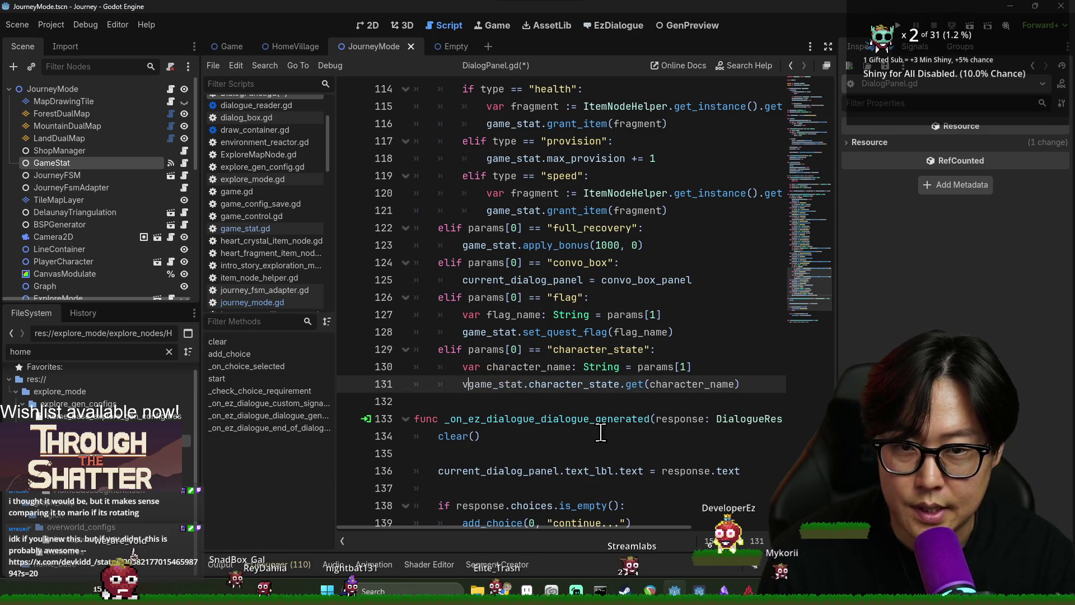
pyautogui.write('stat')
pyautogui.press('BackSpace')
pyautogui.press('BackSpace')
pyautogui.press('BackSpace')
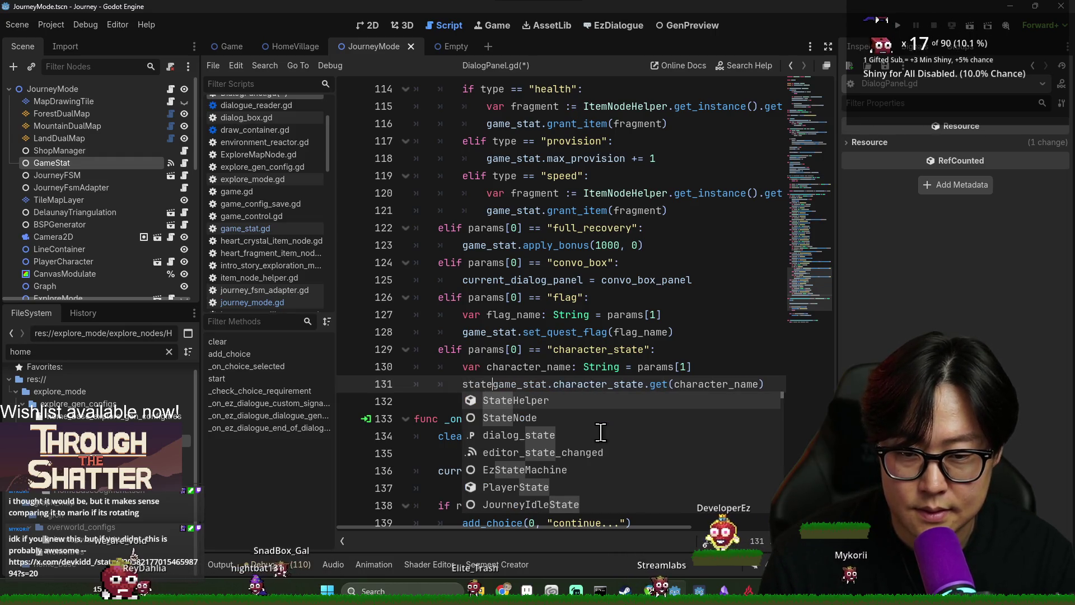
pyautogui.write('dial')
pyautogui.press('Tab')
pyautogui.write('.')
pyautogui.press('BackSpace')
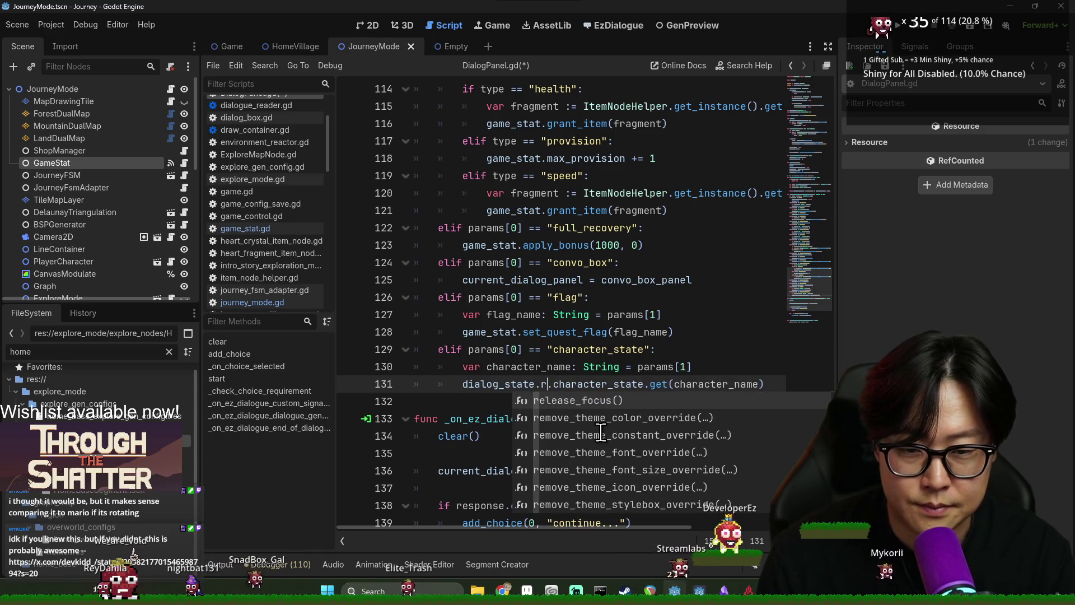
pyautogui.write('["result"')
pyautogui.press('BackSpace')
pyautogui.press('Delete')
pyautogui.write('=')
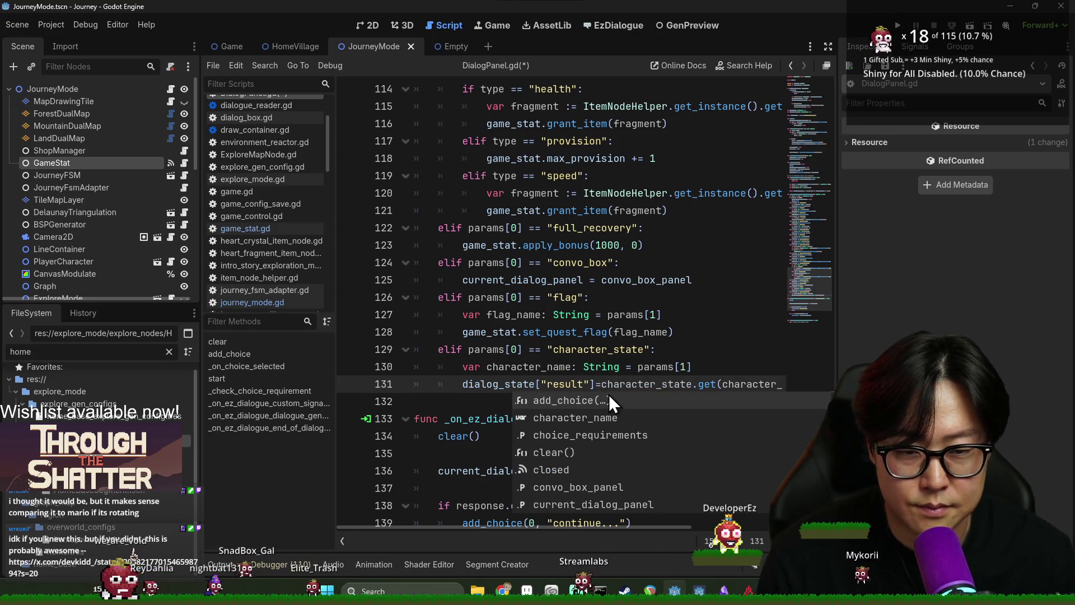
pyautogui.press('BackSpace')
pyautogui.write('=')
pyautogui.click(631, 395)
# Step: Correct the reference to game_stat.character_state and save DialogPanel.gd
pyautogui.click(614, 384)
pyautogui.write('game.stat')
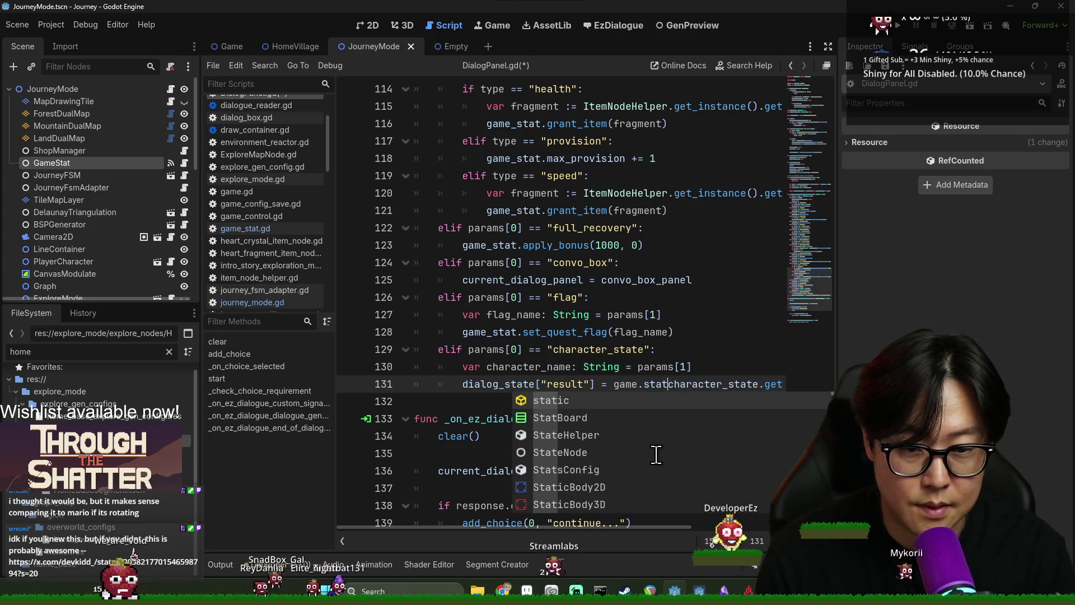
pyautogui.click(633, 376)
pyautogui.press('BackSpace')
pyautogui.write('_')
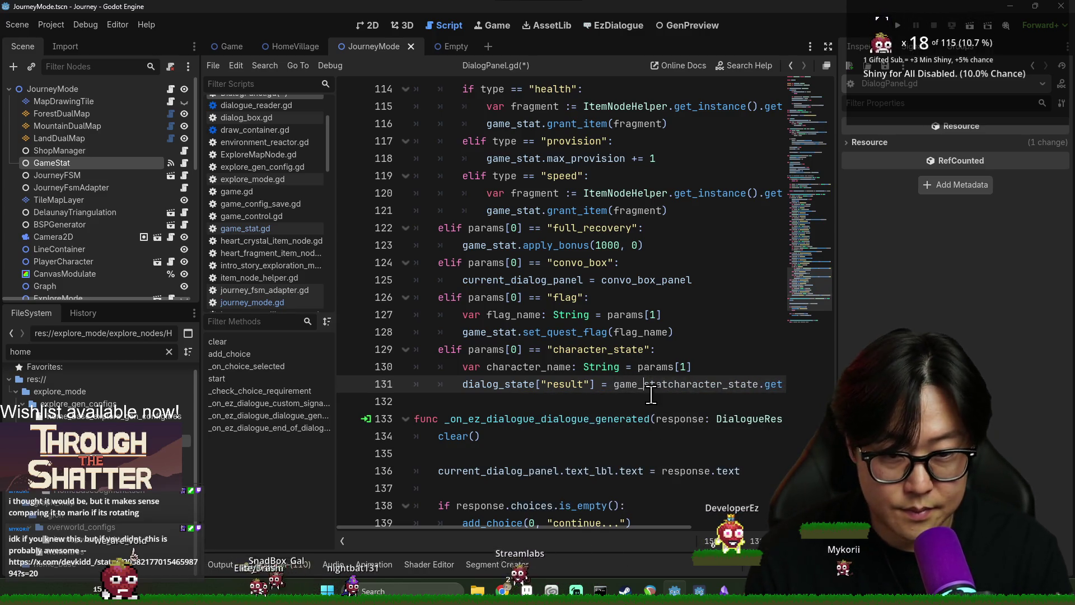
pyautogui.press('Return')
pyautogui.write('.')
pyautogui.hotkey('ctrl', 's')
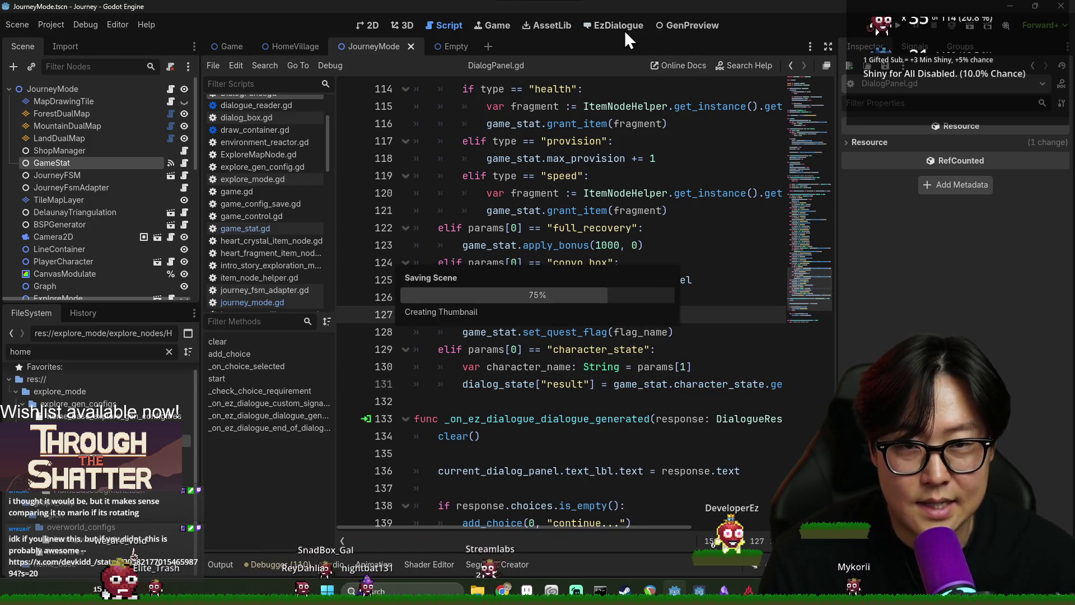
pyautogui.click(624, 26)
pyautogui.doubleClick(653, 126)
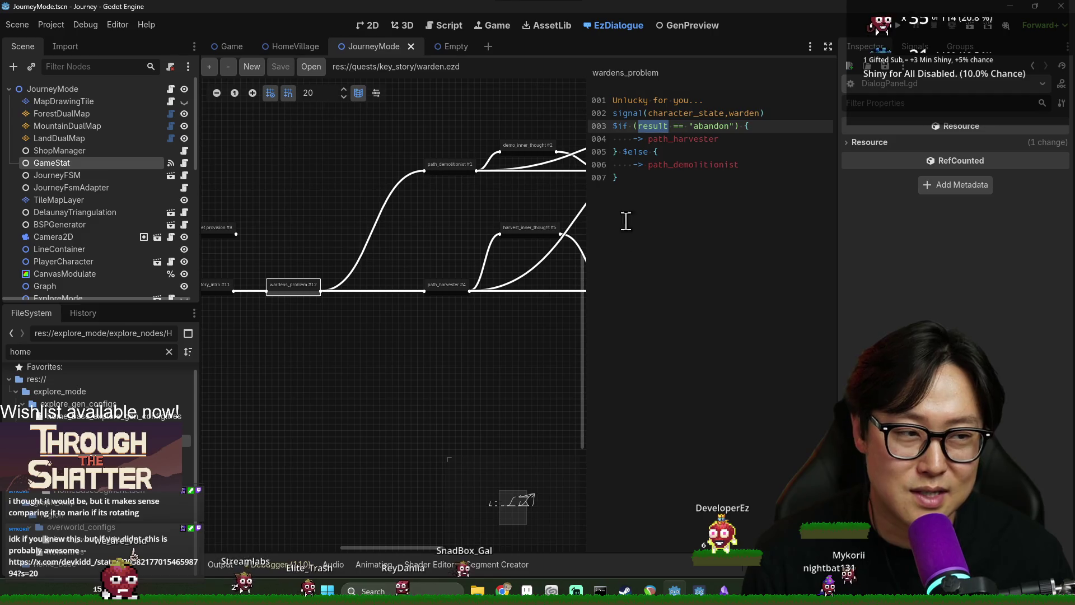
pyautogui.click(644, 180)
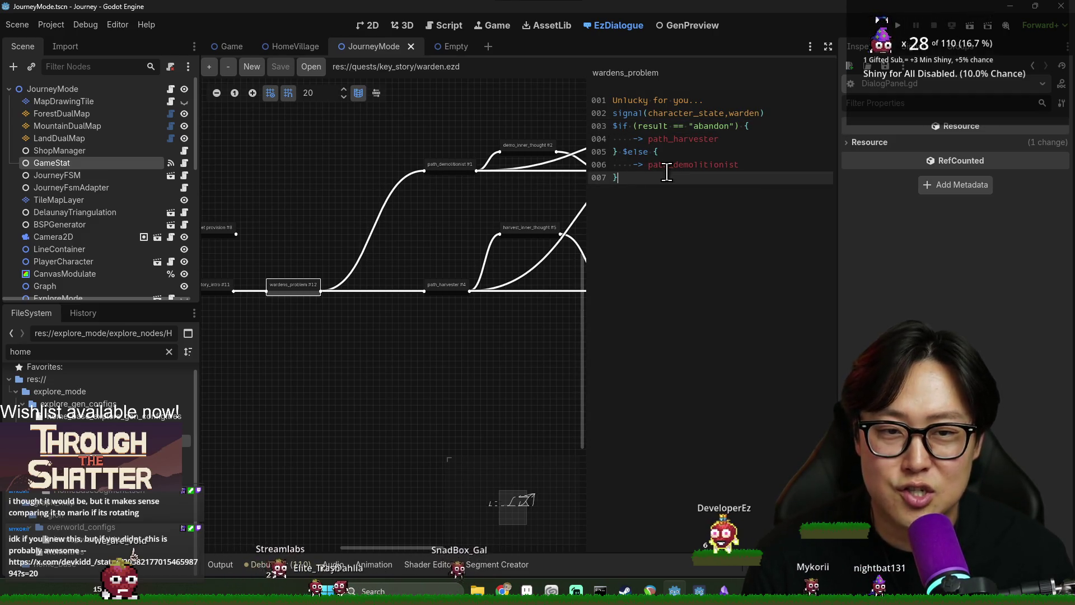
pyautogui.doubleClick(652, 126)
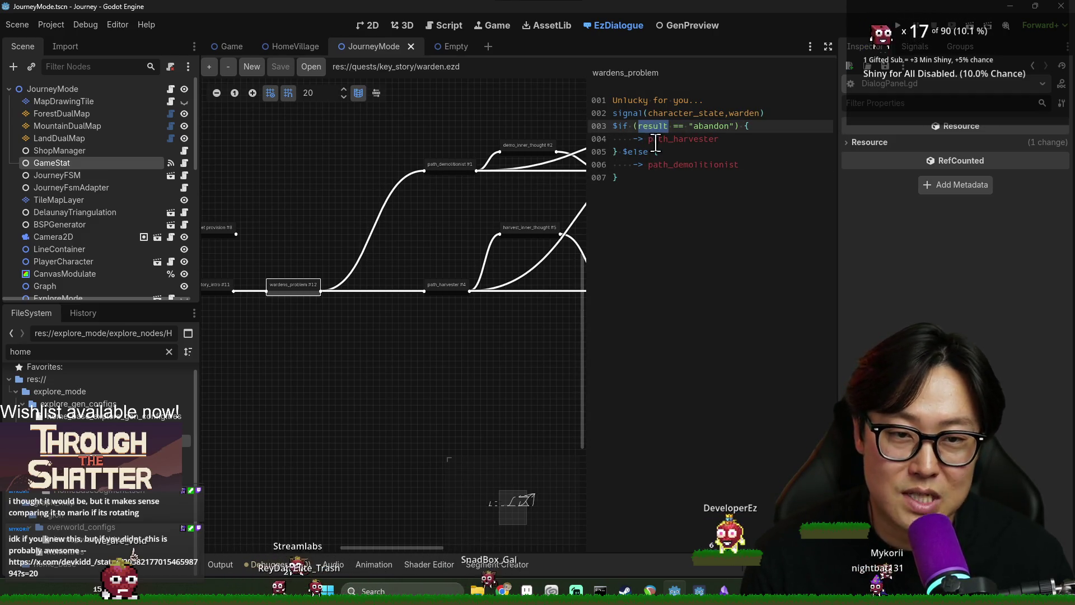
pyautogui.click(666, 151)
pyautogui.hotkey('ctrl', 's')
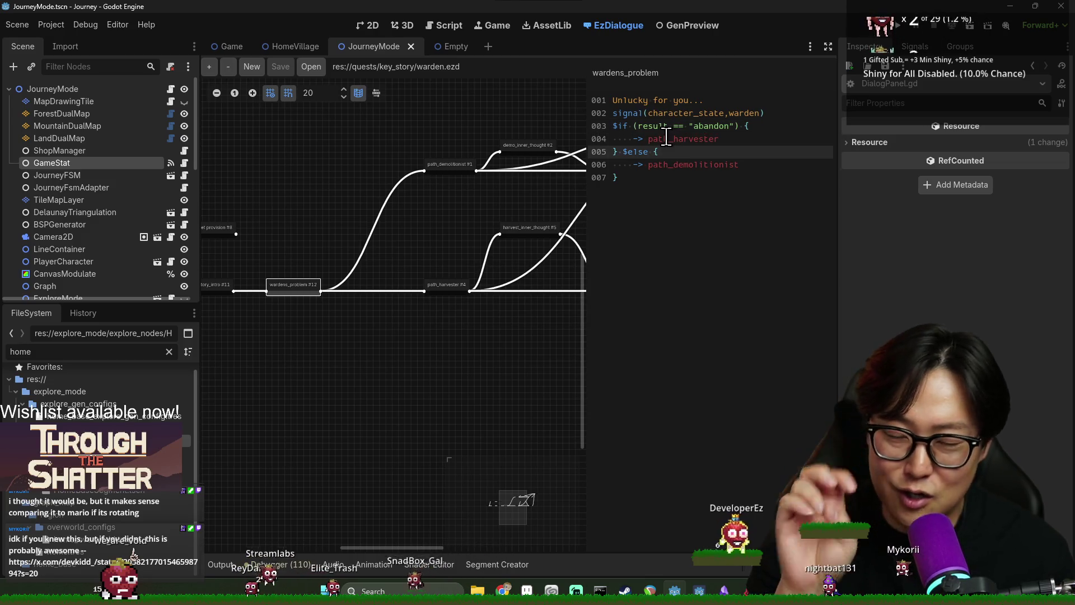
pyautogui.hotkey('ctrl', 's')
pyautogui.moveTo(648, 114); pyautogui.dragTo(745, 120)
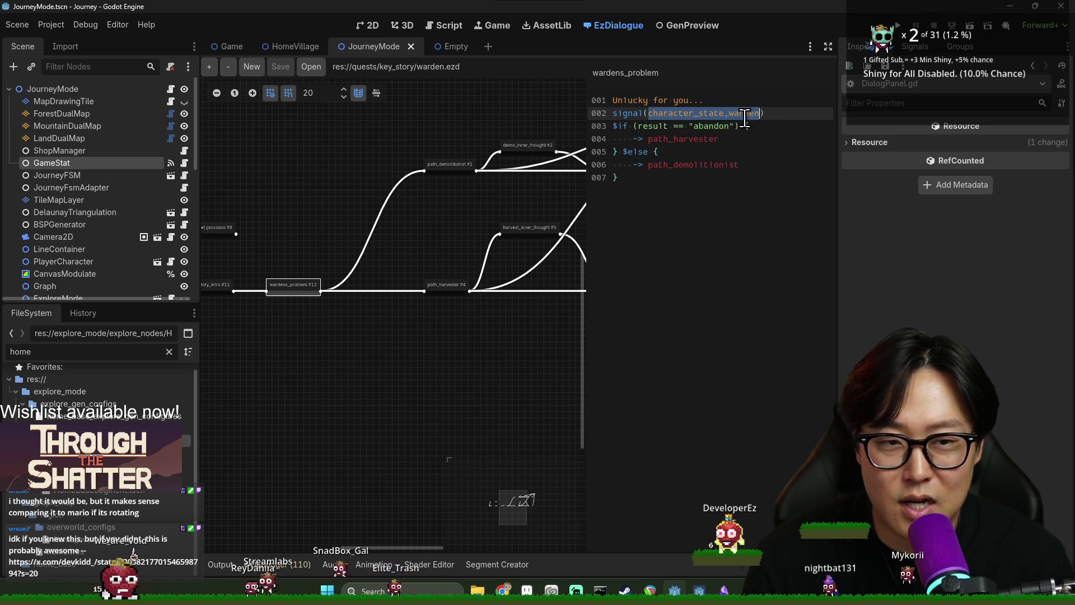
pyautogui.click(641, 125)
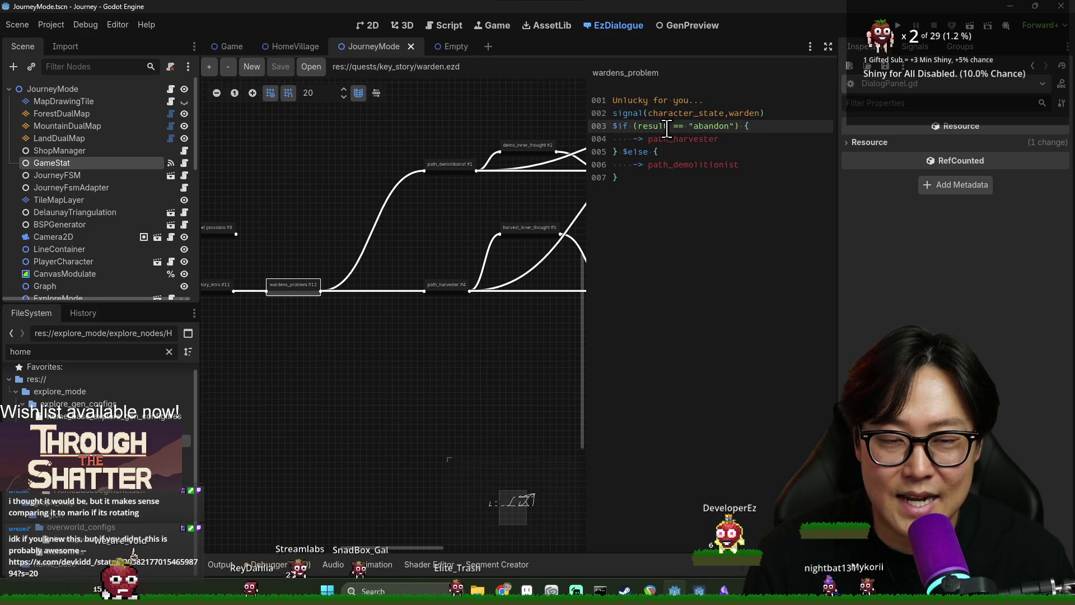
pyautogui.doubleClick(666, 125)
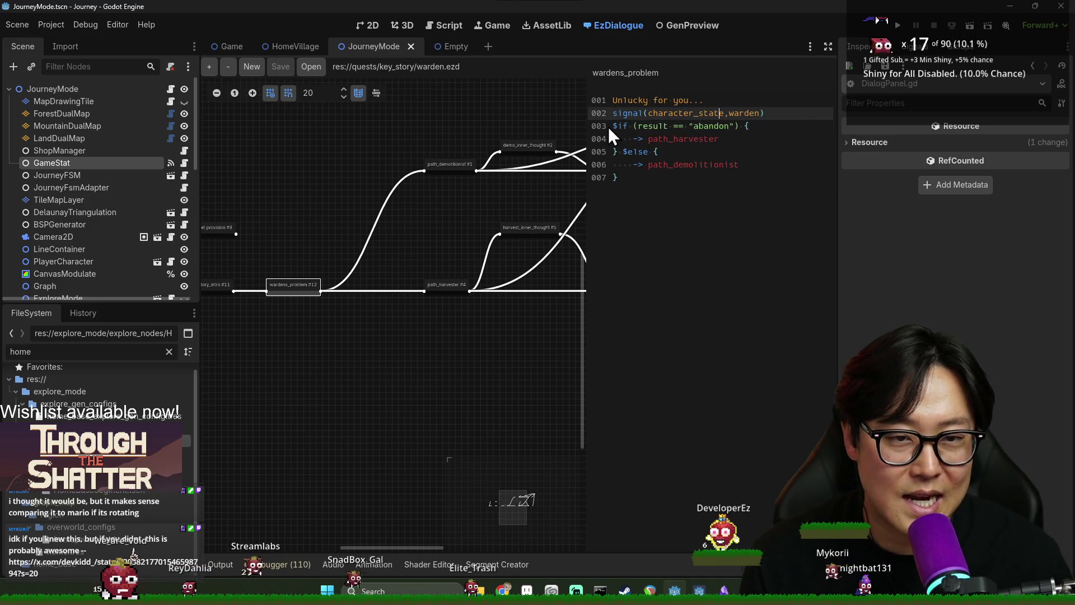
pyautogui.click(671, 113)
pyautogui.doubleClick(671, 113)
pyautogui.hotkey('ctrl', 's')
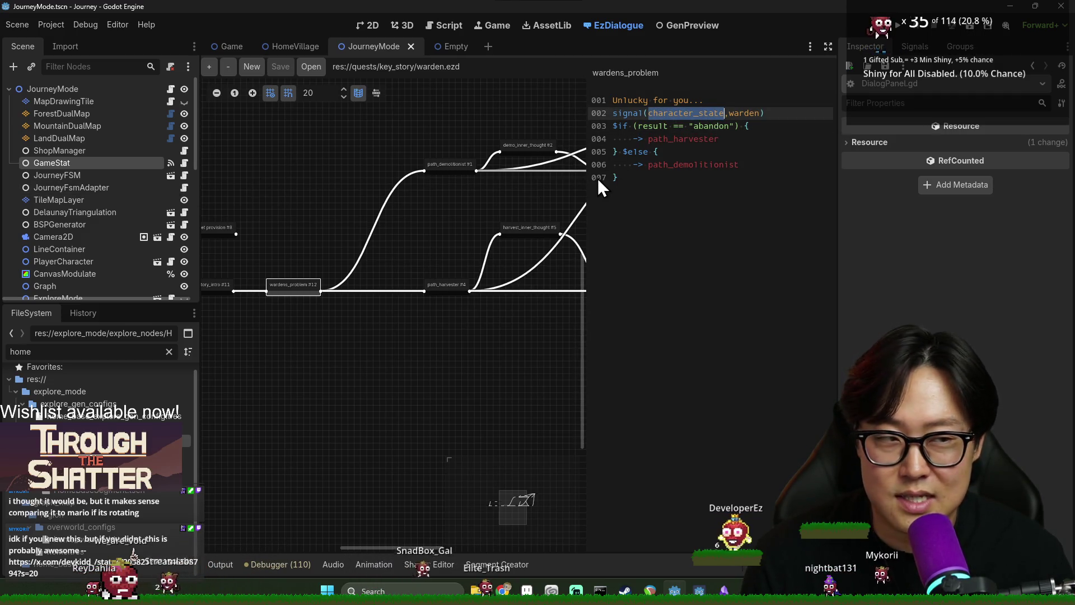
pyautogui.click(444, 25)
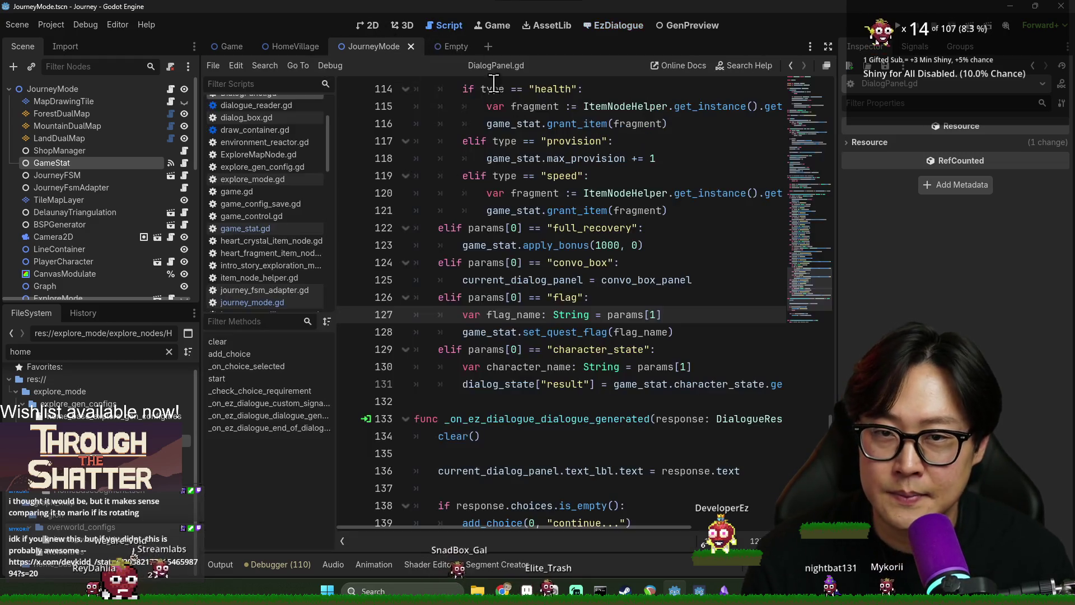
# Step: Review the result and character_state names on line 131 and save
pyautogui.scroll(-1, 567, 339)
pyautogui.doubleClick(567, 338)
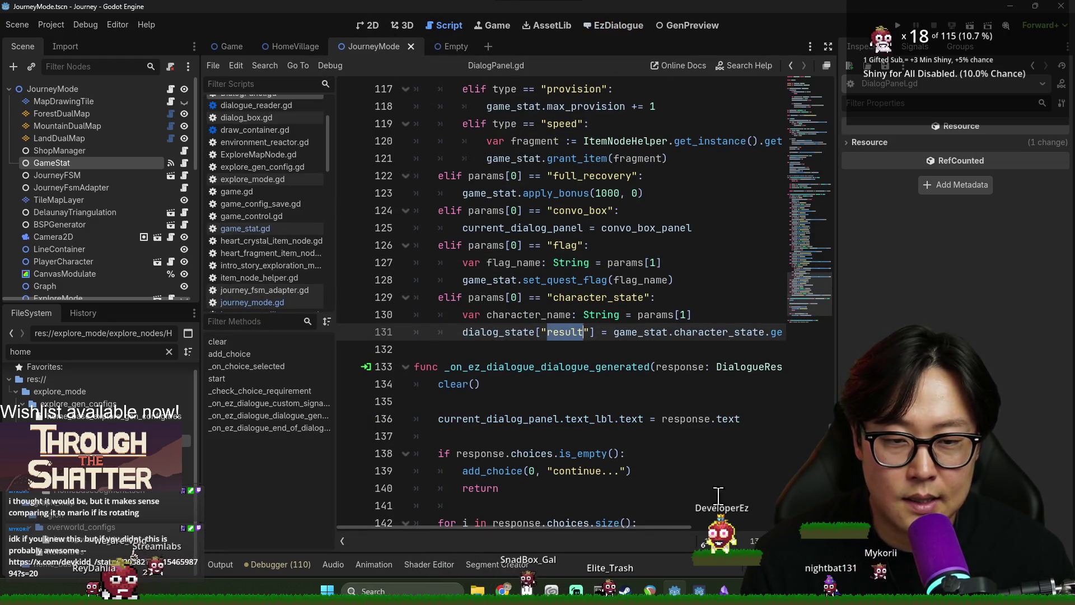
pyautogui.doubleClick(686, 331)
pyautogui.hotkey('ctrl', 's')
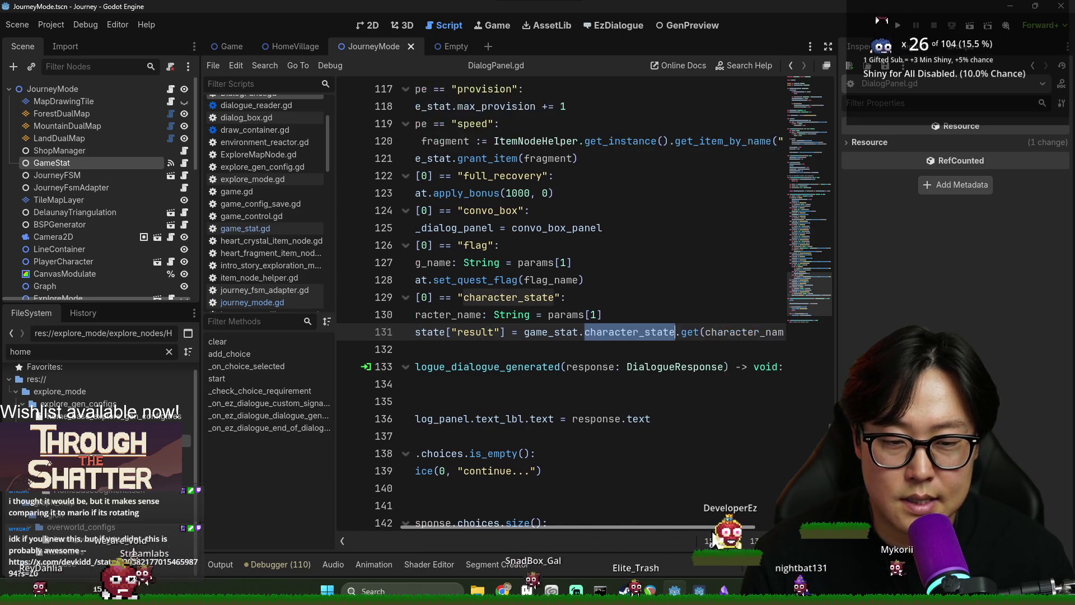
# Step: Find _initialize_game_stat in journey_mode.gd with an 'initial' search
pyautogui.click(171, 88)
pyautogui.scroll(-15, 569, 291)
pyautogui.scroll(-10, 569, 291)
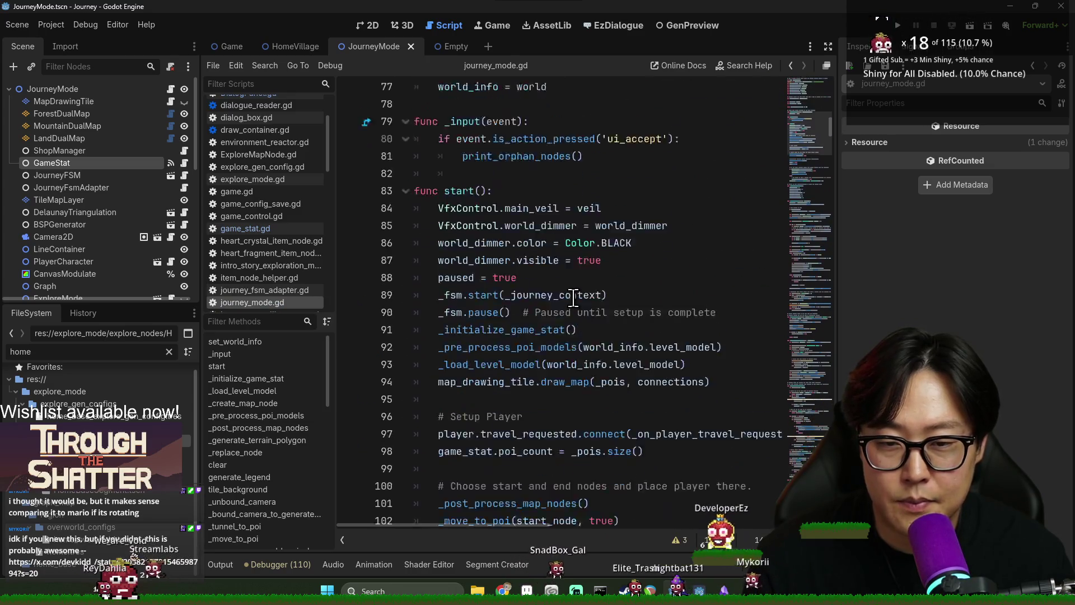
pyautogui.scroll(6, 565, 290)
pyautogui.hotkey('ctrl', 'f')
pyautogui.write('initialini')
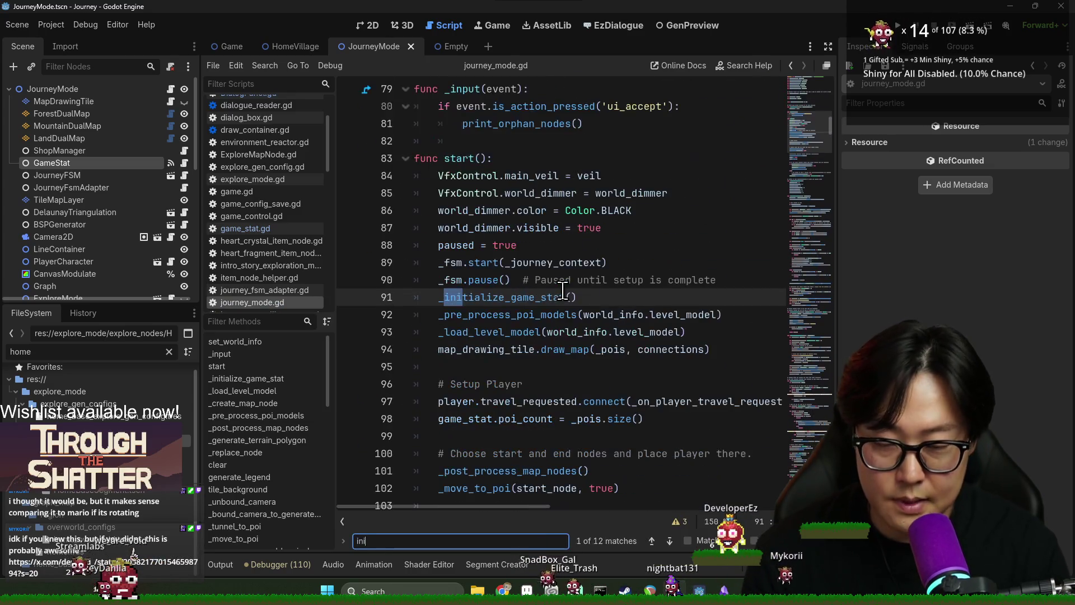
pyautogui.press('Return')
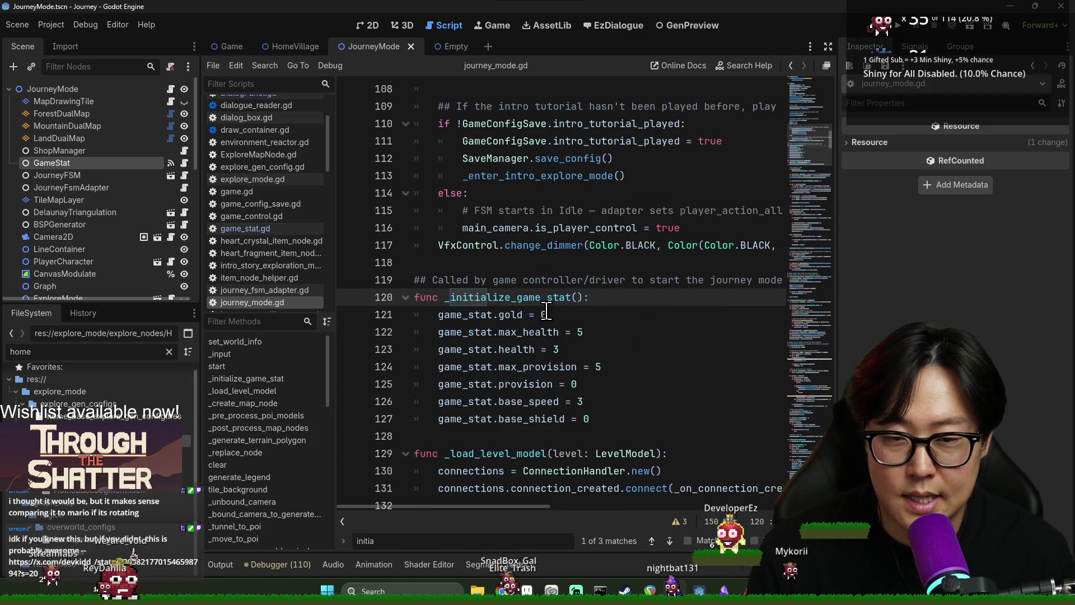
pyautogui.scroll(-1, 620, 319)
# Step: Add a character state comment and a game_stat.character_state["warden"] = line below it
pyautogui.write('# character')
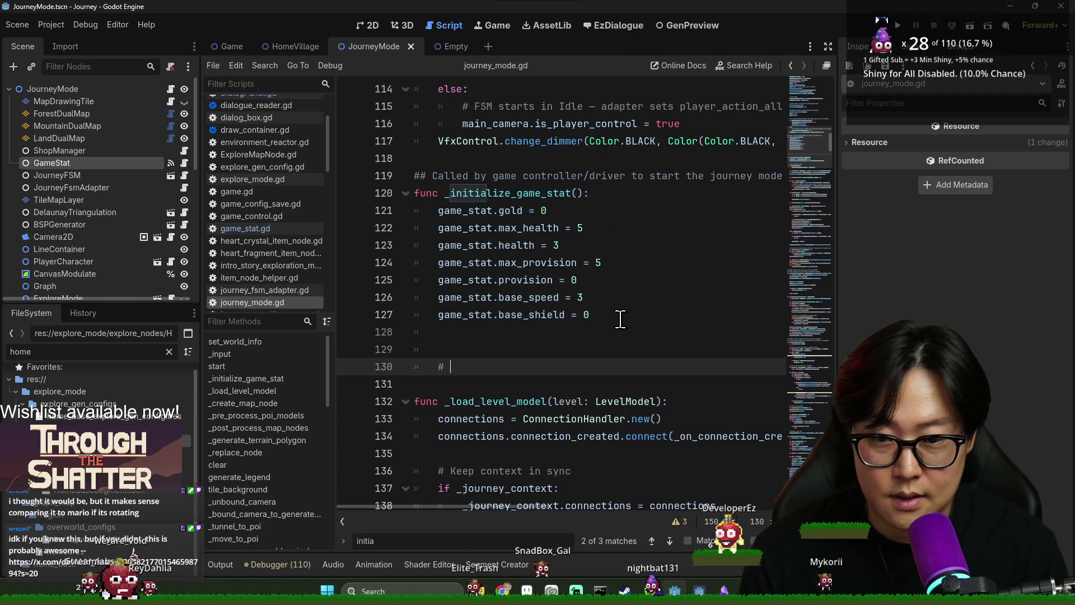
pyautogui.write(' state init(randomize in more compart')
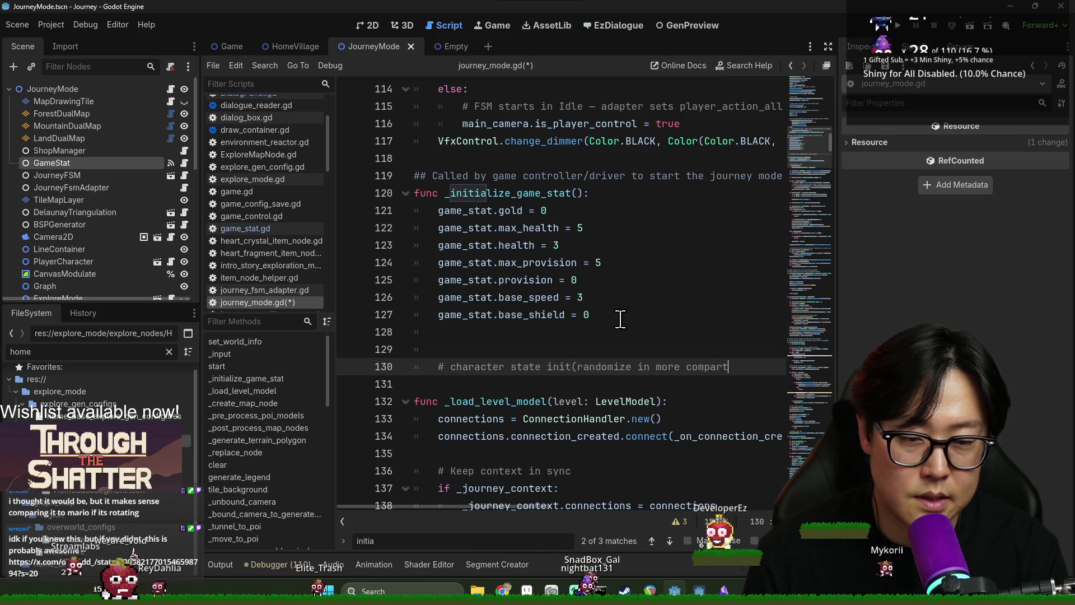
pyautogui.write('zed way')
pyautogui.press('Return')
pyautogui.write('game_stat.character_state[')
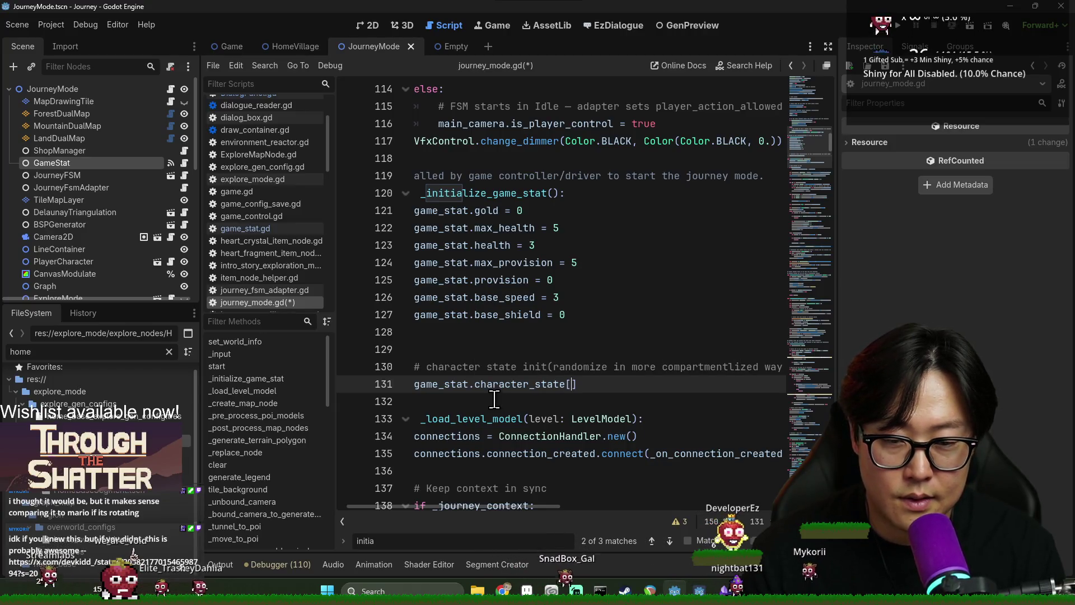
pyautogui.write('den"')
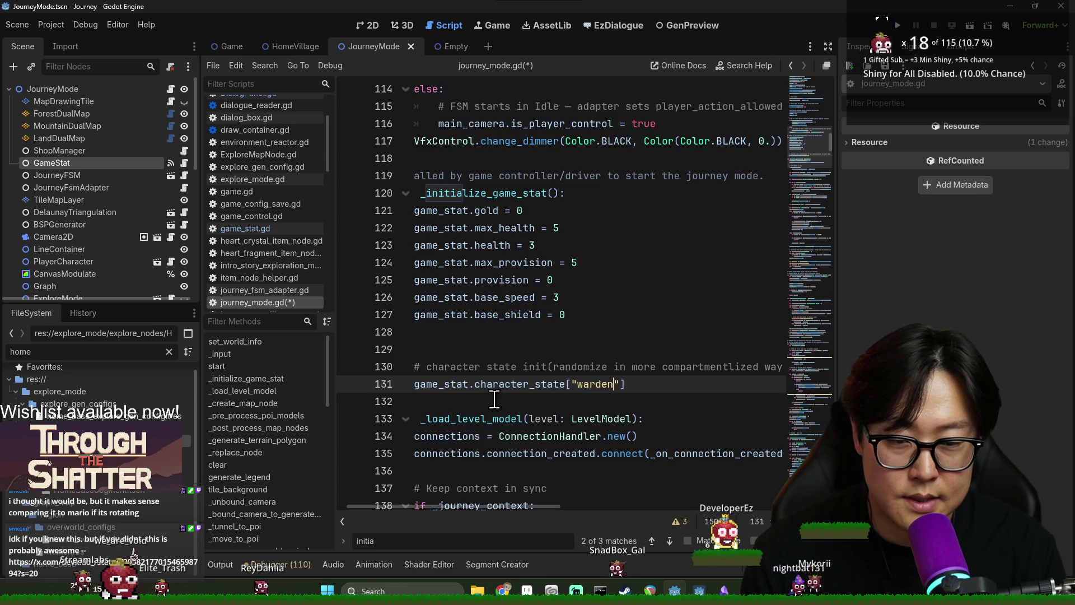
pyautogui.write('= "')
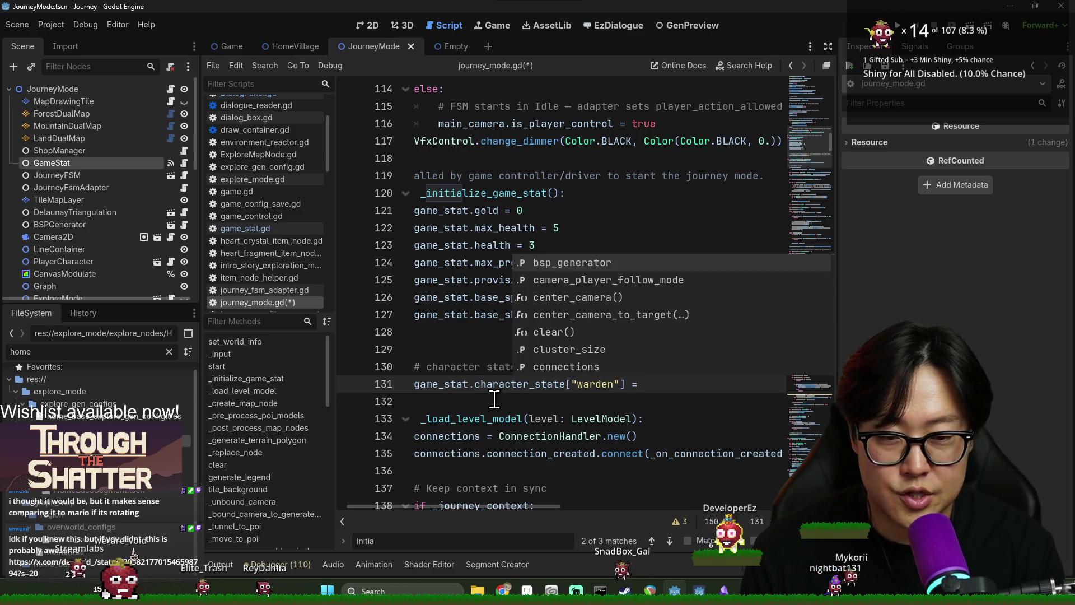
pyautogui.write('wand')
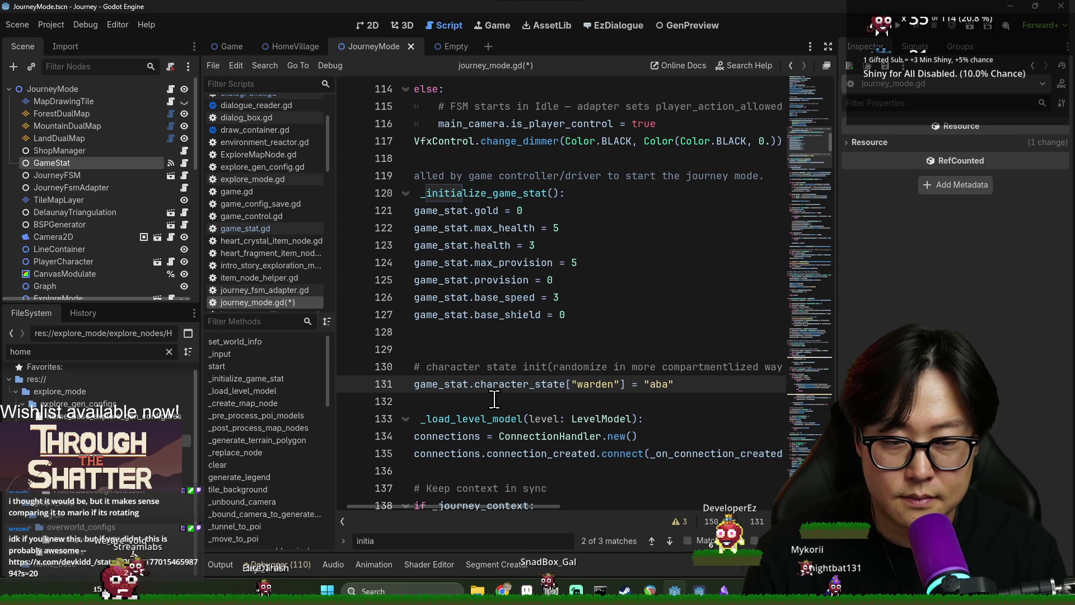
pyautogui.click(675, 24)
# Step: Copy 'abandon' from the warden dialogue and assign it with "harvester" to the warden state
pyautogui.click(617, 28)
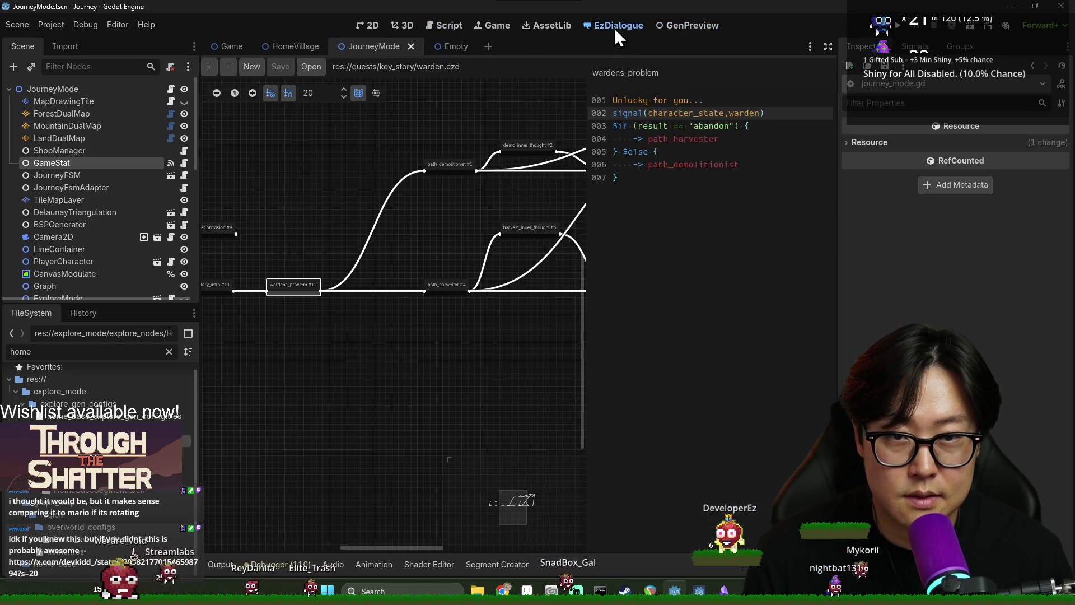
pyautogui.doubleClick(722, 126)
pyautogui.hotkey('ctrl', 'c')
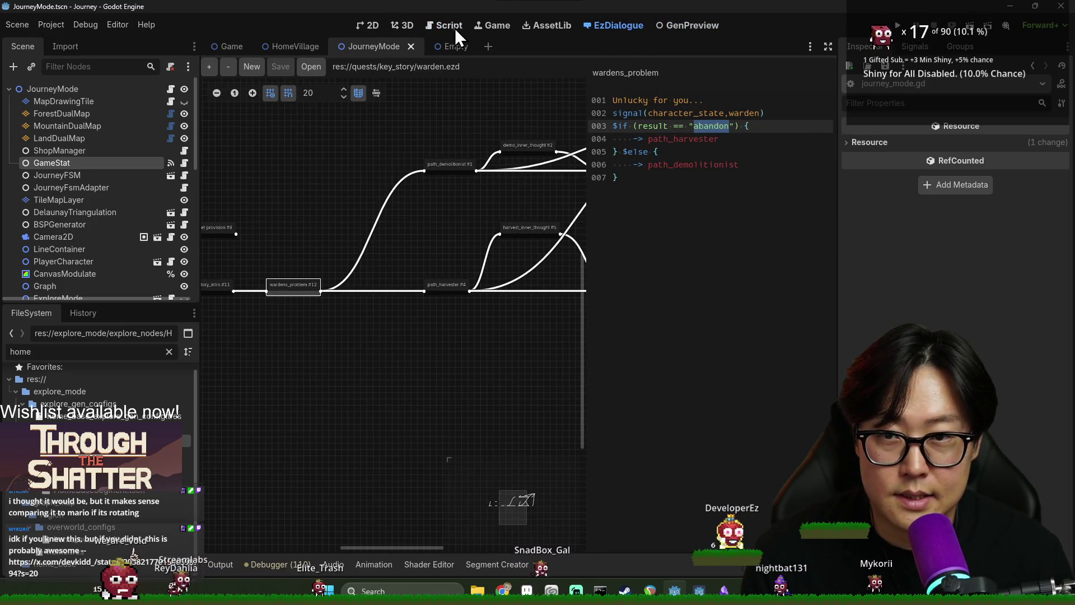
pyautogui.click(454, 28)
pyautogui.press('BackSpace')
pyautogui.press('BackSpace')
pyautogui.press('BackSpace')
pyautogui.hotkey('ctrl', 'v')
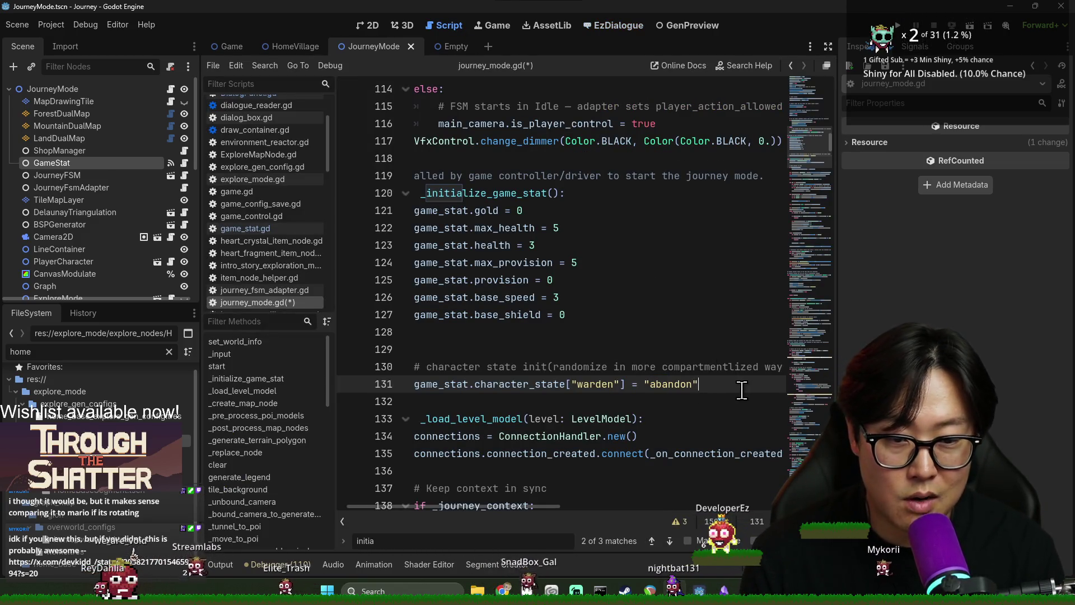
pyautogui.write(', "harvester')
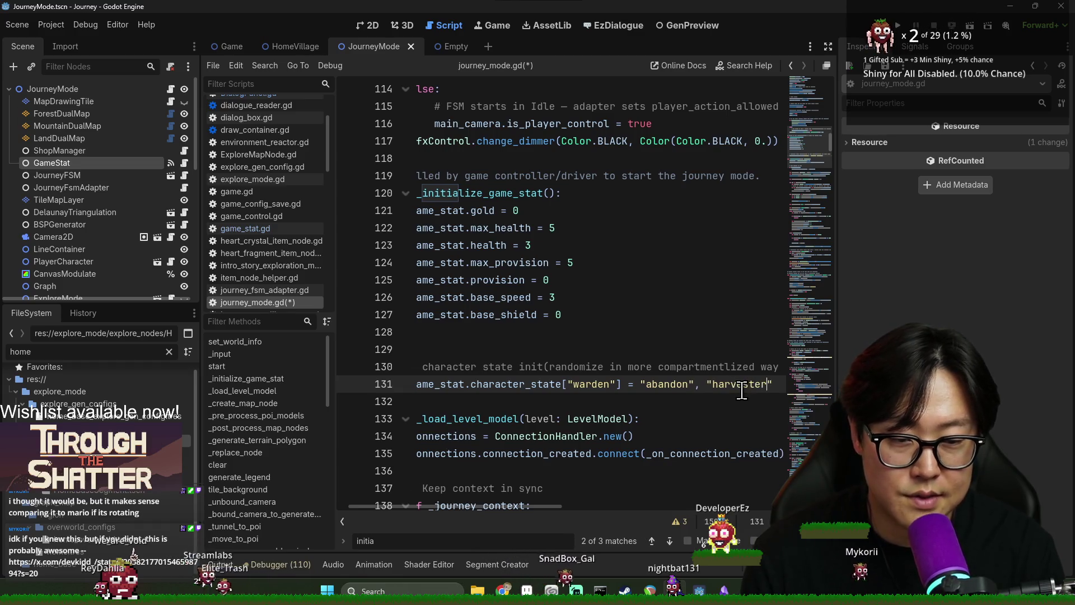
pyautogui.write('"')
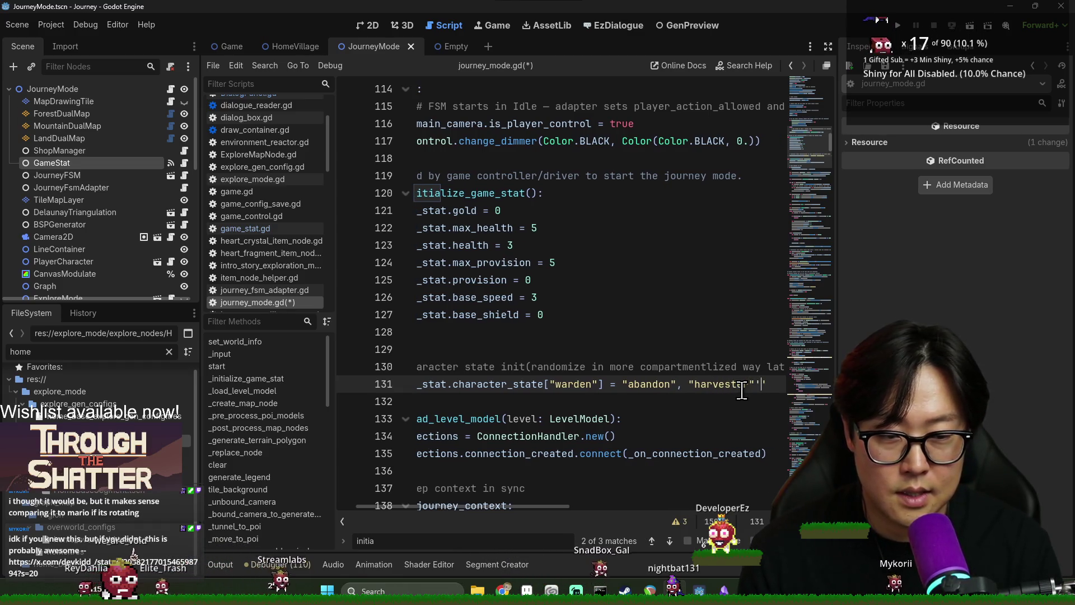
pyautogui.press('BackSpace')
pyautogui.press('BackSpace')
pyautogui.write(']')
# Step: Wrap the values as ["abandon", "harvester"].pick_random() and save the script
pyautogui.click(623, 385)
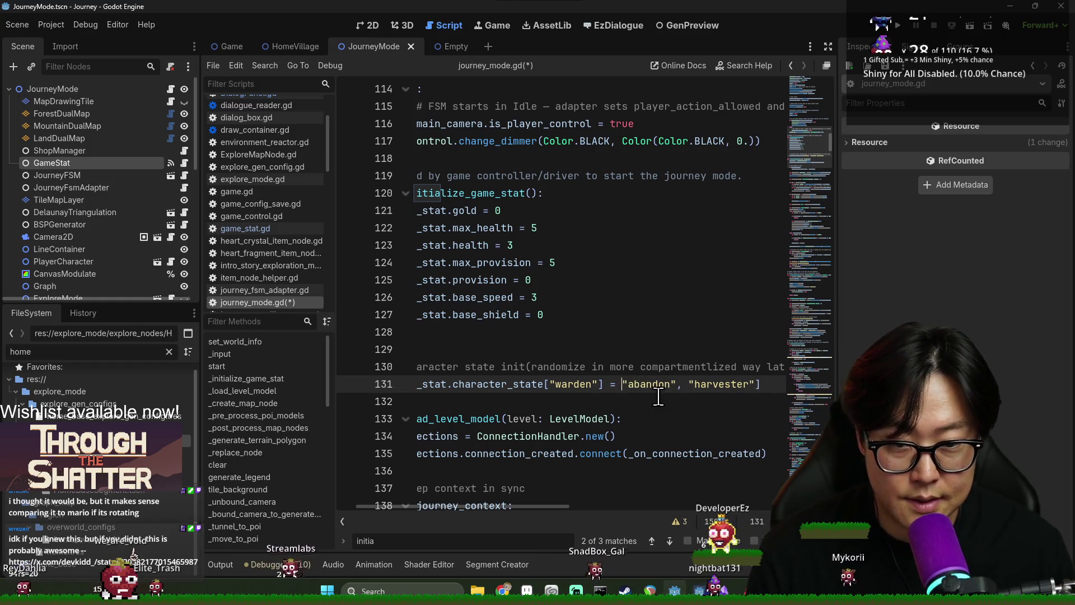
pyautogui.write('[')
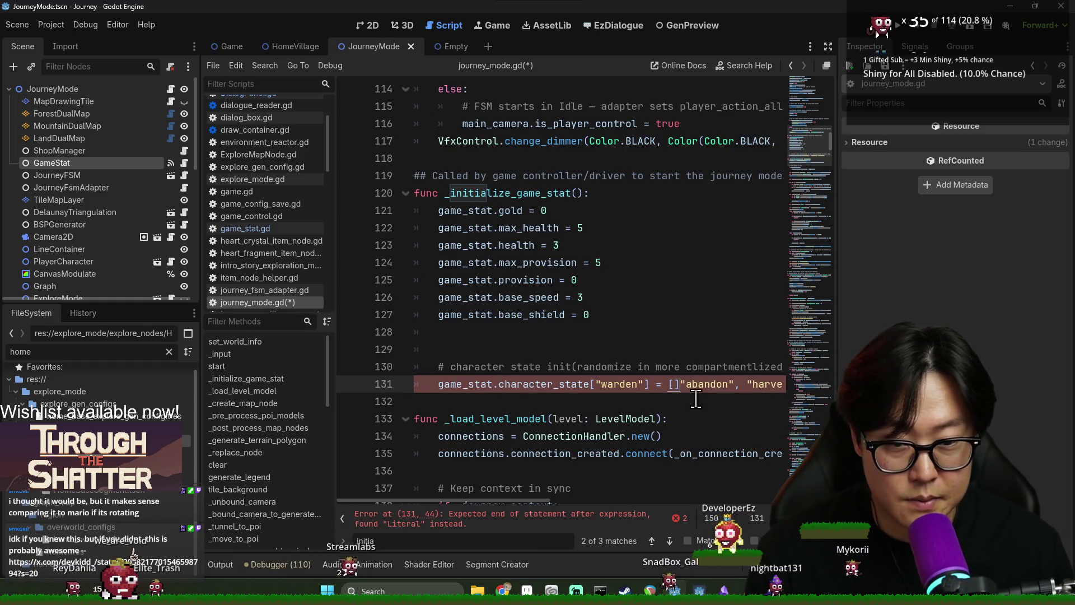
pyautogui.press('Delete')
pyautogui.moveTo(553, 500); pyautogui.dragTo(653, 497)
pyautogui.click(703, 385)
pyautogui.write('.pick_')
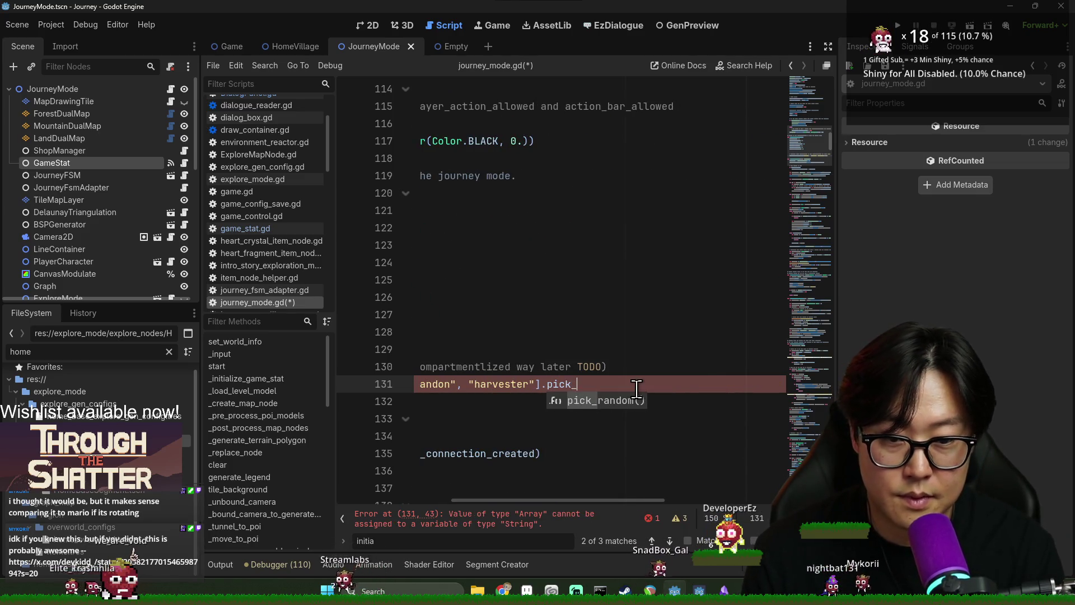
pyautogui.press('Return')
pyautogui.hotkey('ctrl', 's')
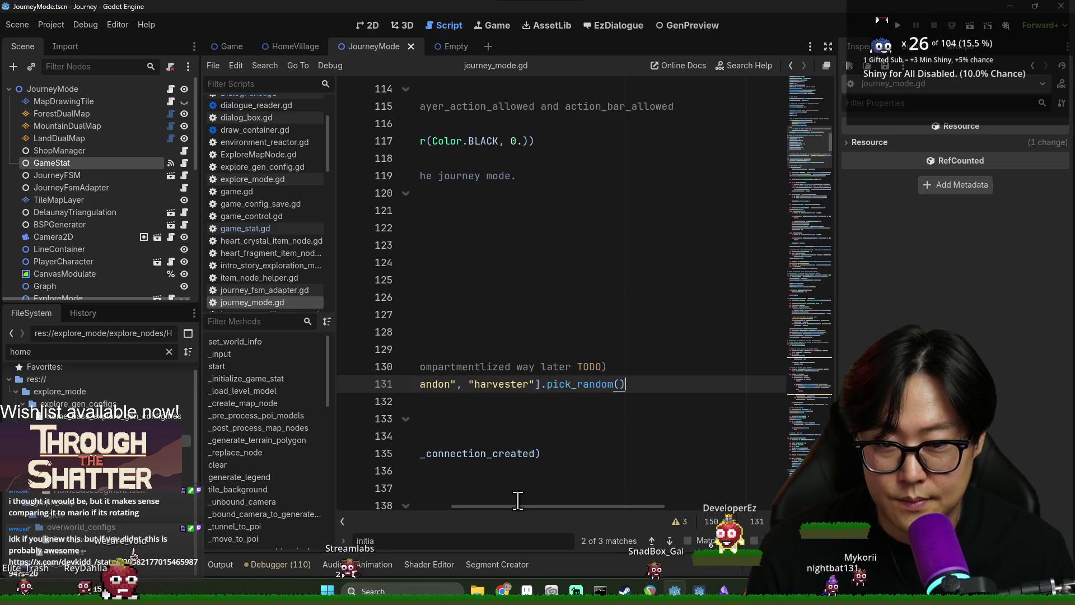
# Step: Review lines 121–131 of journey_mode.gd and save again
pyautogui.click(523, 366)
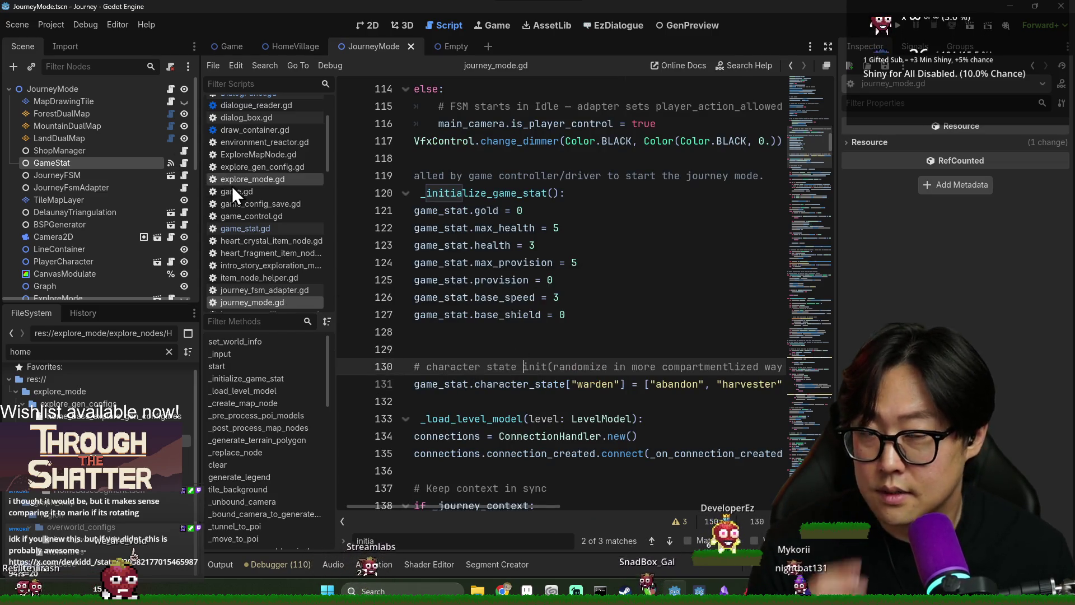
pyautogui.doubleClick(475, 381)
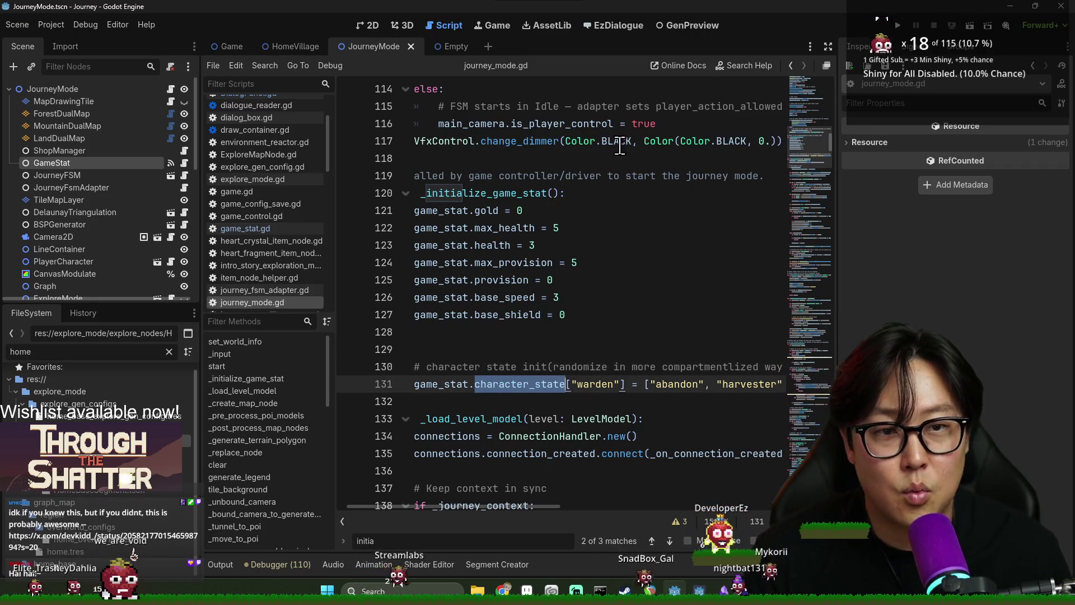
pyautogui.hotkey('ctrl', 's')
pyautogui.click(669, 207)
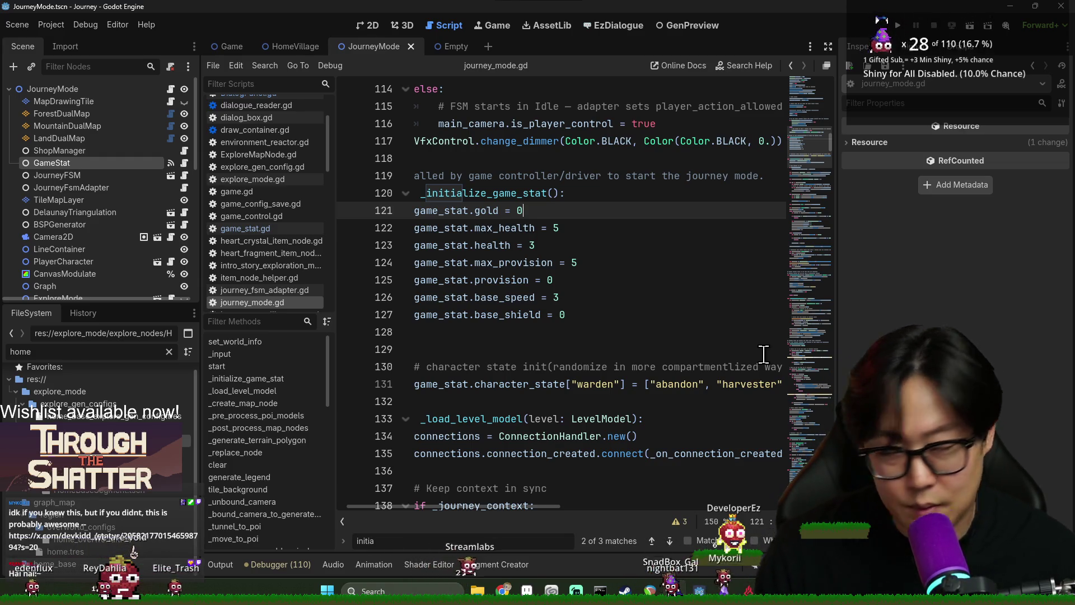
pyautogui.hotkey('ctrl', 's')
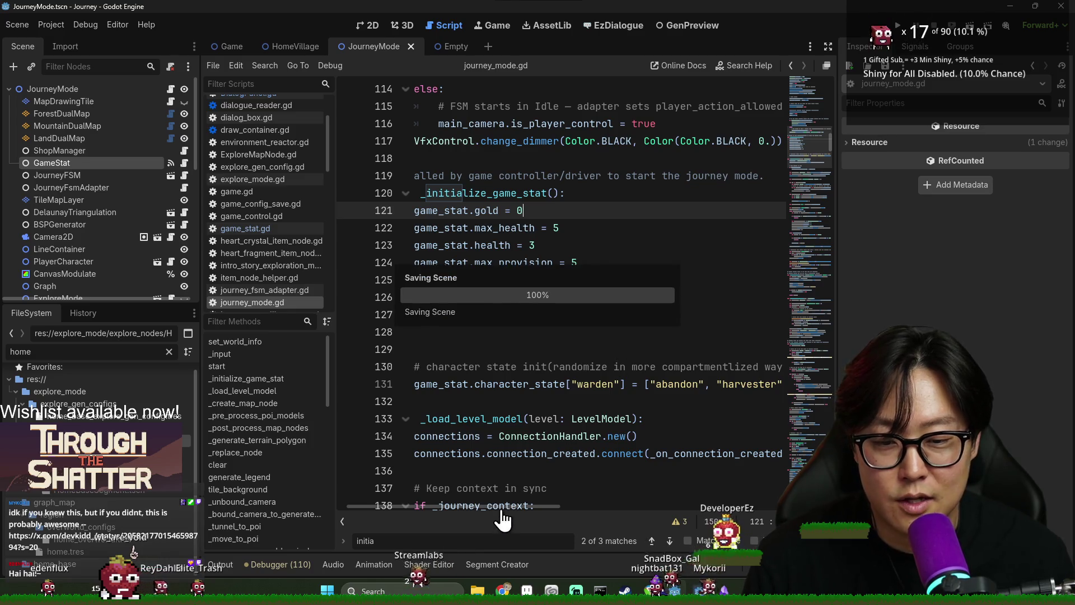
pyautogui.press('Escape')
pyautogui.scroll(-1, 514, 416)
pyautogui.scroll(-2, 514, 416)
pyautogui.hotkey('ctrl', 's')
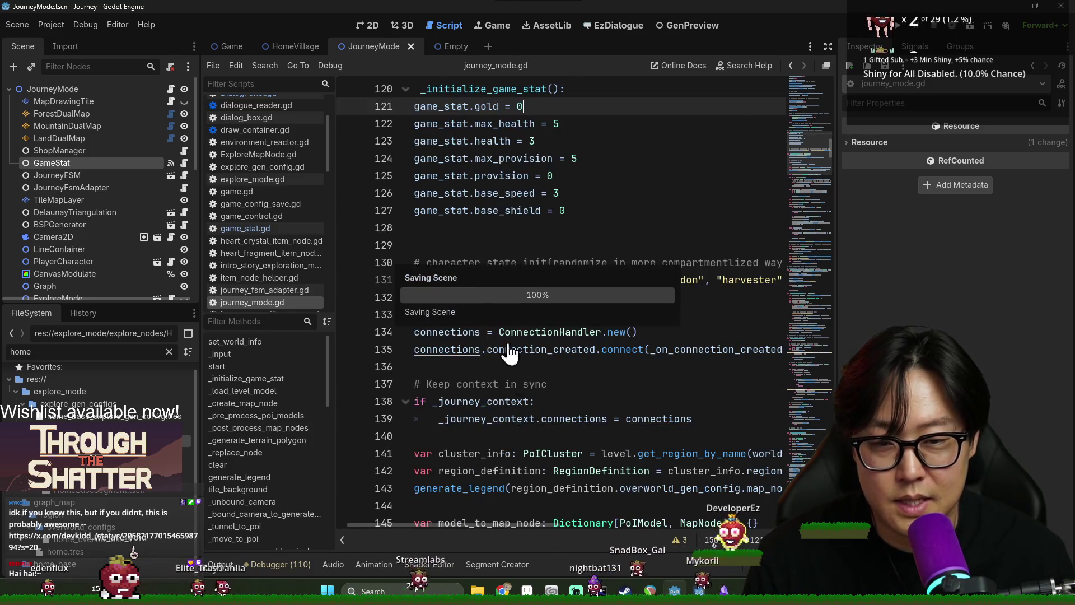
pyautogui.click(560, 228)
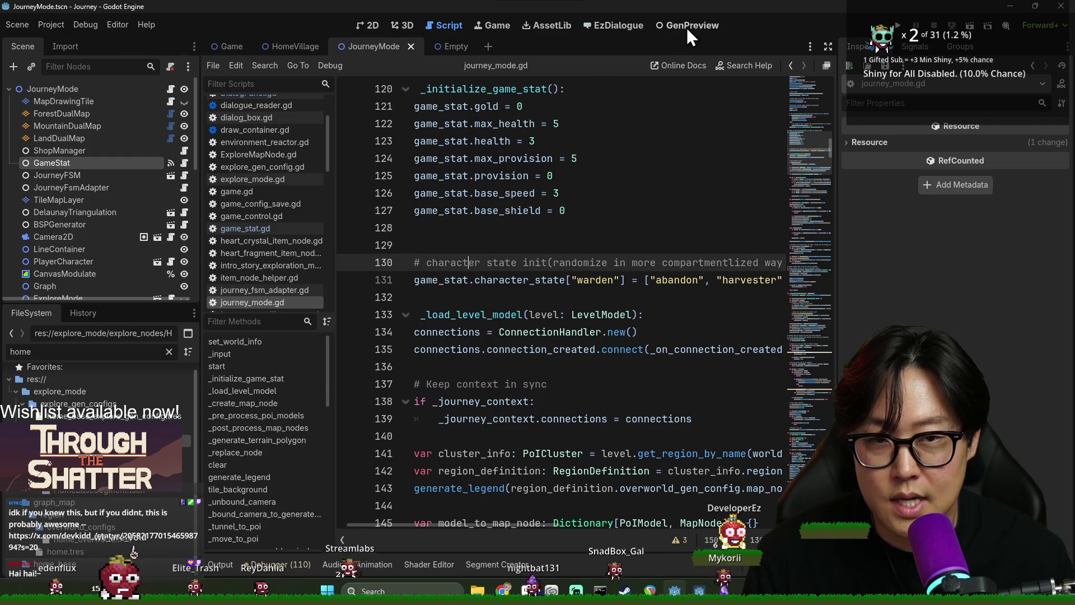
# Step: Open warden.ezd in the dialogue editor and view the wardens_problem node
pyautogui.click(689, 25)
pyautogui.click(609, 27)
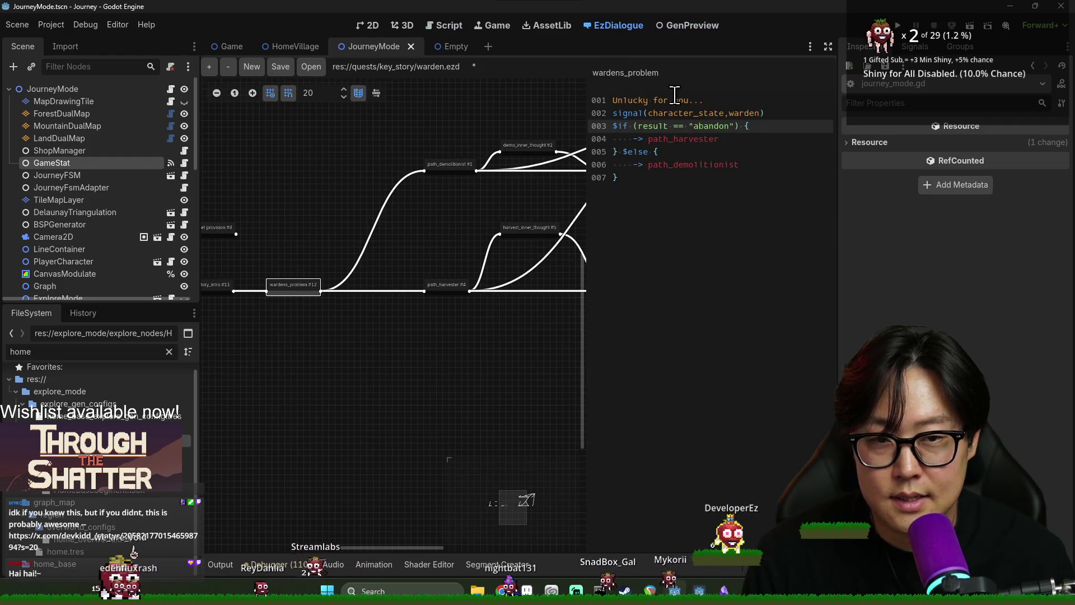
pyautogui.click(442, 168)
pyautogui.click(498, 228)
pyautogui.click(297, 285)
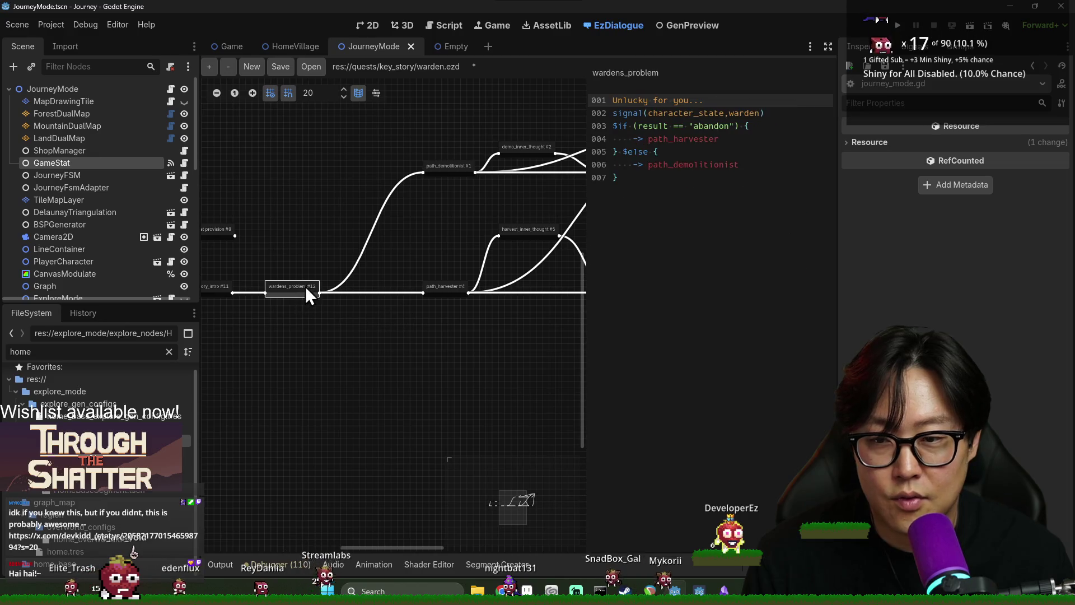
# Step: Inspect its signal and result condition, then view the path_harvester node
pyautogui.doubleClick(682, 113)
pyautogui.doubleClick(652, 126)
pyautogui.click(446, 288)
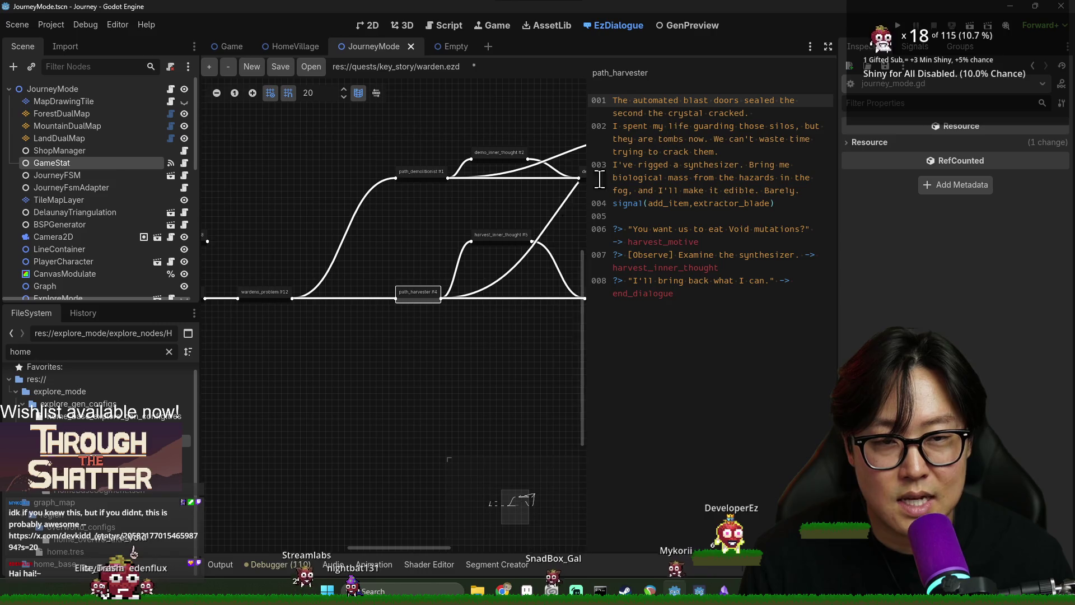
# Step: Change line 002 of warden_story_intro to name the "region's Provision Silo."
pyautogui.hscroll(-3, 341, 306)
pyautogui.click(300, 294)
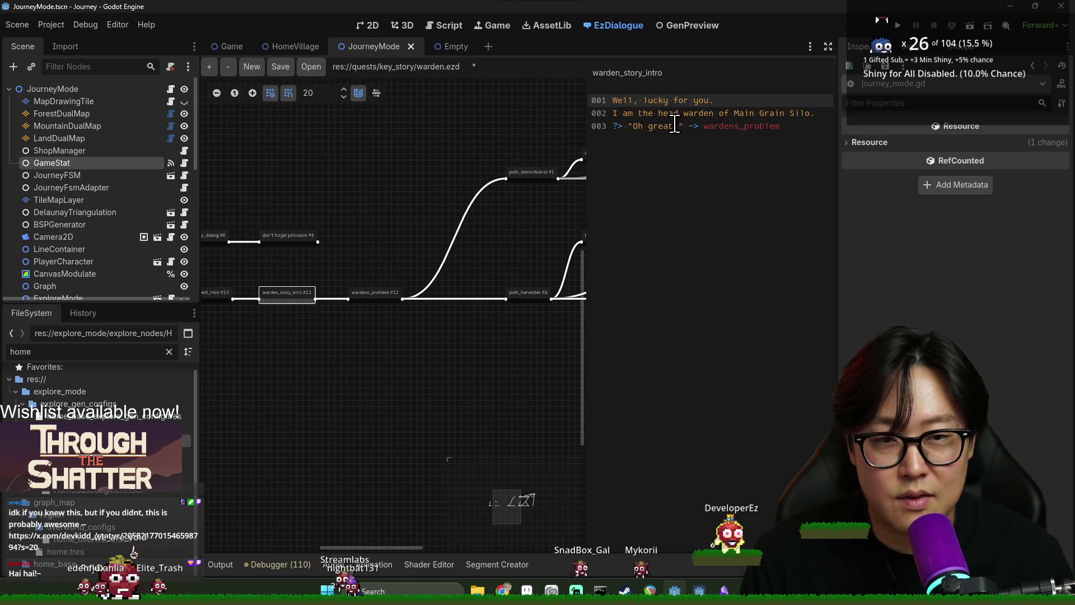
pyautogui.click(736, 114)
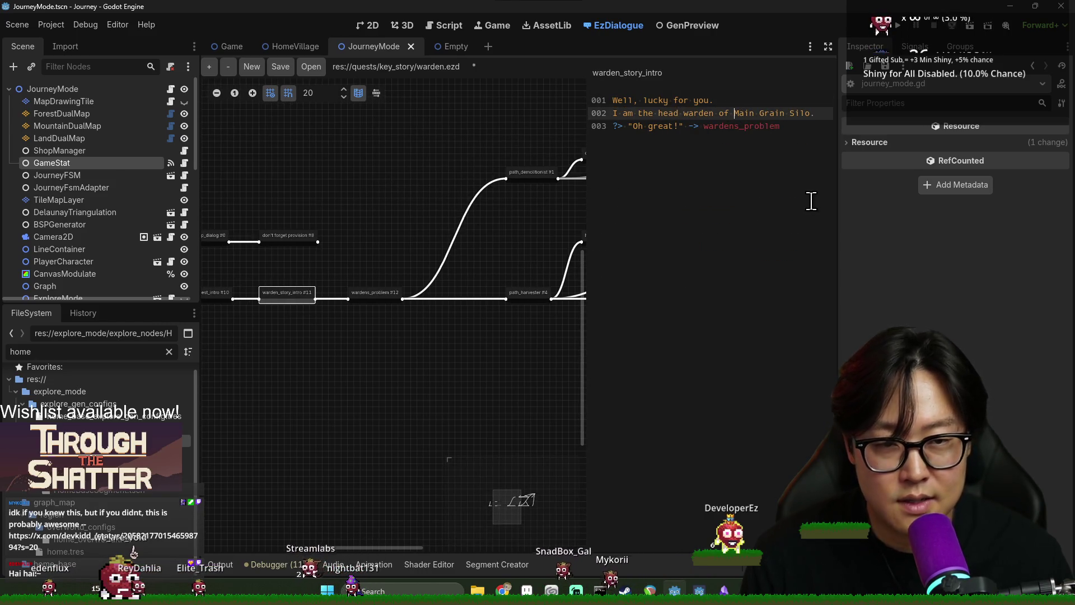
pyautogui.write('he ')
pyautogui.write("regions'")
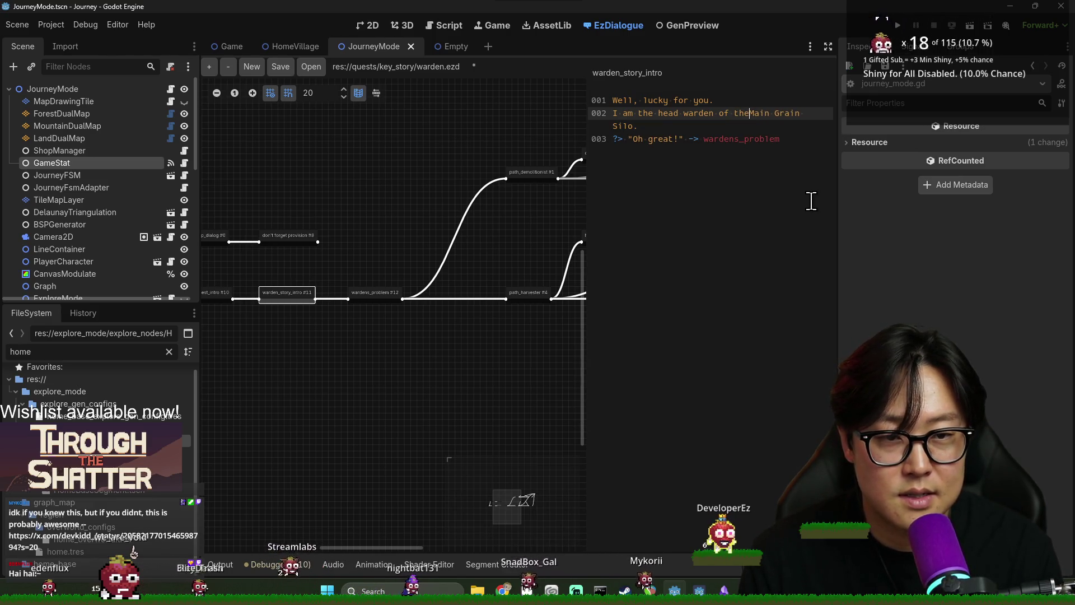
pyautogui.press('BackSpace')
pyautogui.press('BackSpace')
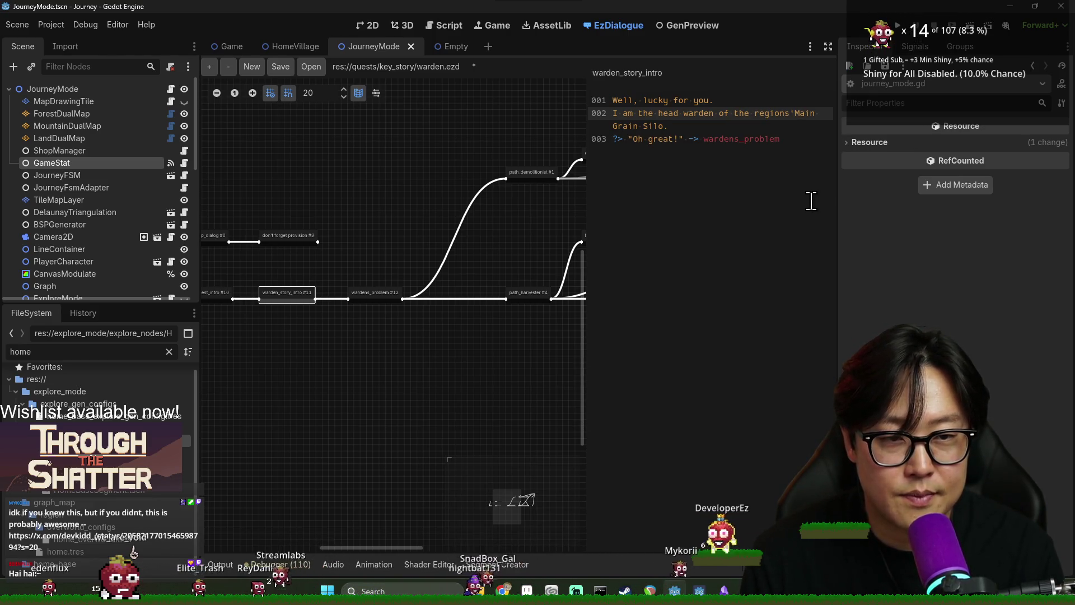
pyautogui.write("'s ")
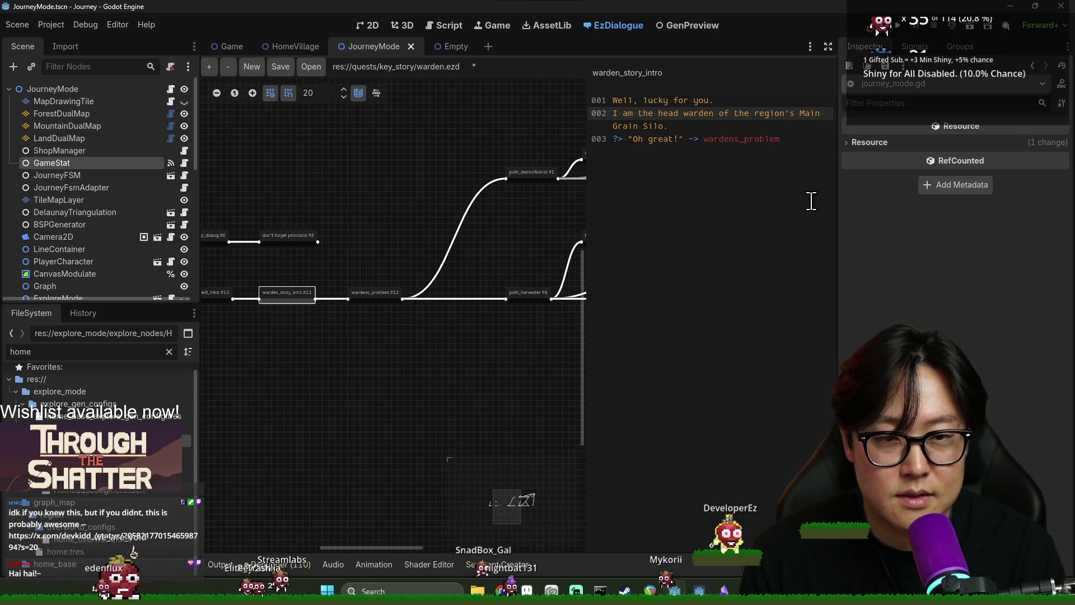
pyautogui.write('Provision Silo')
pyautogui.keyDown('shift'); pyautogui.click(758, 127); pyautogui.keyUp('shift')
pyautogui.press('BackSpace')
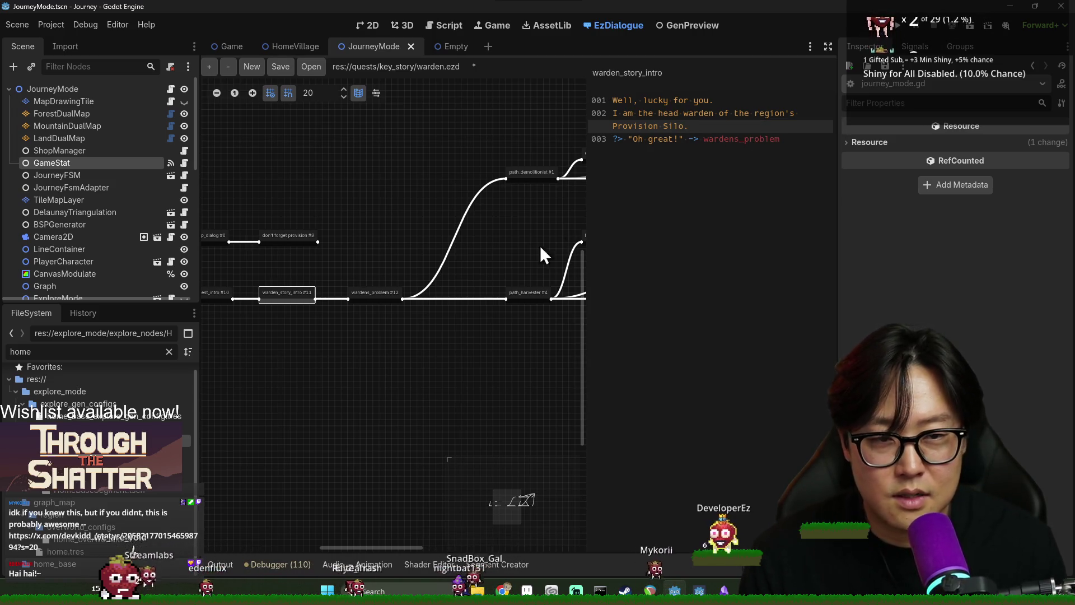
# Step: Extend the reply to "Oh great! Can I have some provision." and save the scene
pyautogui.click(679, 138)
pyautogui.write('Ca')
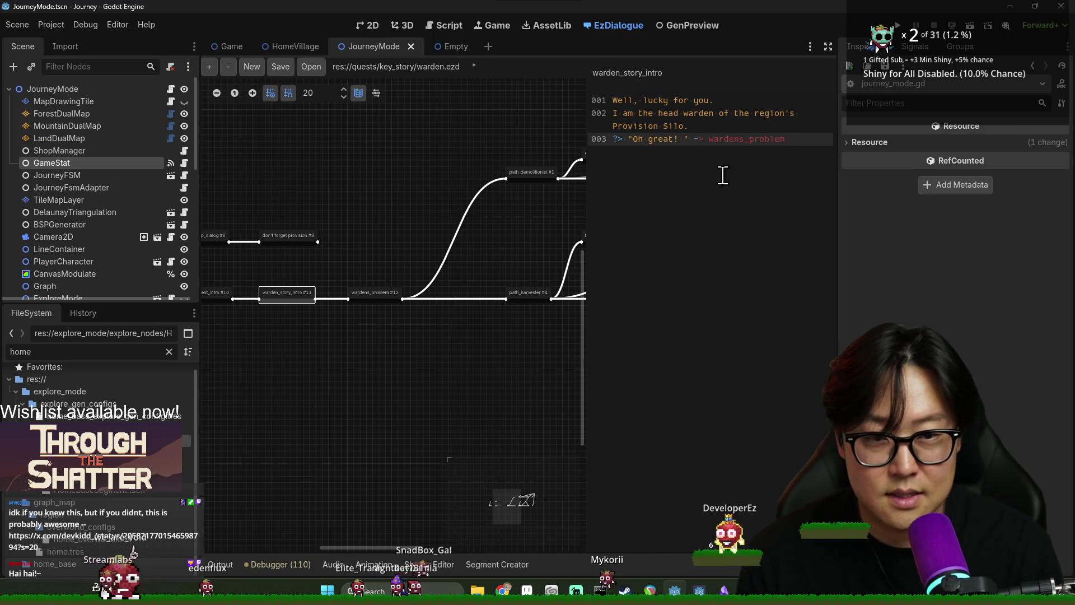
pyautogui.write('some provision.')
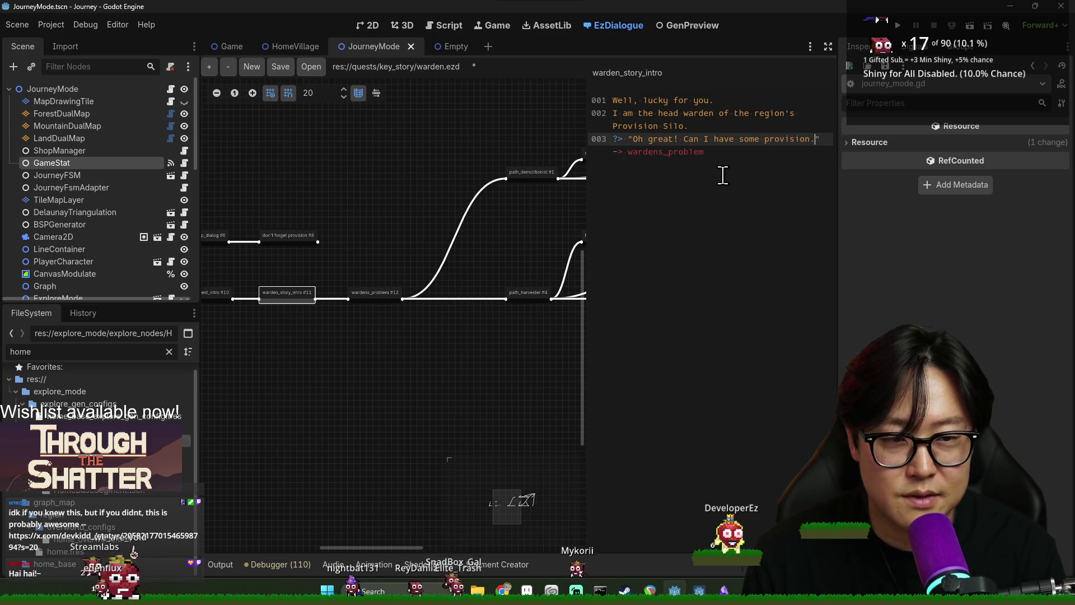
pyautogui.hotkey('ctrl', 's')
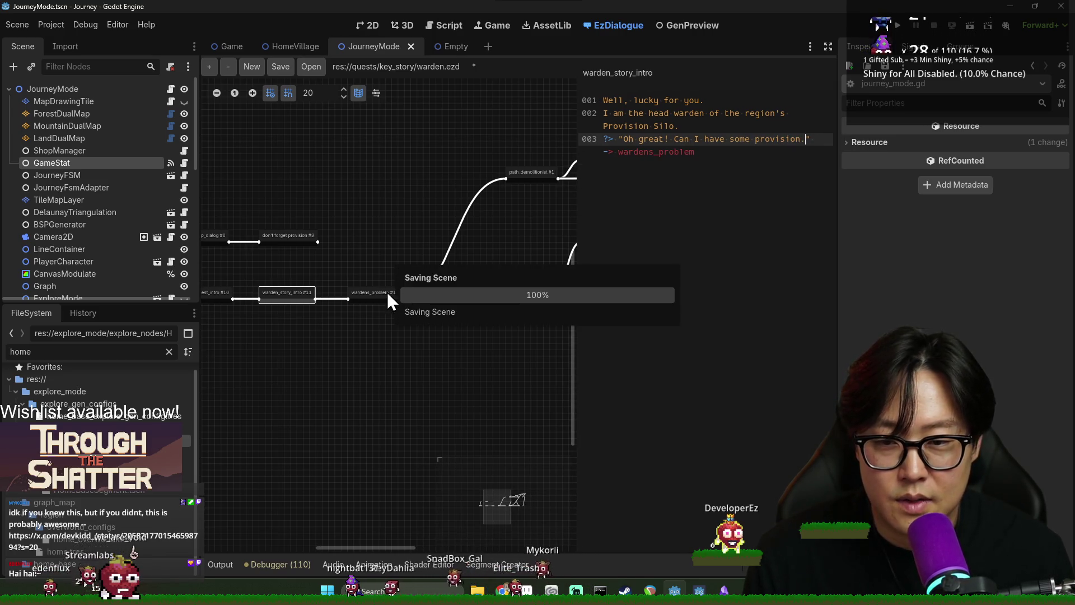
pyautogui.click(385, 294)
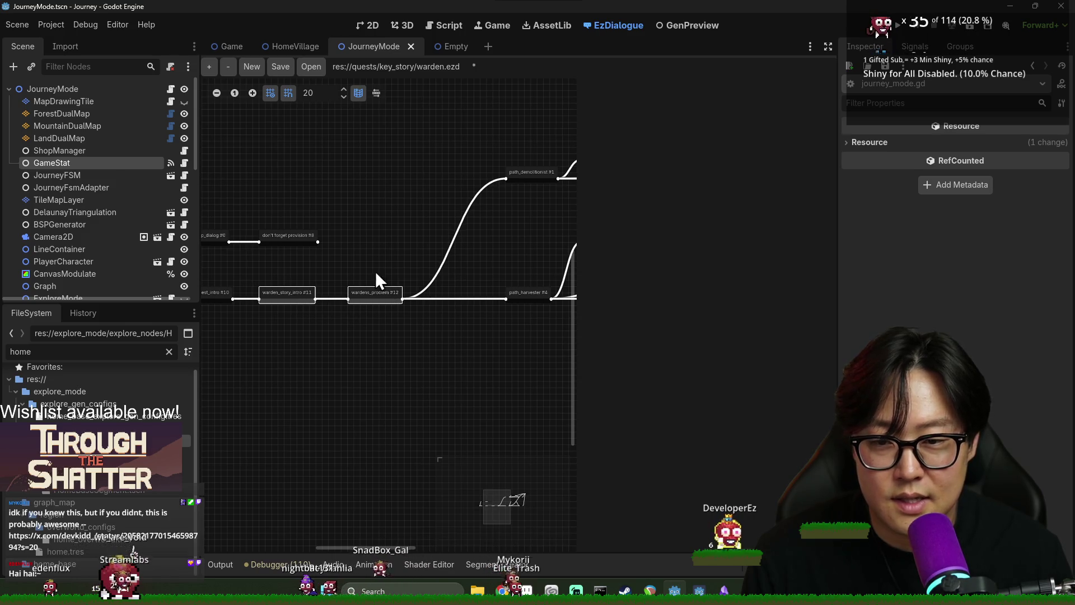
# Step: In path_harvester's dialogue, insert a --- separator line after "tombs now."
pyautogui.click(374, 296)
pyautogui.hscroll(2, 472, 280)
pyautogui.hscroll(3, 447, 274)
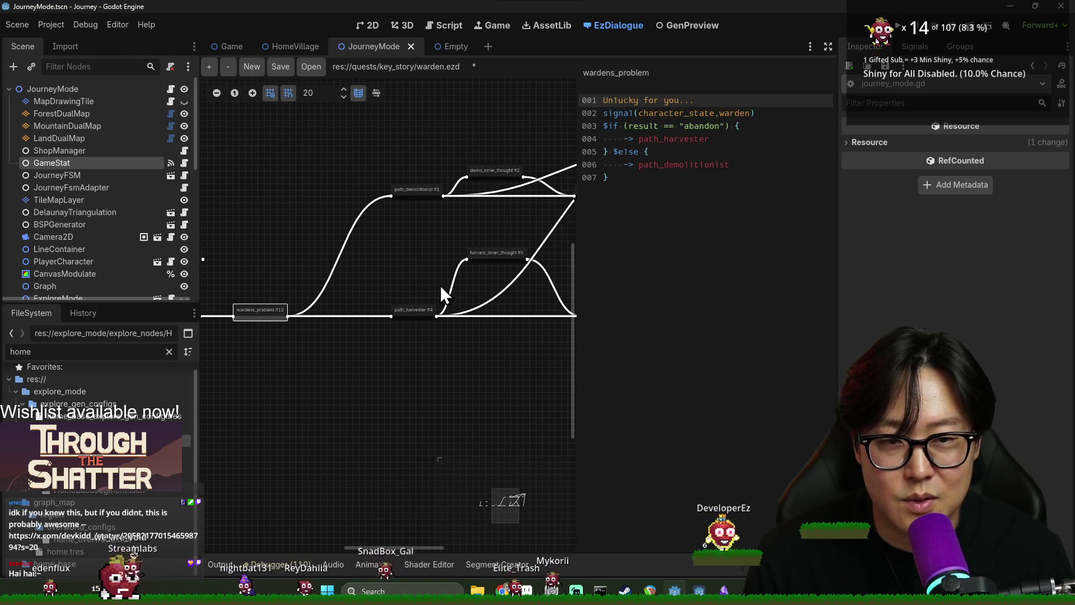
pyautogui.click(428, 314)
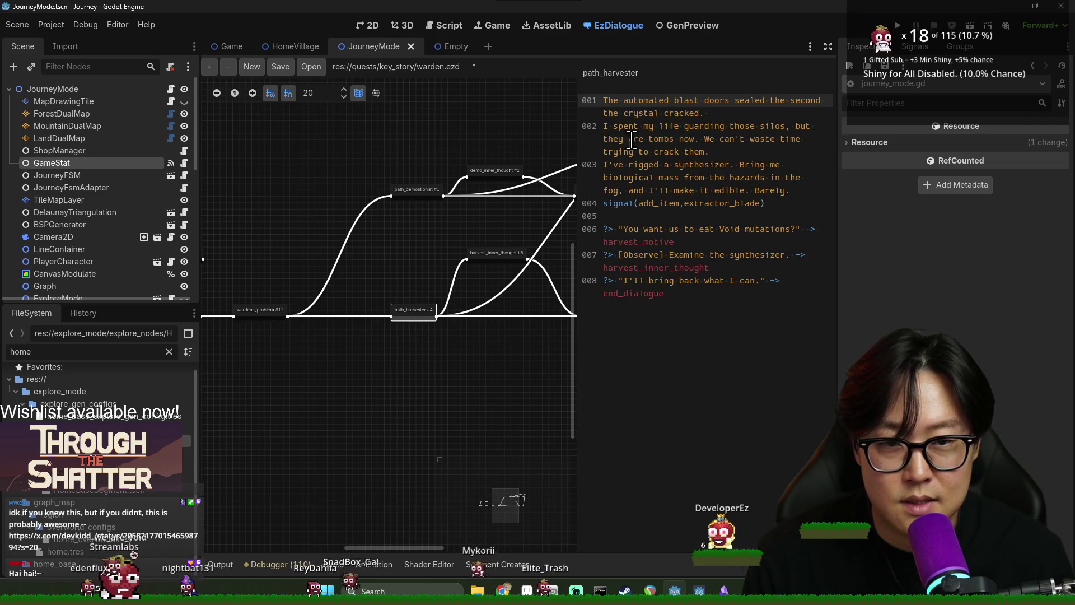
pyautogui.click(701, 114)
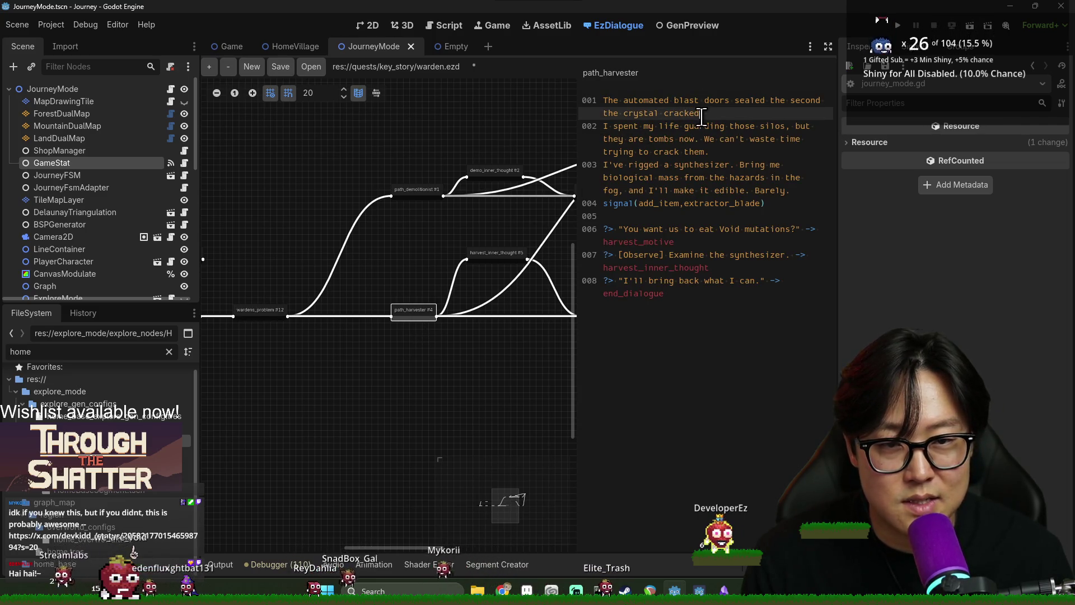
pyautogui.moveTo(614, 127); pyautogui.dragTo(636, 128)
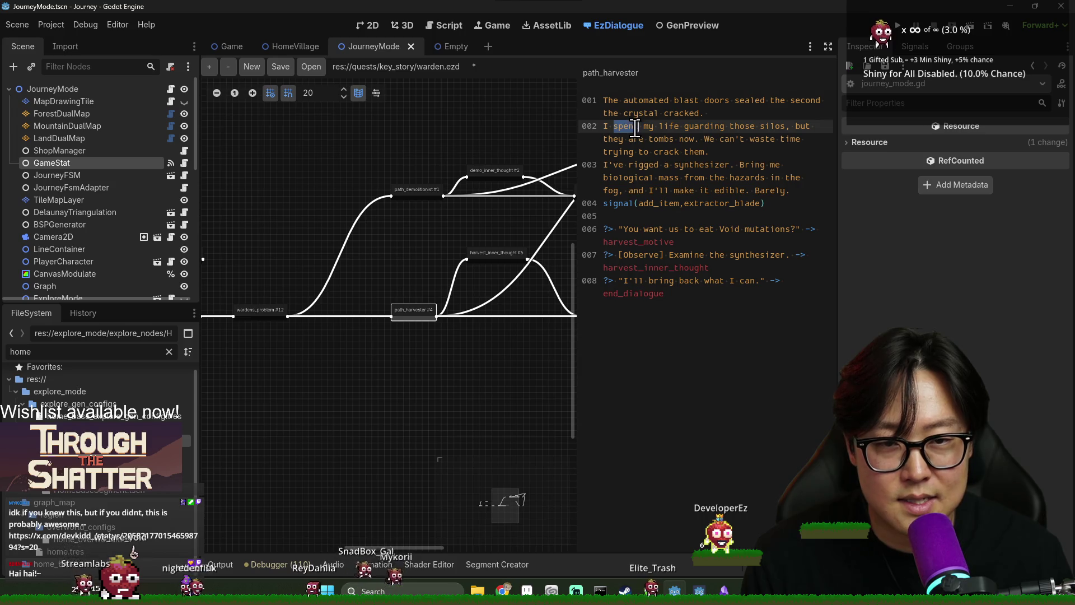
pyautogui.click(764, 103)
pyautogui.press('Down')
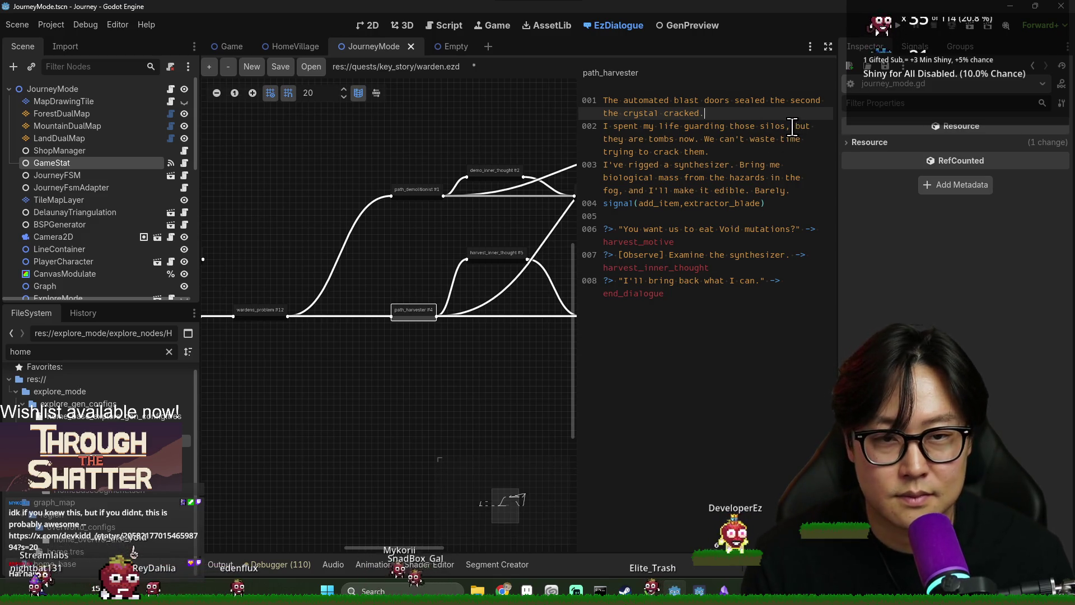
pyautogui.click(687, 139)
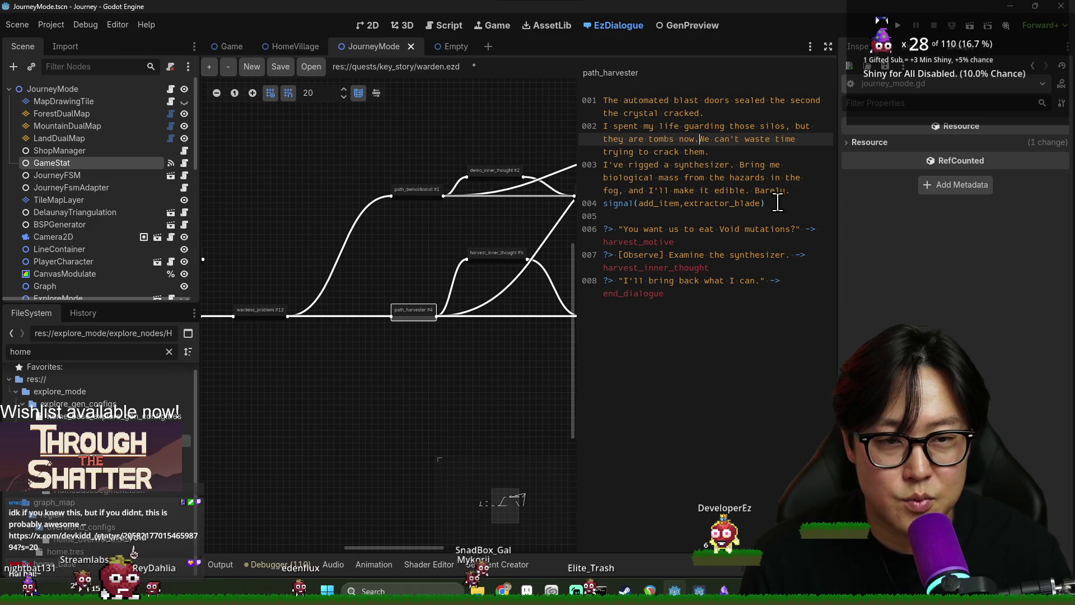
pyautogui.press('Return')
pyautogui.write('---')
pyautogui.press('Return')
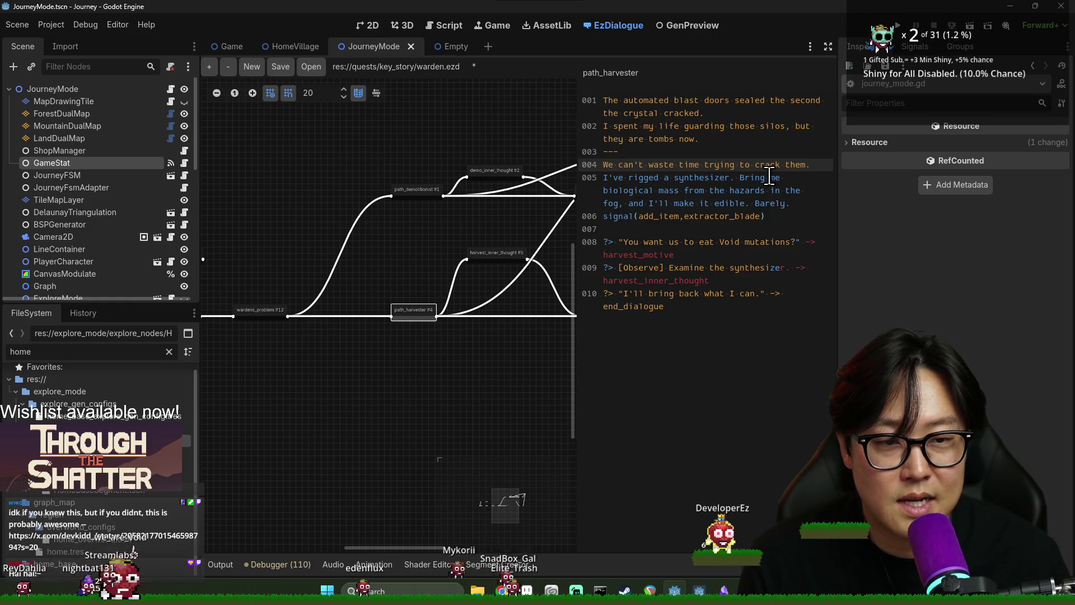
# Step: Rewrite lines 005–006 as "So, I've rigged a synthesizer to make provisions out of hazard biomass."
pyautogui.press('End')
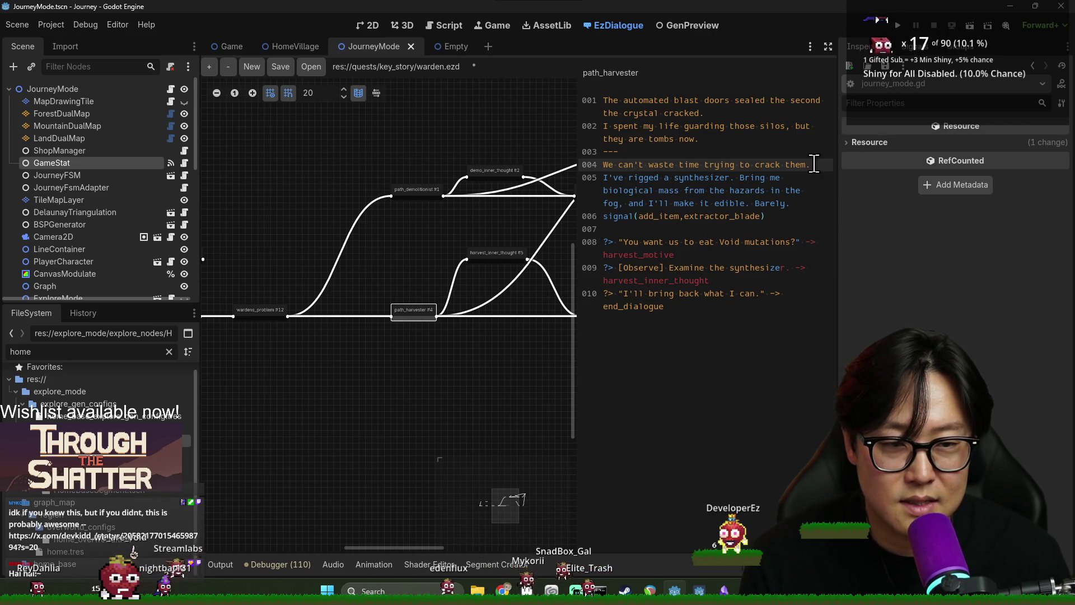
pyautogui.press('Return')
pyautogui.write('So,')
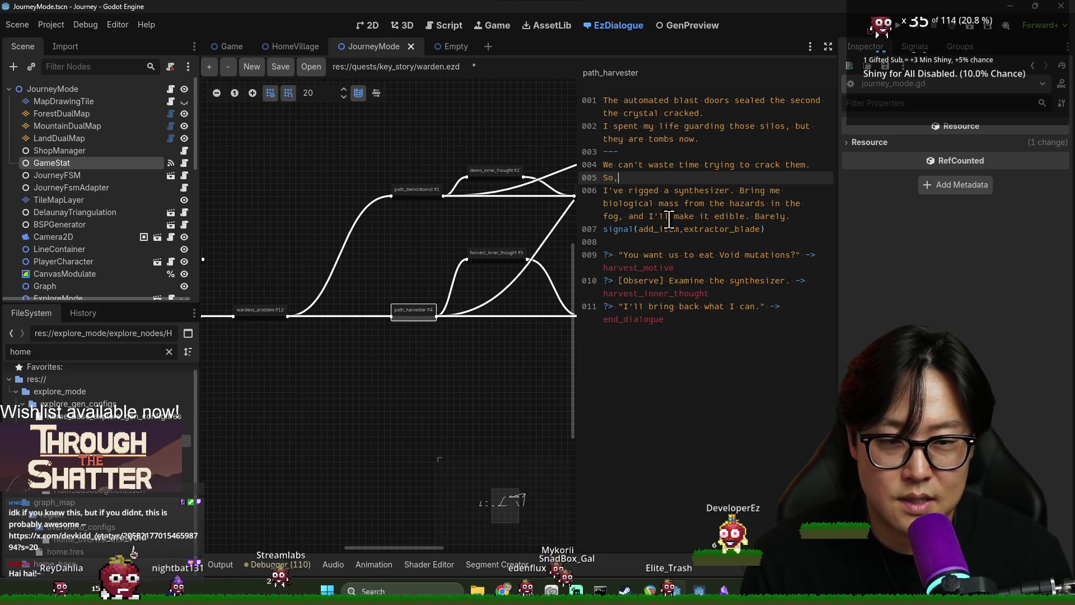
pyautogui.press('Down')
pyautogui.press('BackSpace')
pyautogui.press('BackSpace')
pyautogui.press('BackSpace')
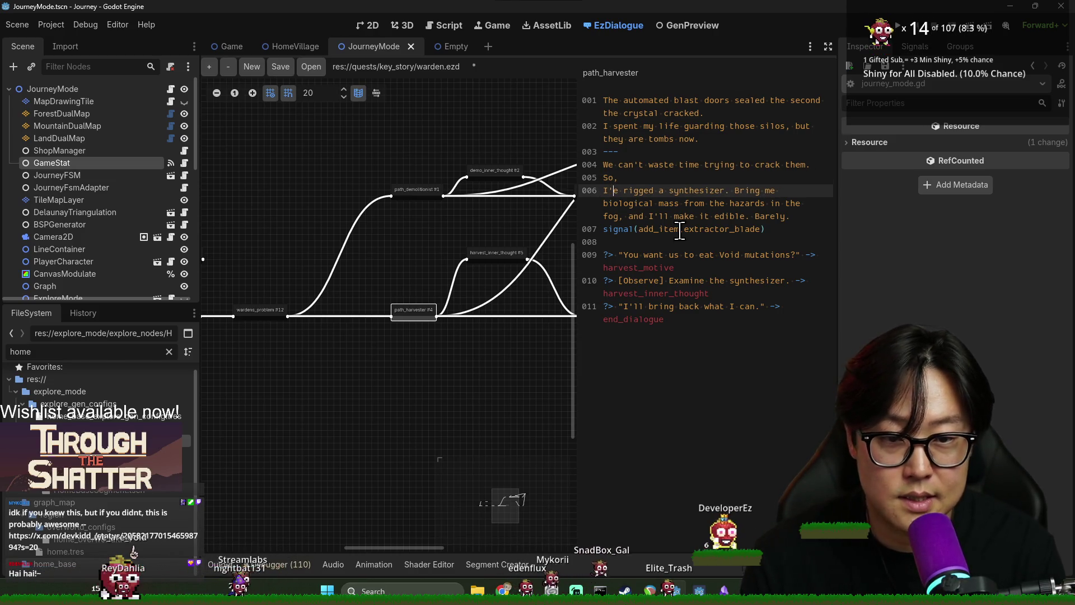
pyautogui.write("I'v")
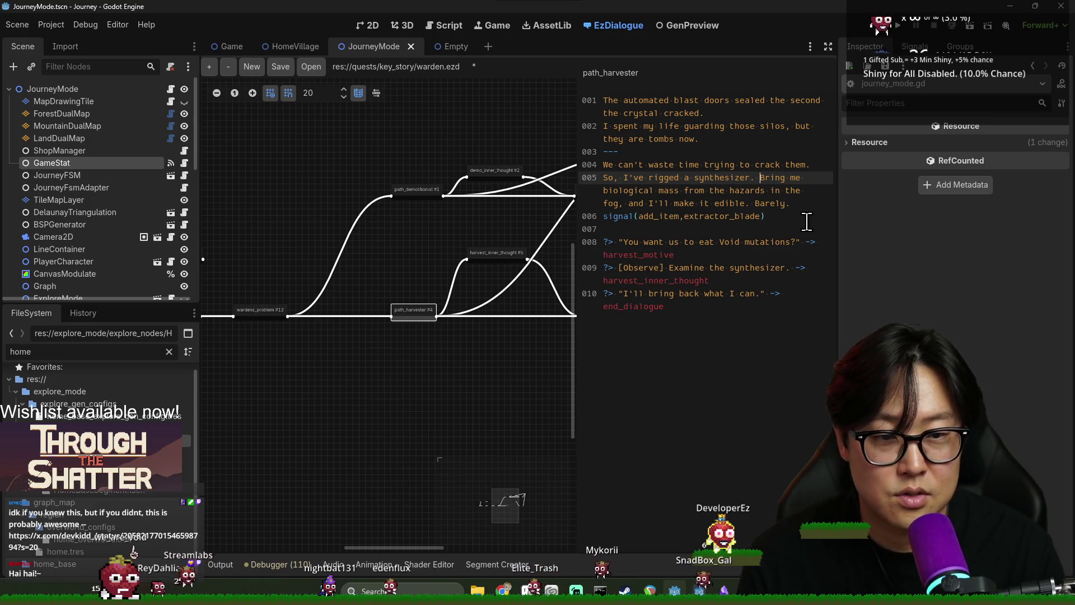
pyautogui.press('Return')
pyautogui.press('Return')
pyautogui.click(768, 183)
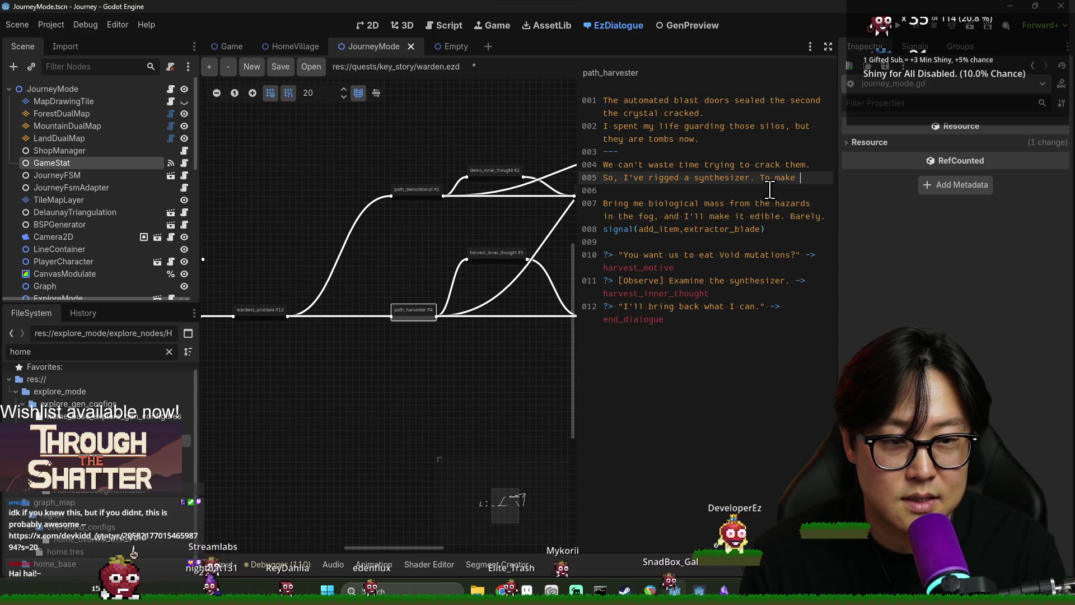
pyautogui.write('prov')
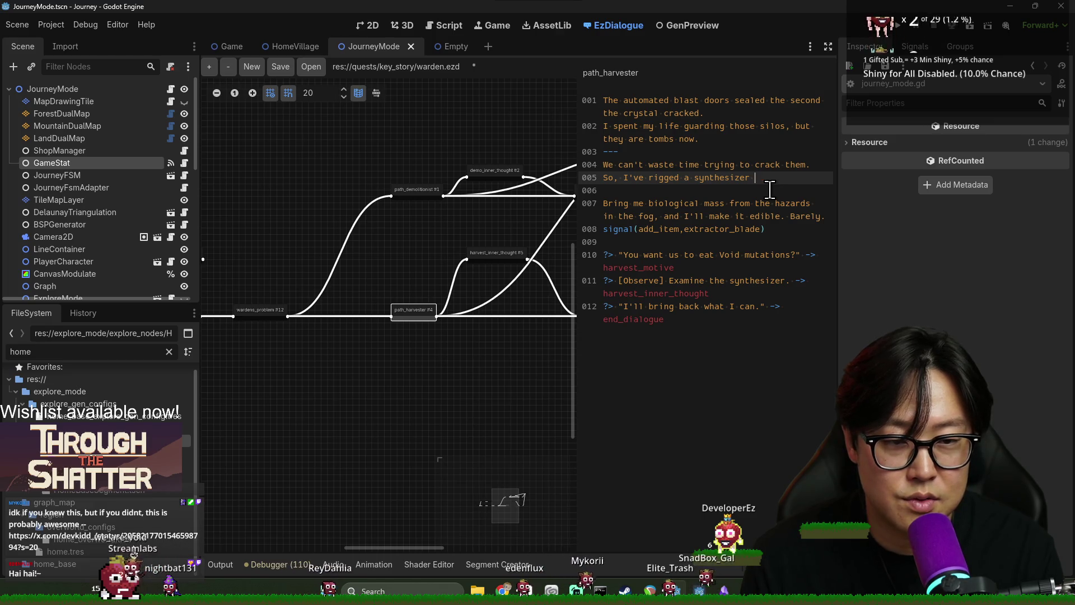
pyautogui.press('Return')
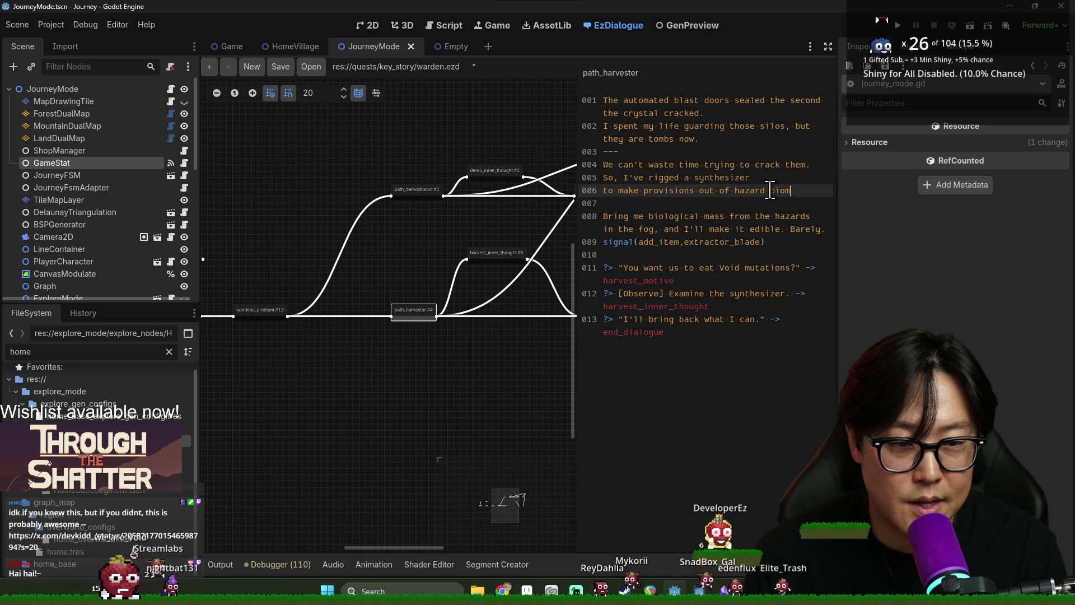
pyautogui.click(735, 206)
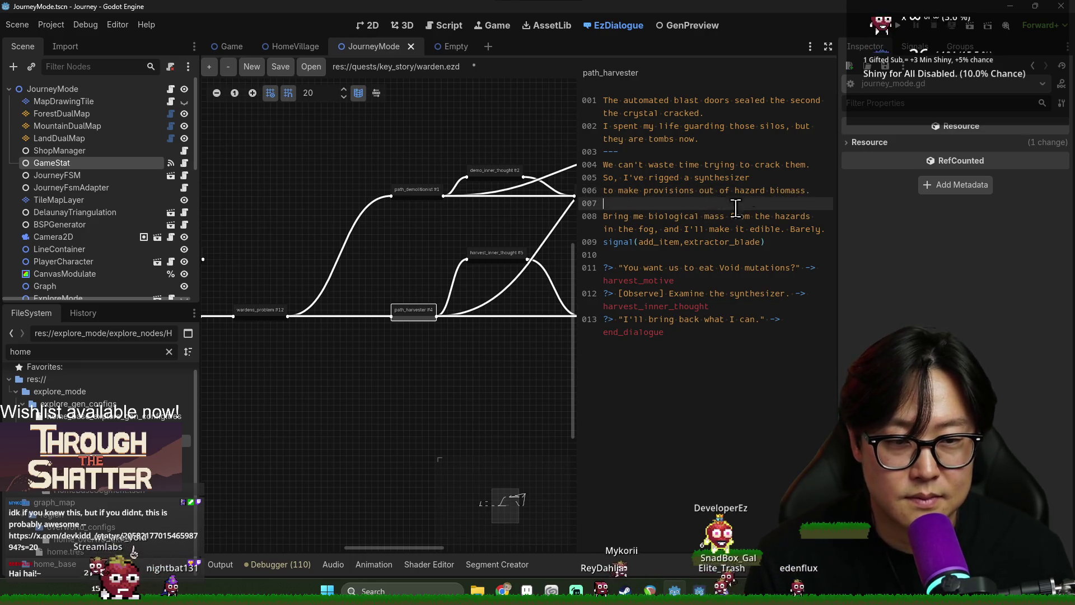
# Step: Reword line 008 to "Bring me biological mass in the void fog, and I'll make it edible."
pyautogui.write('-')
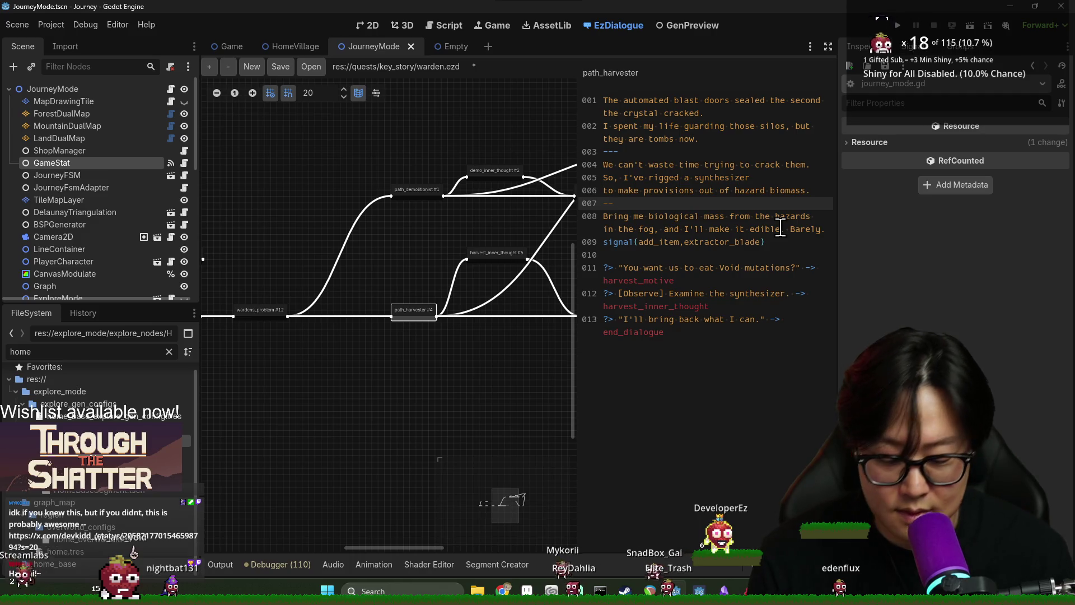
pyautogui.write('-')
pyautogui.click(704, 164)
pyautogui.click(727, 229)
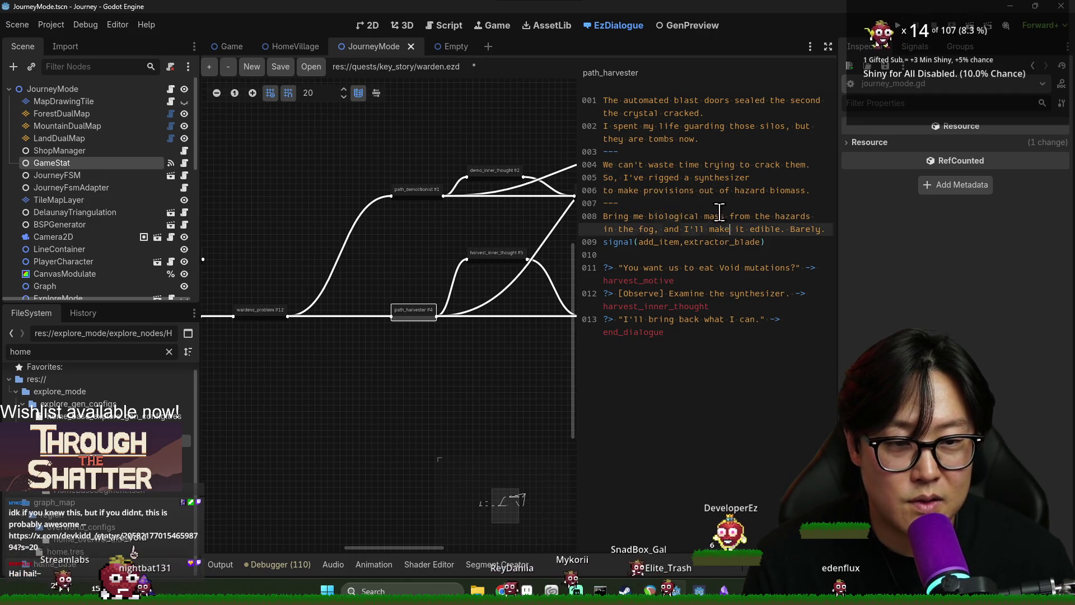
pyautogui.click(606, 220)
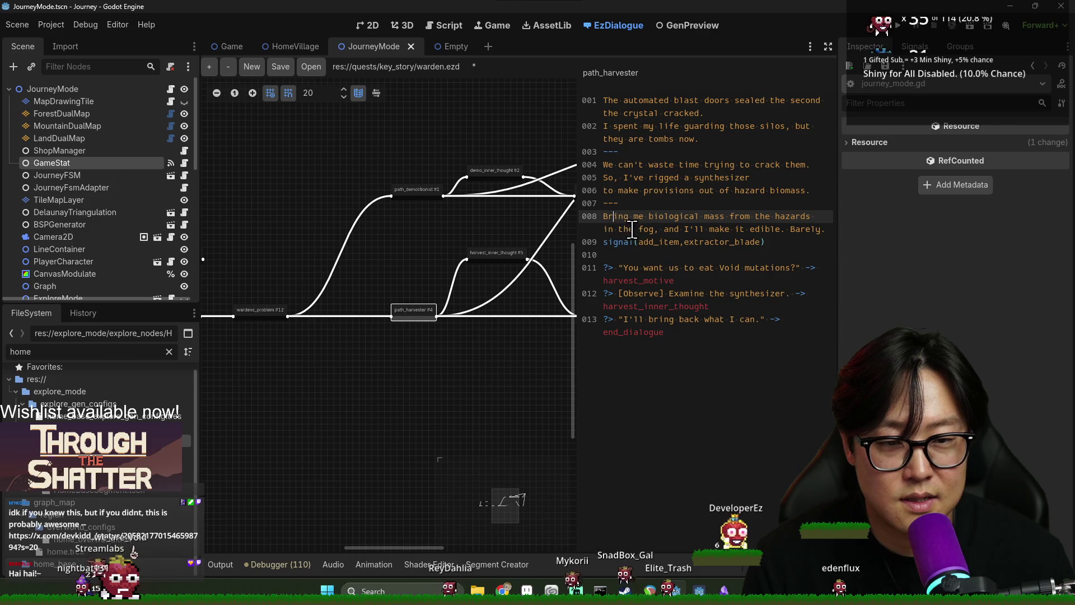
pyautogui.click(775, 217)
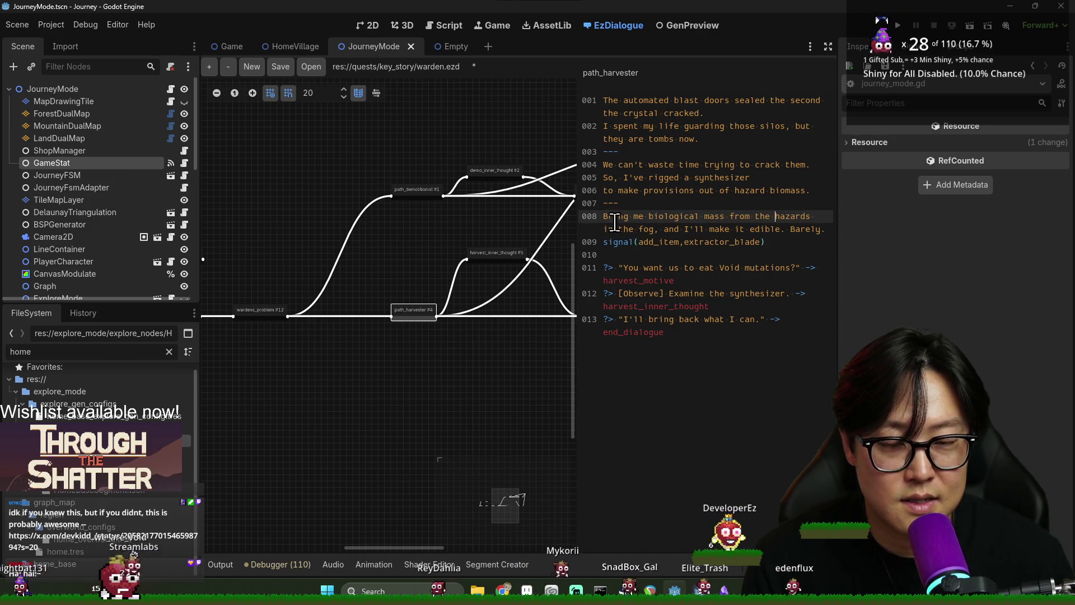
pyautogui.keyDown('shift'); pyautogui.click(656, 216); pyautogui.keyUp('shift')
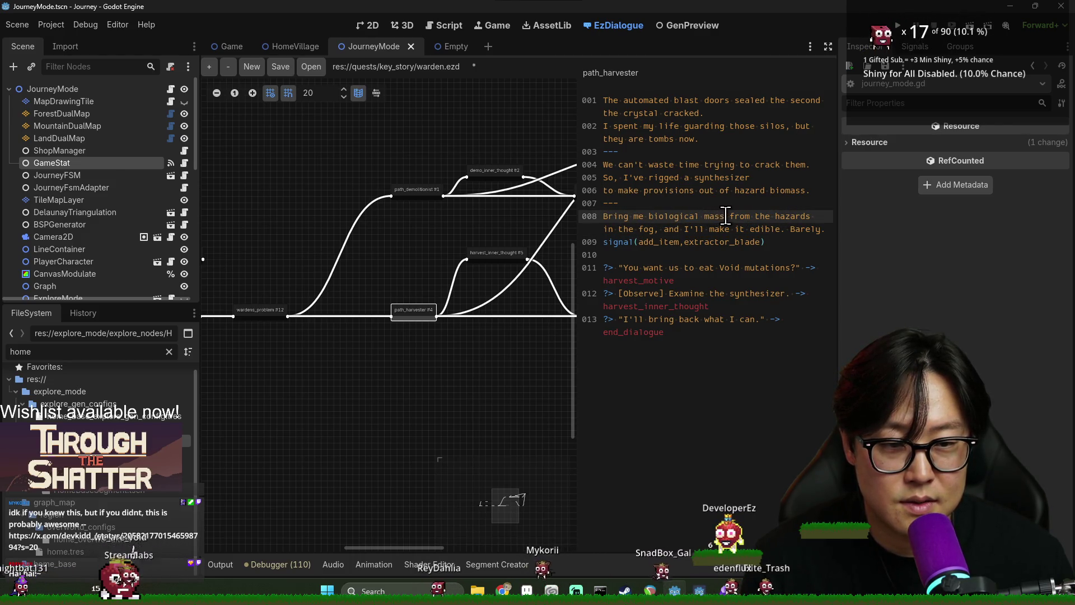
pyautogui.keyDown('shift'); pyautogui.click(822, 216); pyautogui.keyUp('shift')
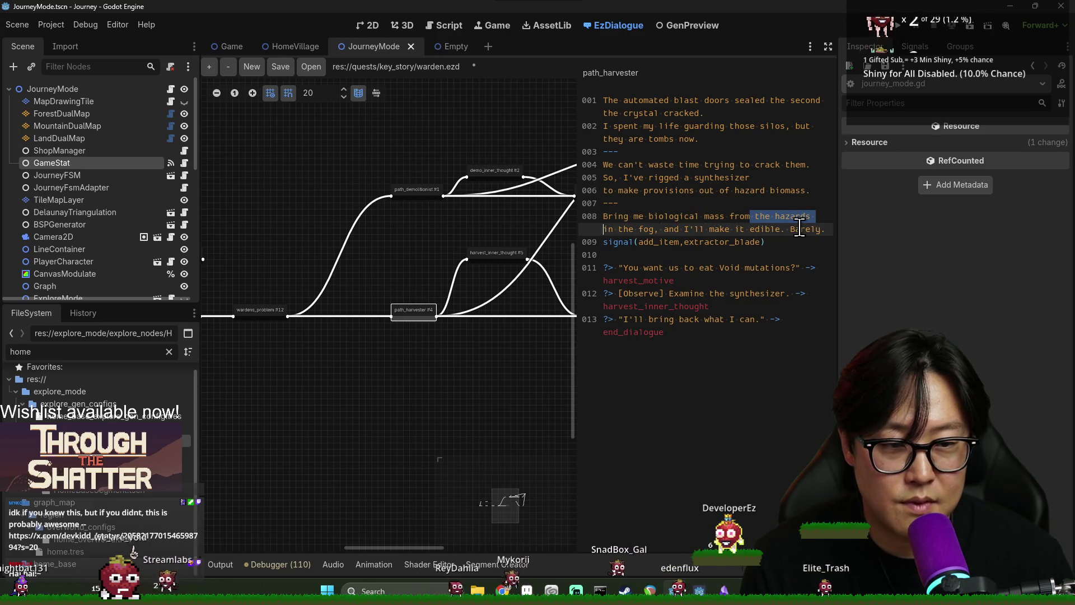
pyautogui.press('BackSpace')
pyautogui.write('the')
pyautogui.hotkey('ctrl', 'Right')
pyautogui.hotkey('ctrl', 'Right')
pyautogui.hotkey('ctrl', 'Right')
pyautogui.write(',')
pyautogui.keyDown('shift'); pyautogui.click(807, 216); pyautogui.keyUp('shift')
pyautogui.press('BackSpace')
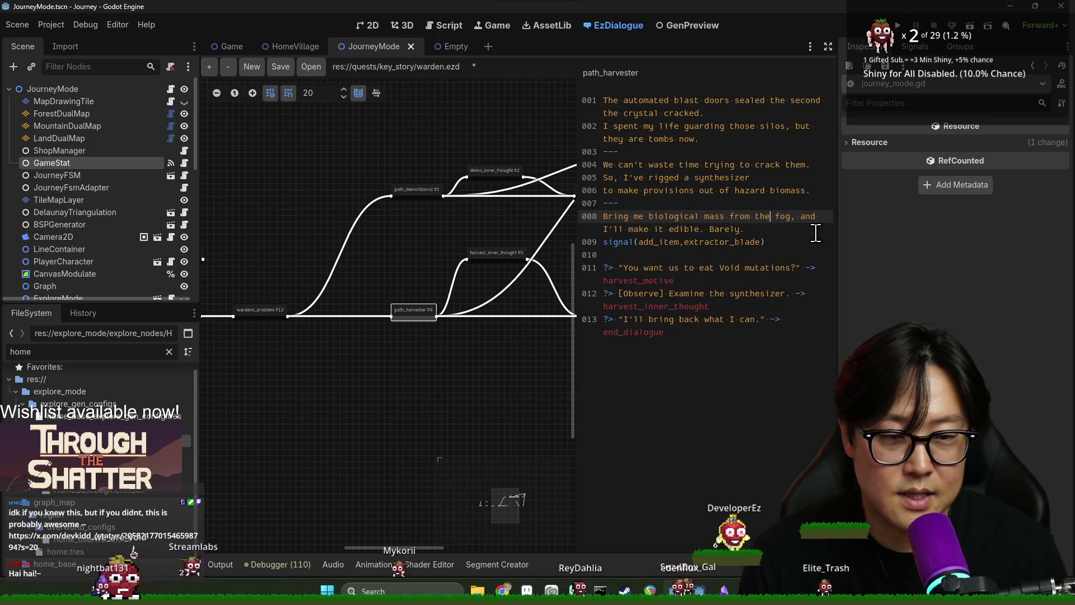
pyautogui.hotkey('ctrl', 'shift', 'Left')
pyautogui.hotkey('ctrl', 'shift', 'Left')
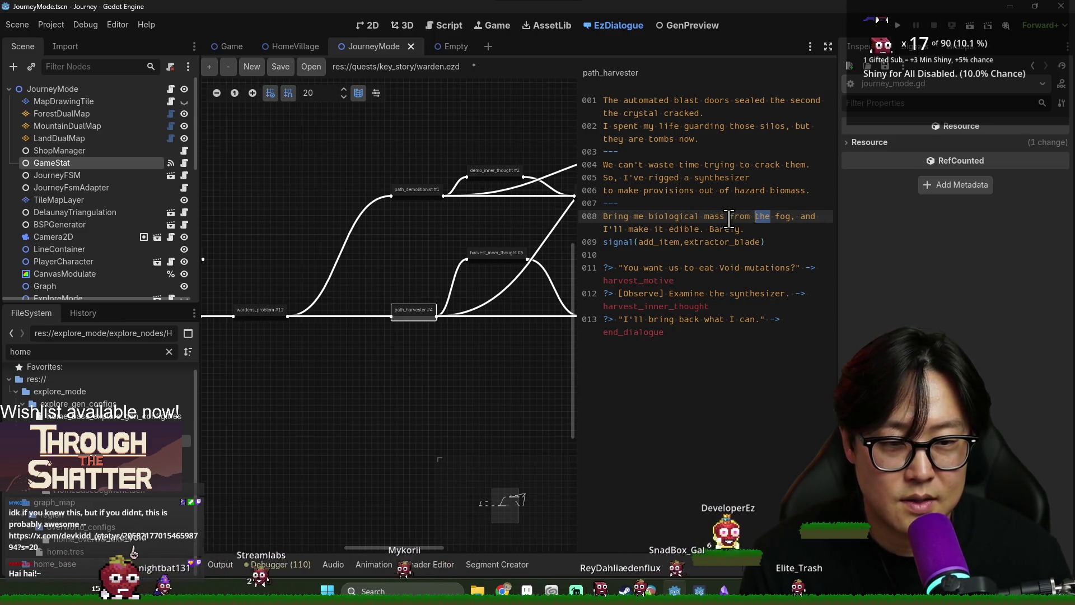
pyautogui.write('in the')
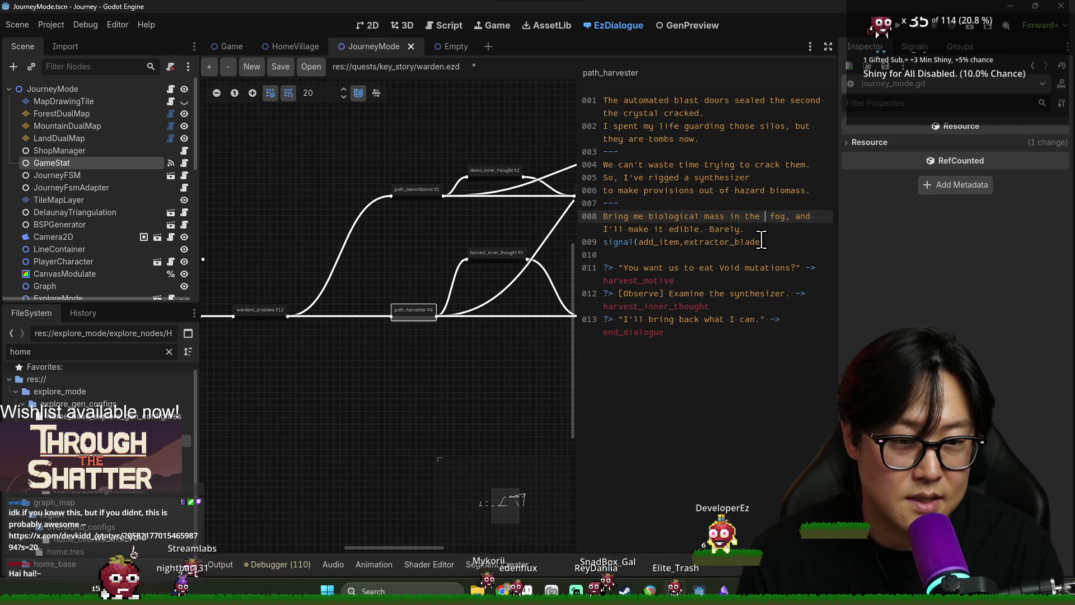
# Step: Remove the signal(add_item,extractor_blade) line from the path_harvester dialogue
pyautogui.click(725, 240)
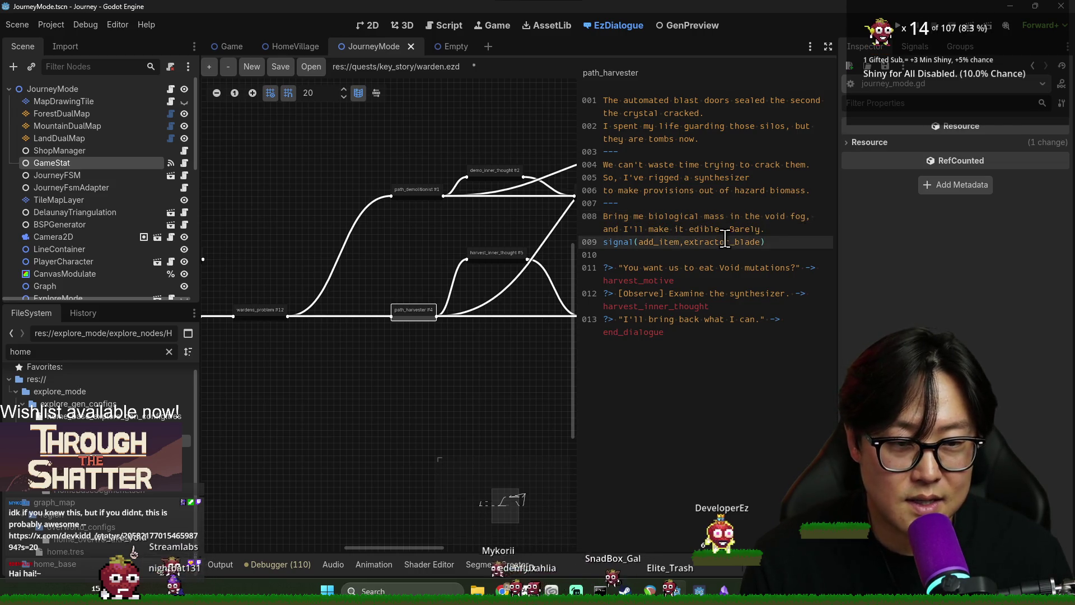
pyautogui.click(706, 231)
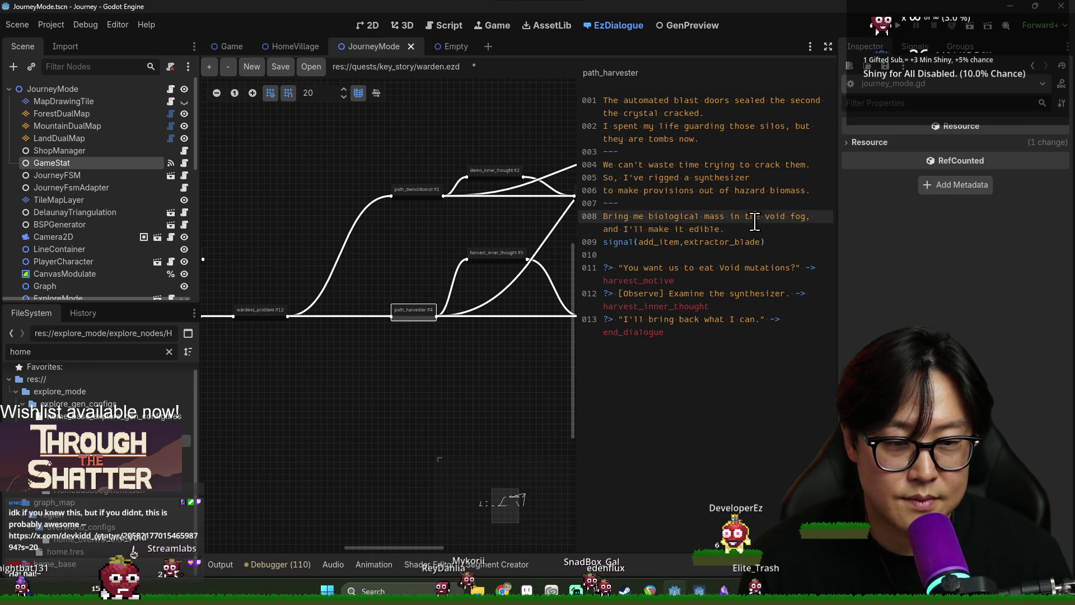
pyautogui.press('Return')
pyautogui.keyDown('shift'); pyautogui.click(783, 255); pyautogui.keyUp('shift')
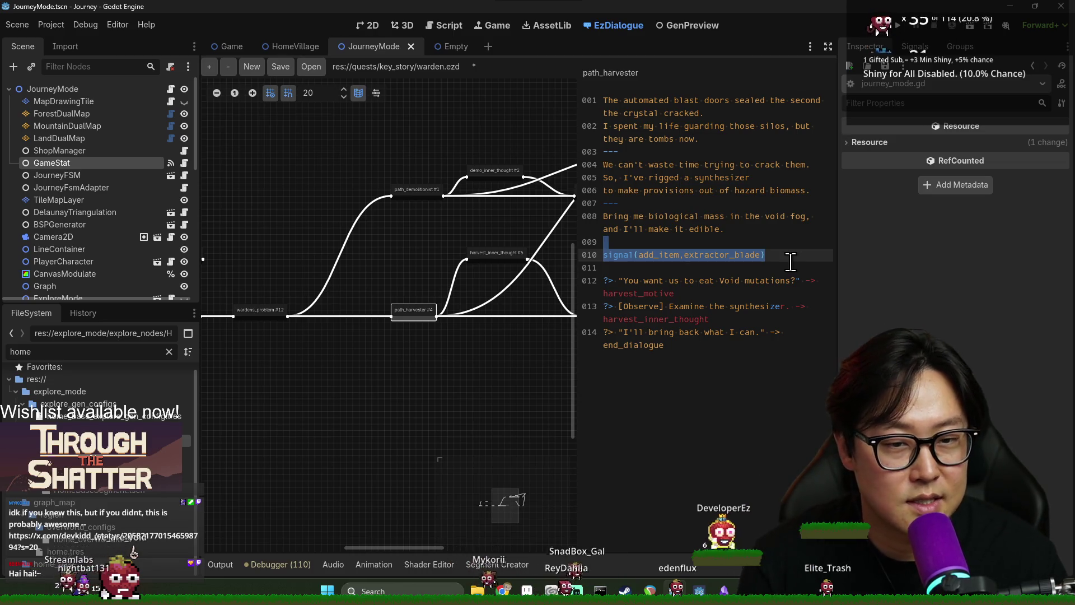
pyautogui.press('BackSpace')
pyautogui.press('BackSpace')
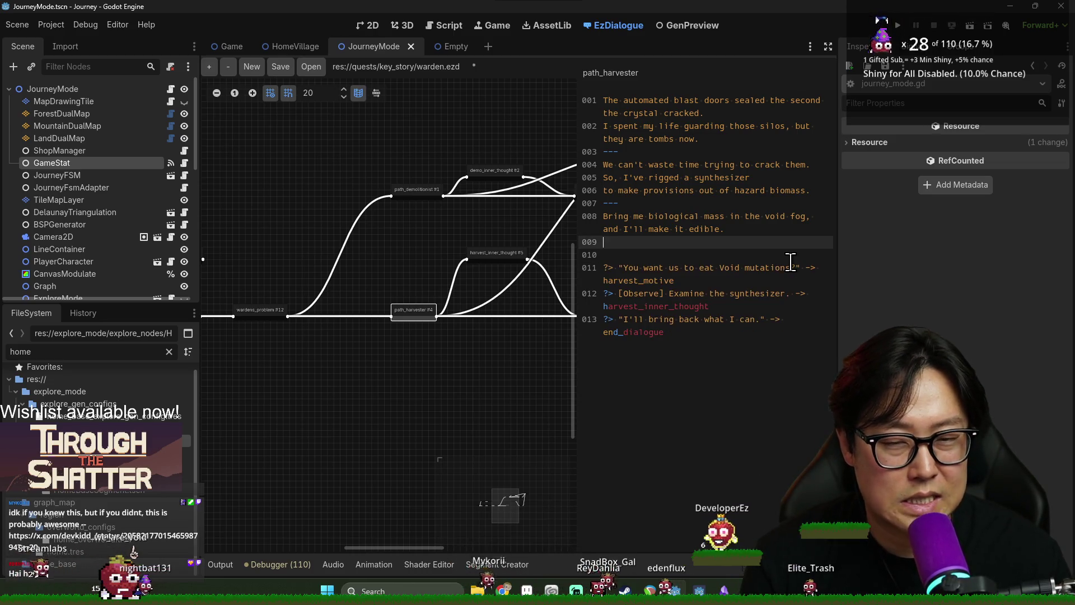
pyautogui.click(735, 255)
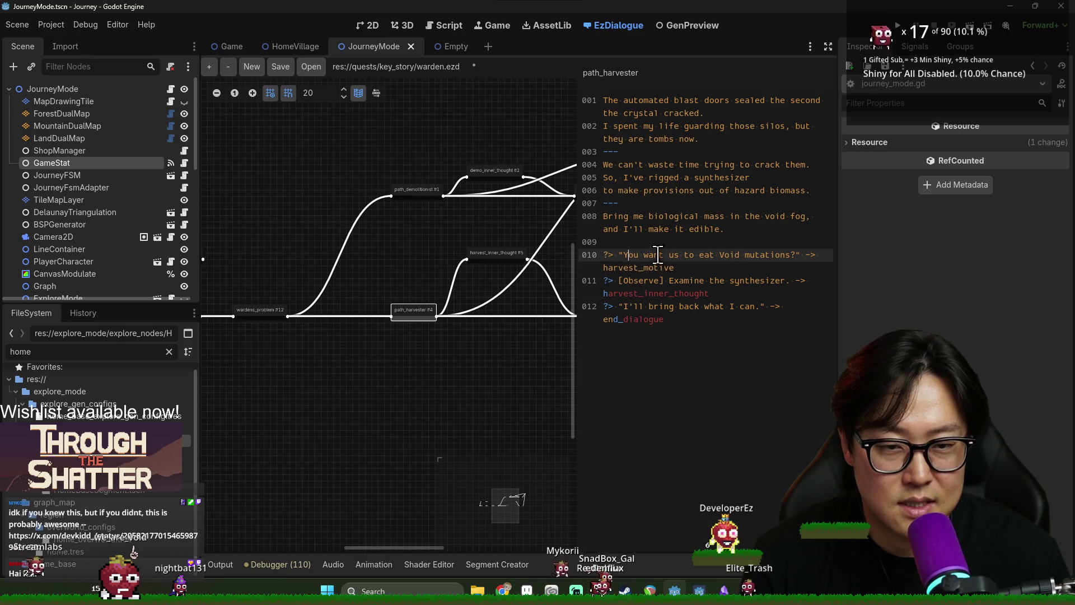
pyautogui.press('Up')
pyautogui.press('Down')
pyautogui.press('Down')
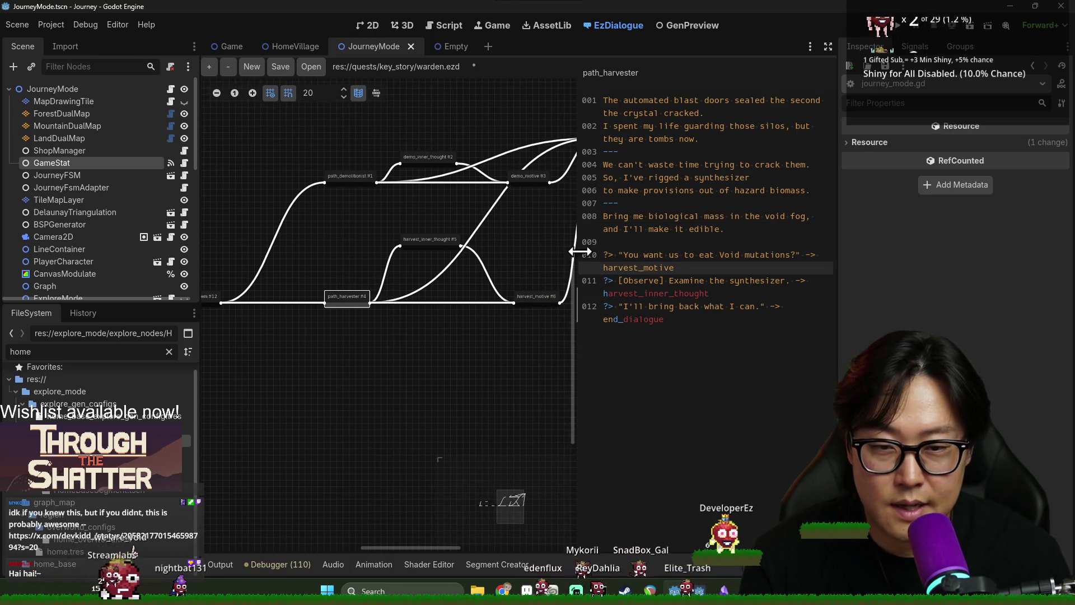
# Step: Save the edited dialogue scene and return to the Script editor's journey_mode.gd
pyautogui.hotkey('ctrl', 's')
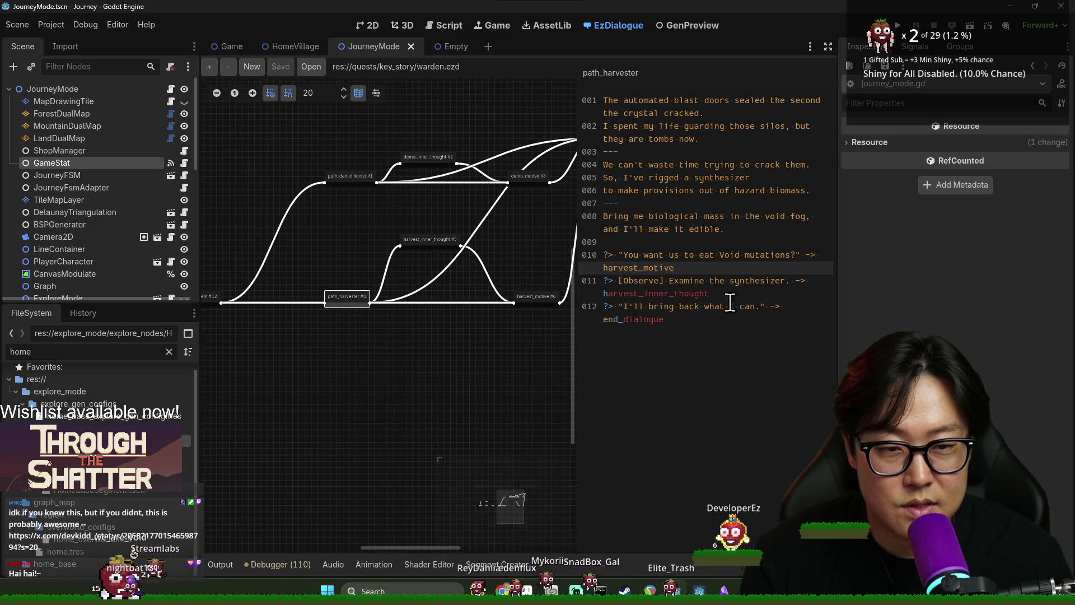
pyautogui.hscroll(5, 526, 273)
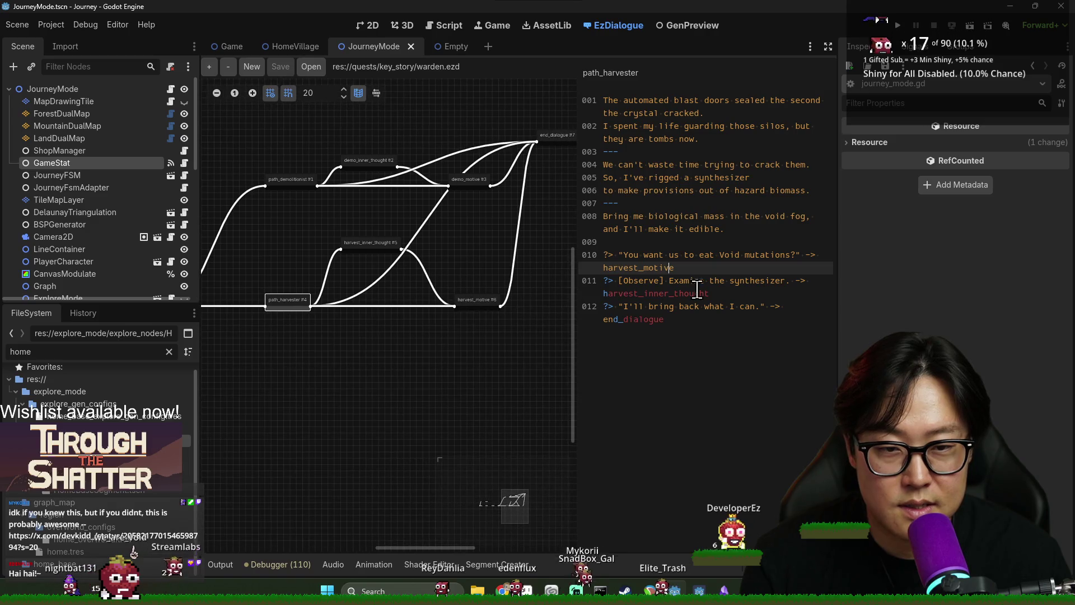
pyautogui.doubleClick(641, 280)
pyautogui.hscroll(-5, 381, 269)
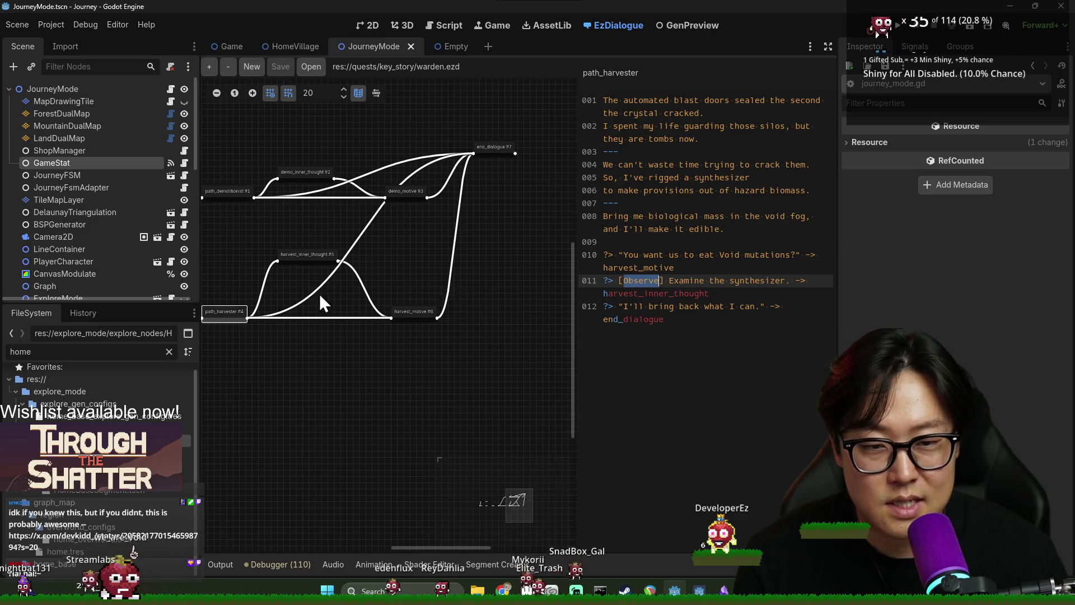
pyautogui.click(407, 267)
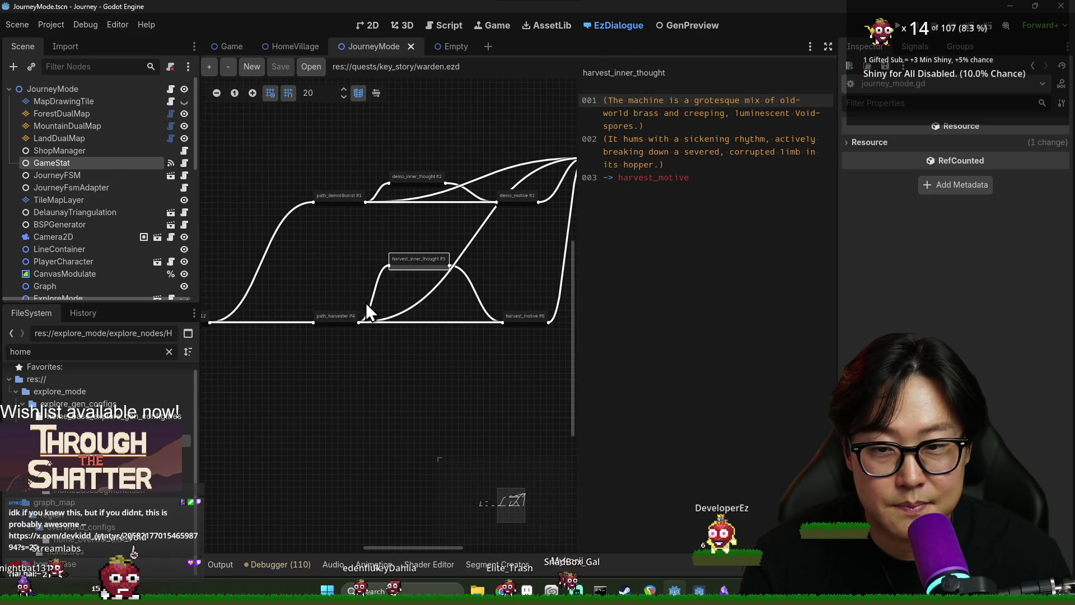
pyautogui.click(350, 316)
pyautogui.hscroll(2, 440, 243)
pyautogui.hotkey('ctrl', 's')
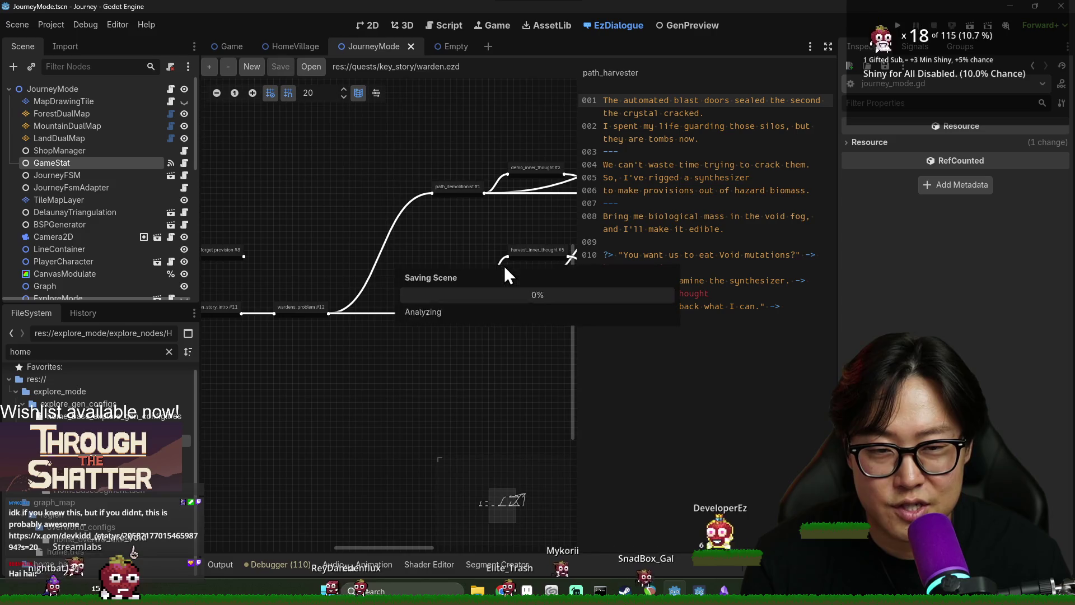
pyautogui.hscroll(-6, 471, 229)
pyautogui.click(458, 187)
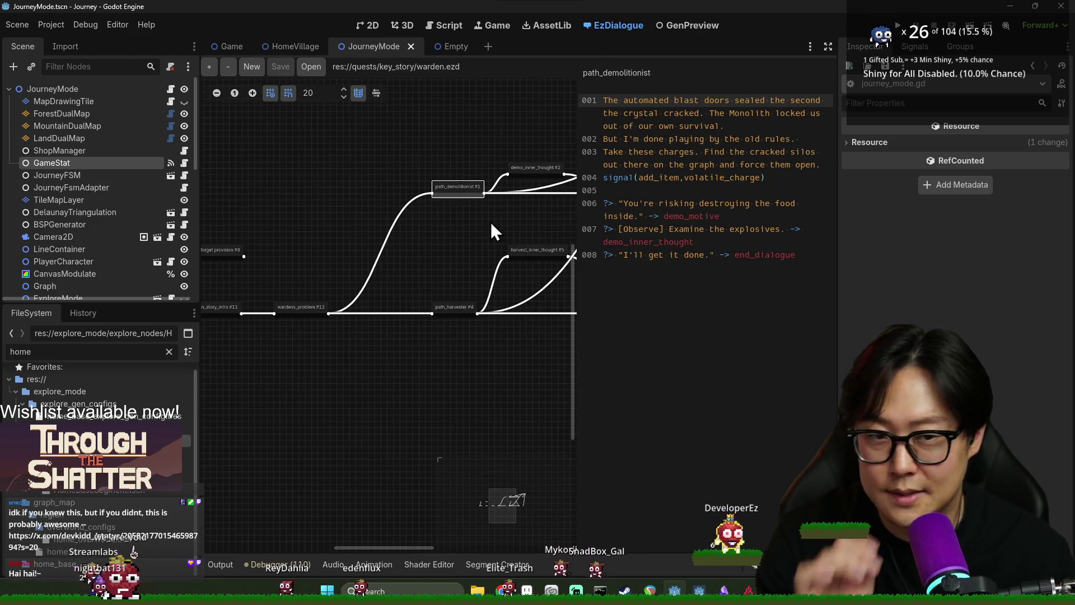
pyautogui.click(458, 311)
pyautogui.hotkey('ctrl', 's')
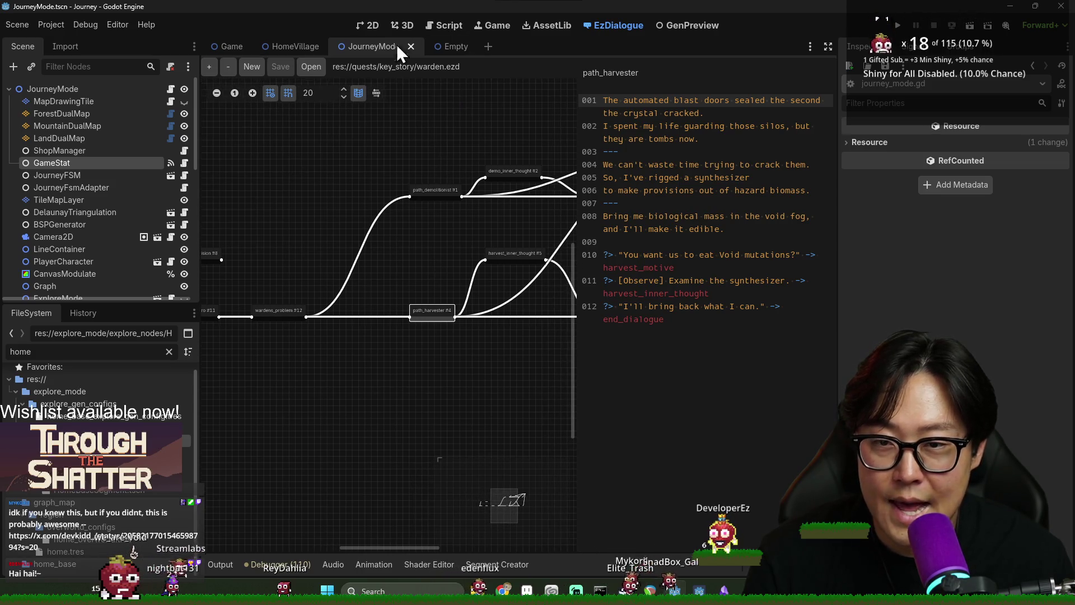
pyautogui.click(447, 28)
pyautogui.hotkey('ctrl', 's')
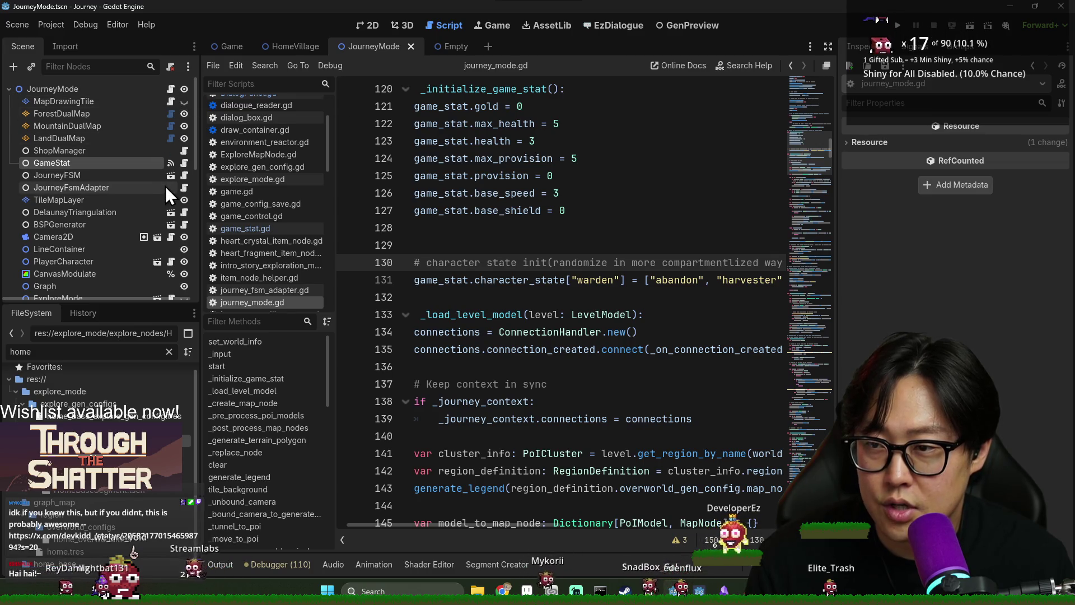
# Step: Search journey_mode.gd to jump to _enter_intro_explore_mode, undoing stray blank lines
pyautogui.click(535, 188)
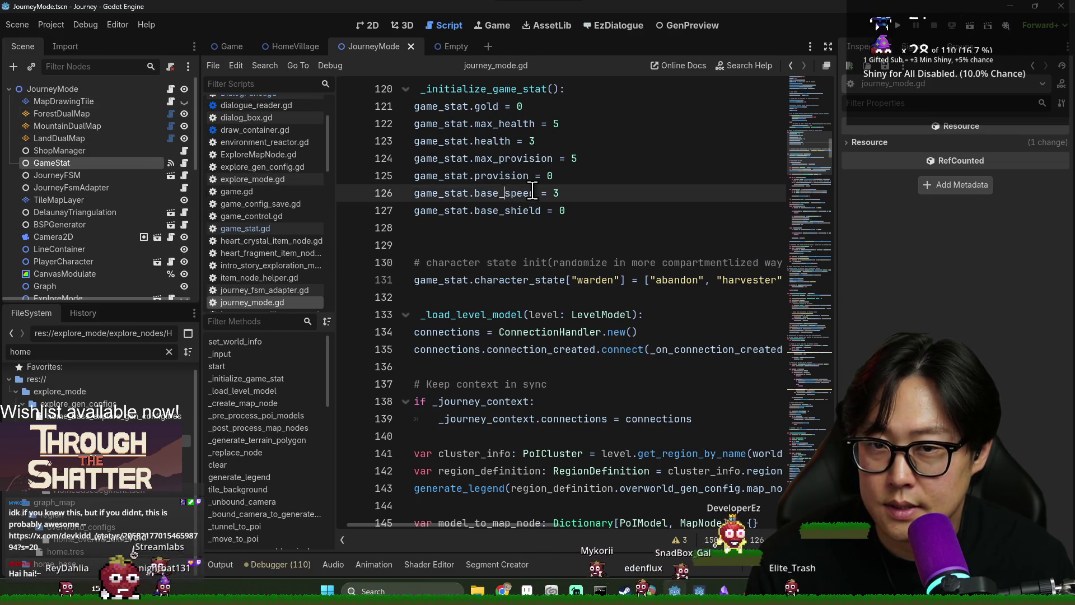
pyautogui.hotkey('ctrl', 'f')
pyautogui.write('explore')
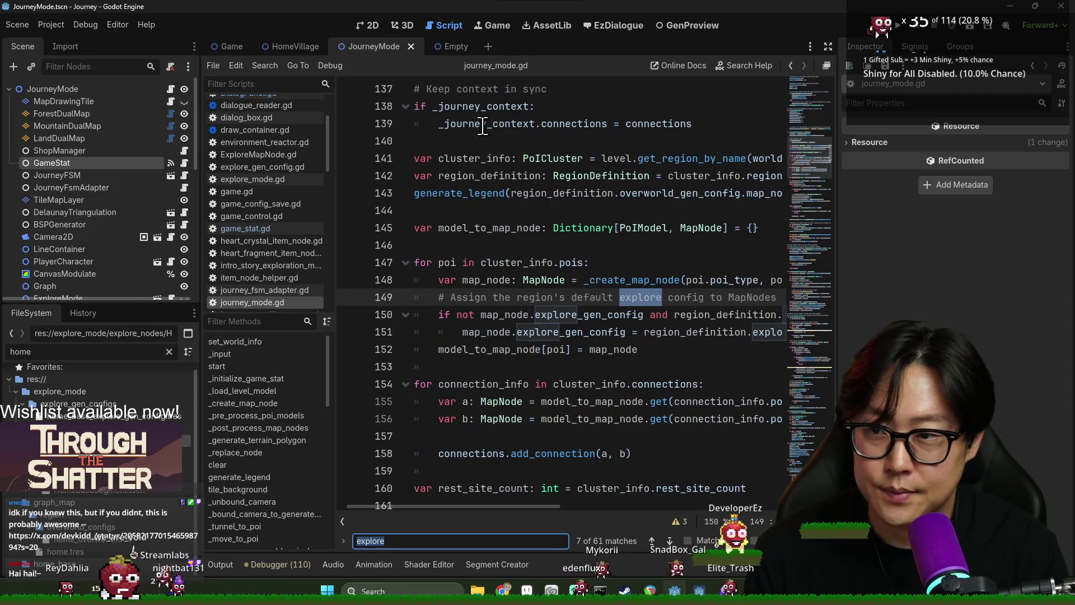
pyautogui.write('enter')
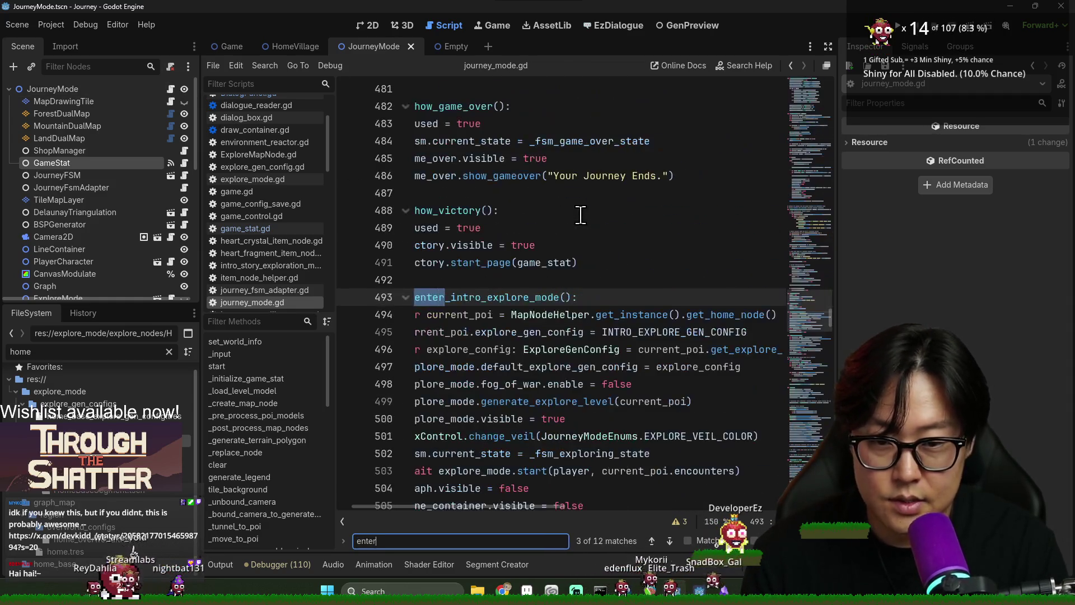
pyautogui.hscroll(-2, 560, 507)
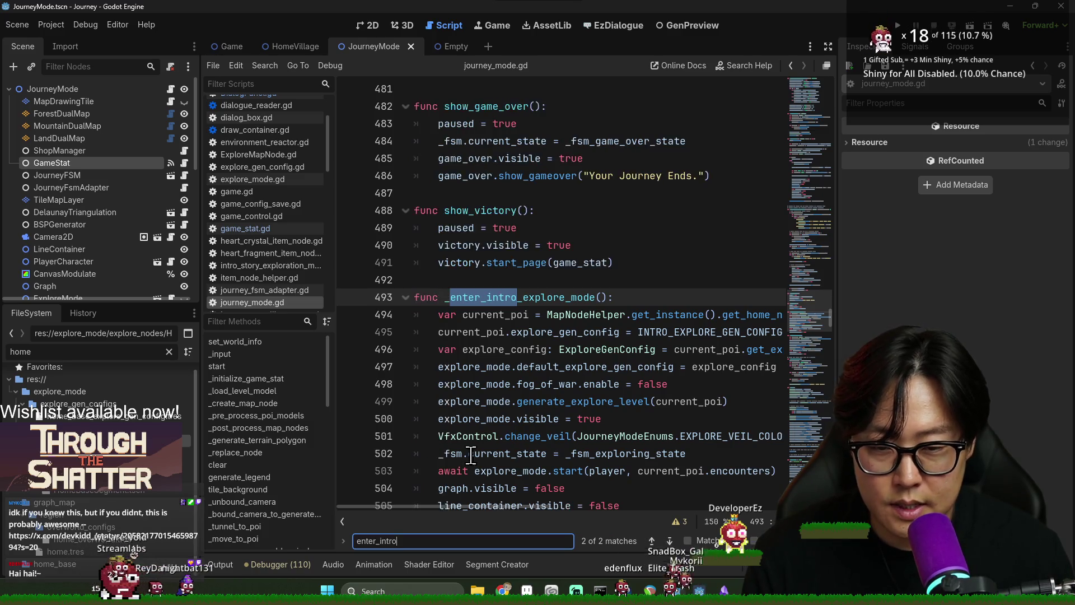
pyautogui.scroll(-3, 468, 234)
pyautogui.click(688, 352)
pyautogui.press('Return')
pyautogui.press('Return')
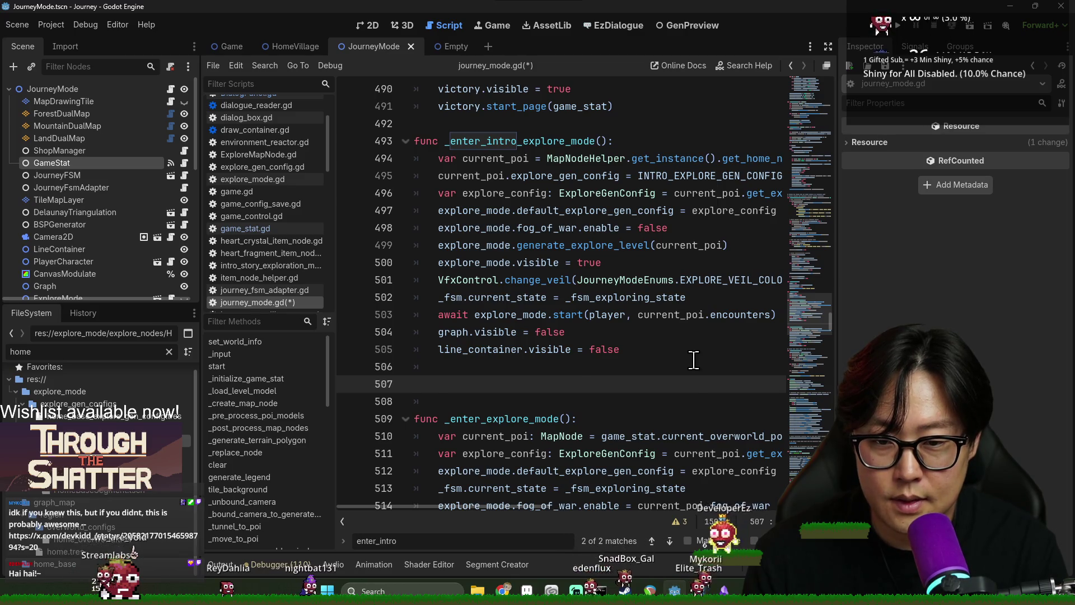
pyautogui.hotkey('ctrl', 'z')
pyautogui.hotkey('ctrl', 'z')
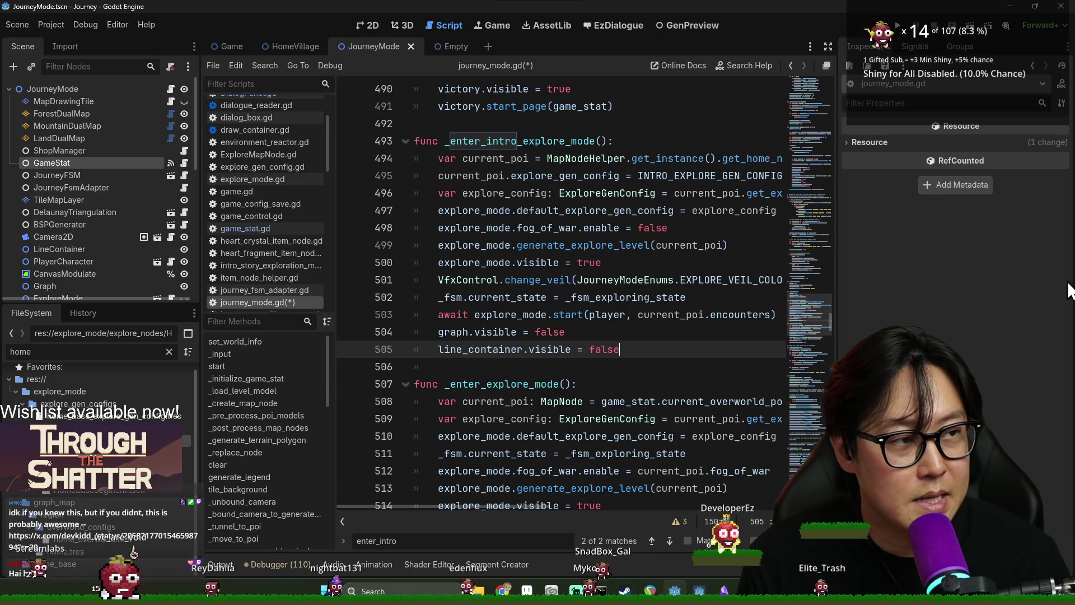
pyautogui.hotkey('ctrl', 'z')
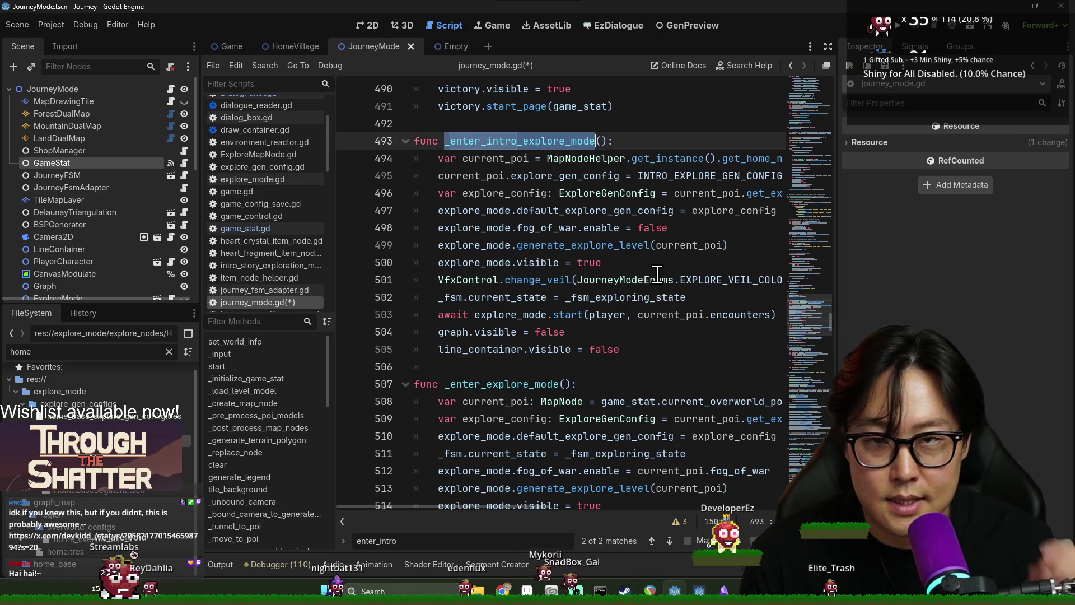
pyautogui.moveTo(657, 273)
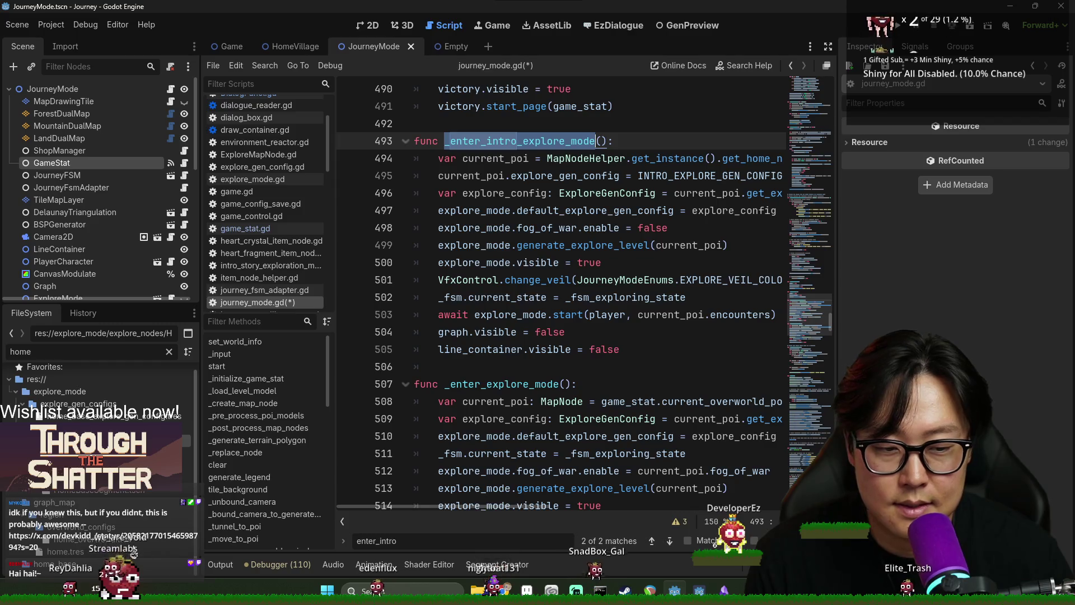
pyautogui.press('Escape')
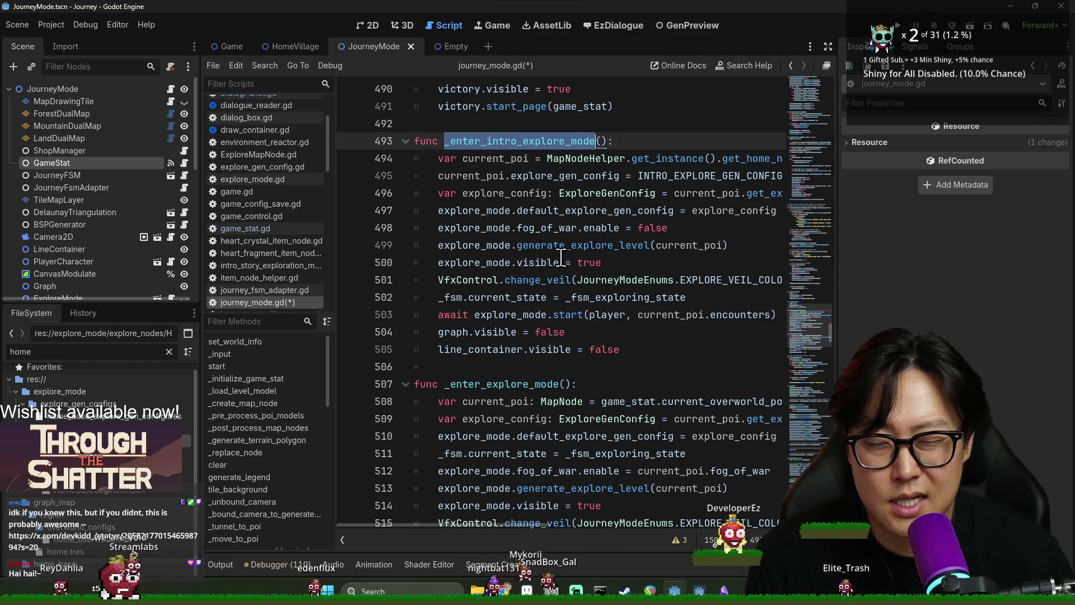
# Step: Place the caret at the end of line 505, below the intro explore function
pyautogui.moveTo(554, 286)
pyautogui.click(620, 349)
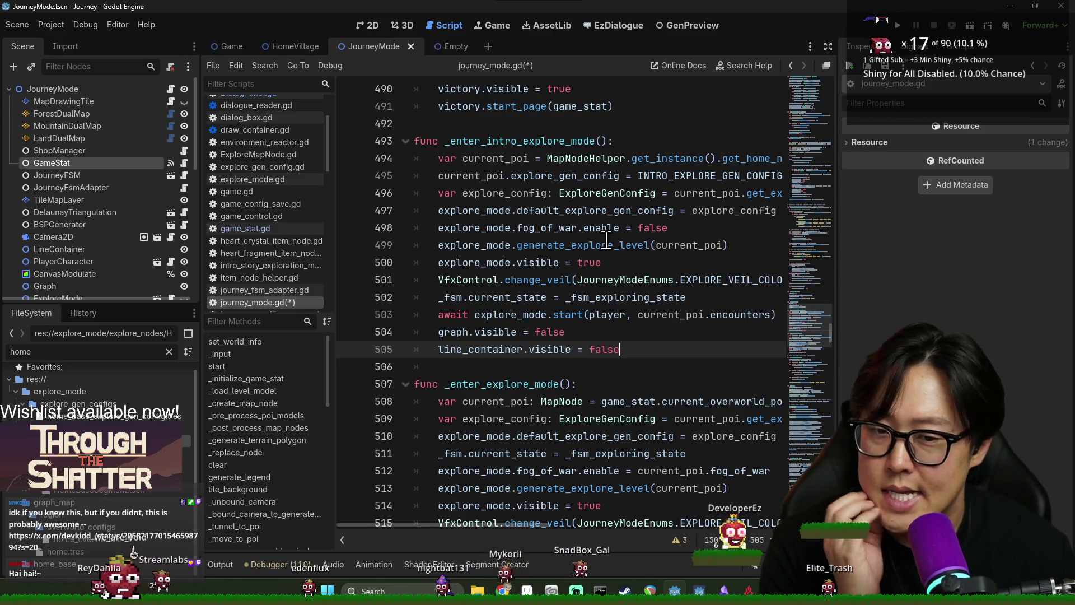
pyautogui.click(426, 143)
pyautogui.click(644, 350)
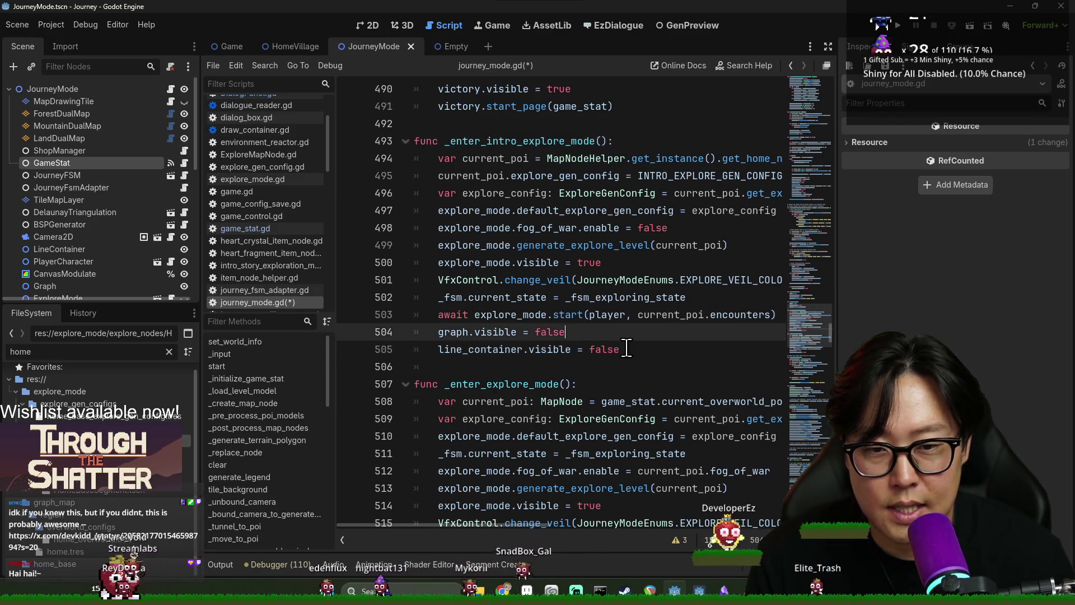
# Step: Declare func _enter_home_village_explore_mode(): below _enter_intro_explore_mode
pyautogui.press('Return')
pyautogui.press('Return')
pyautogui.write('func _enter')
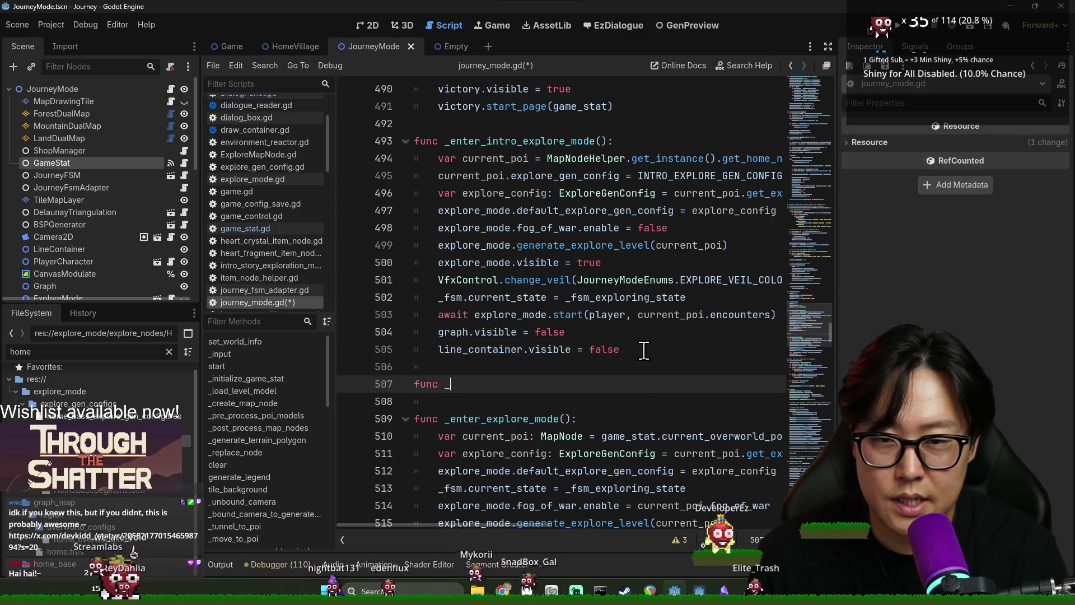
pyautogui.write('_')
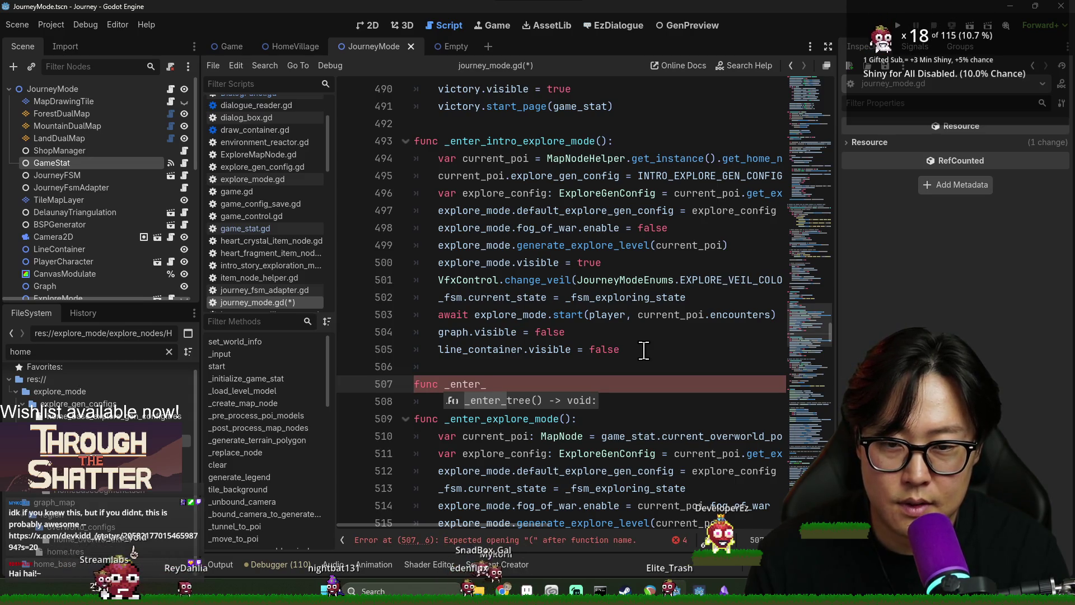
pyautogui.write('home_villag')
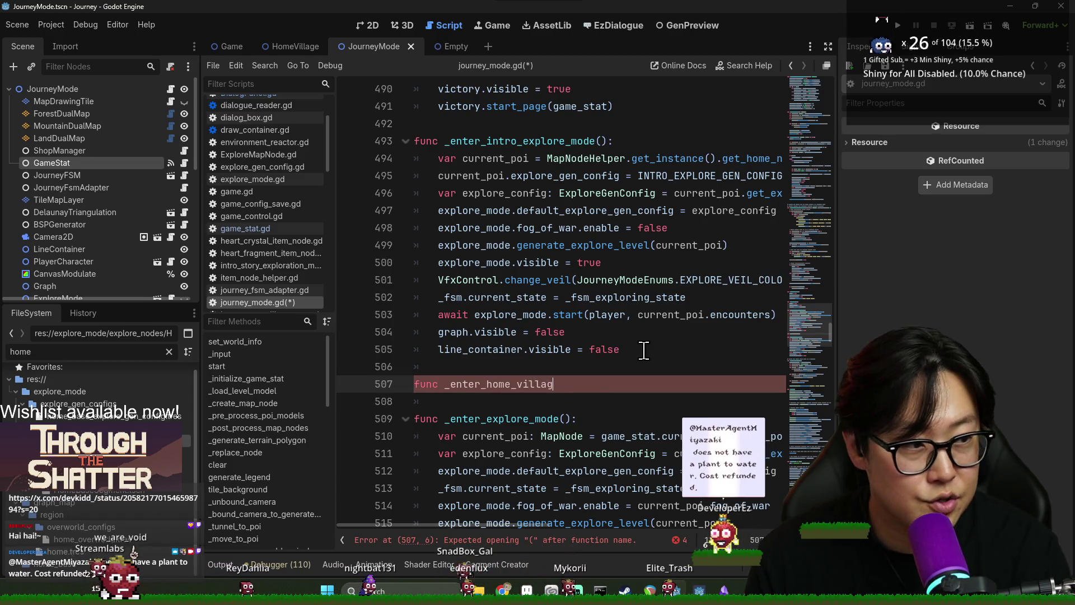
pyautogui.write('e_explore_mode():')
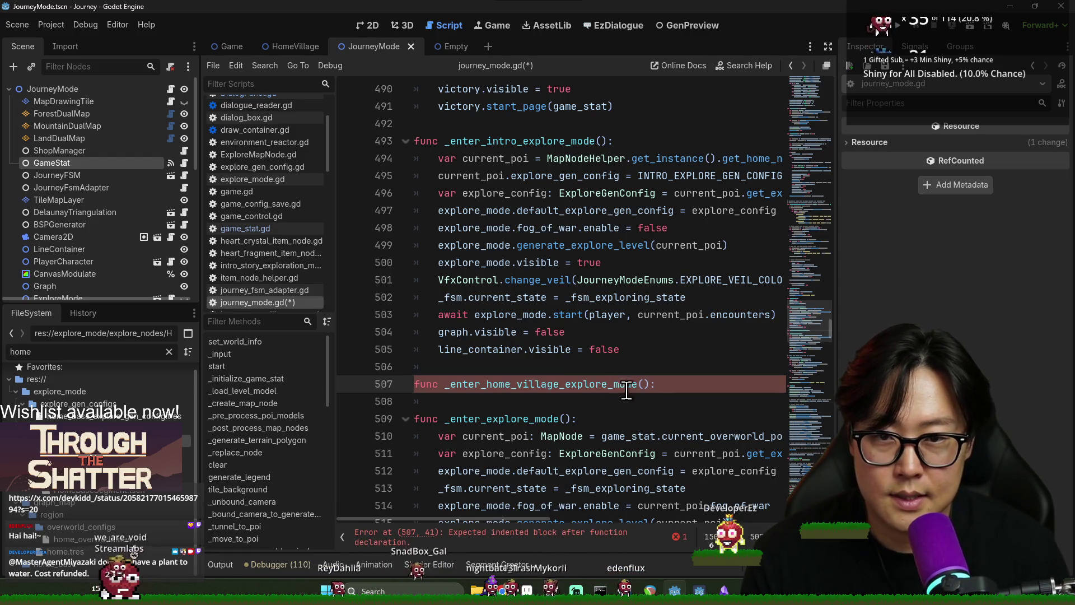
pyautogui.press('Return')
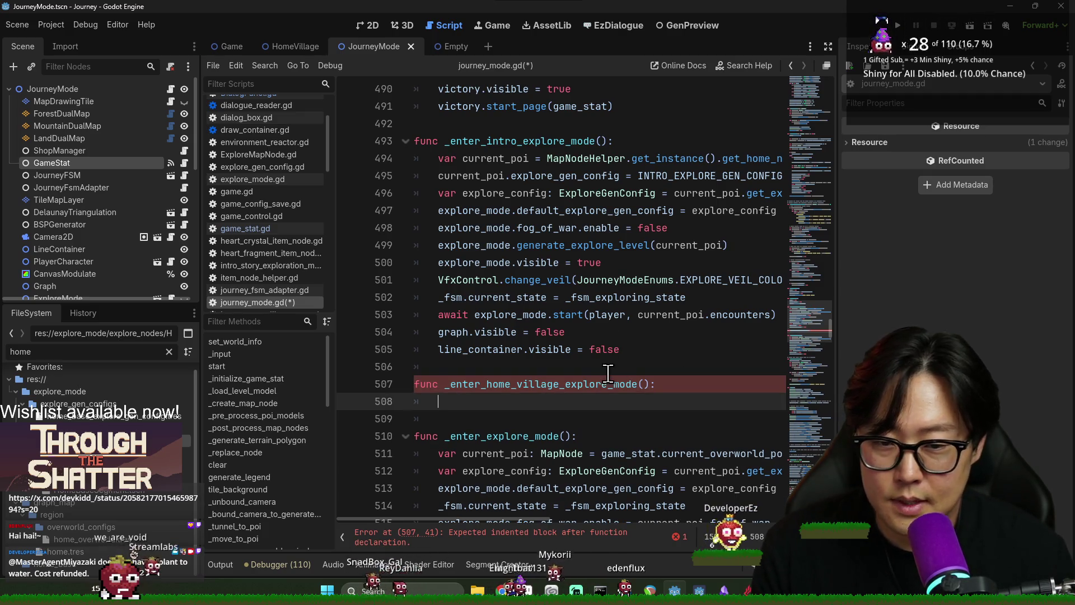
# Step: Inspect _enter_explore_mode and current_poi usage beside the new stub
pyautogui.click(615, 349)
pyautogui.scroll(-2, 618, 378)
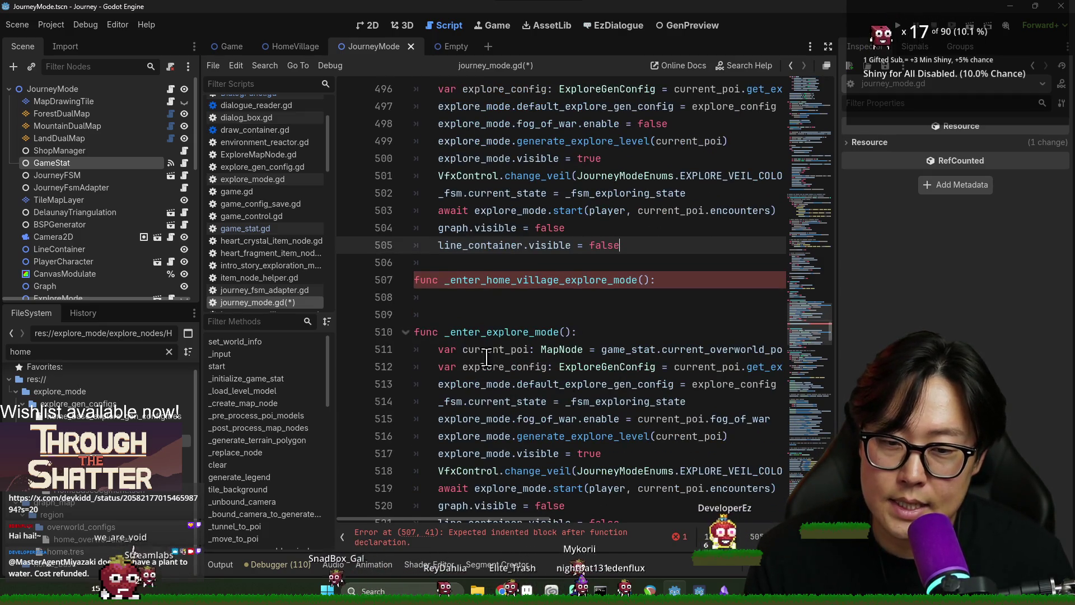
pyautogui.doubleClick(542, 332)
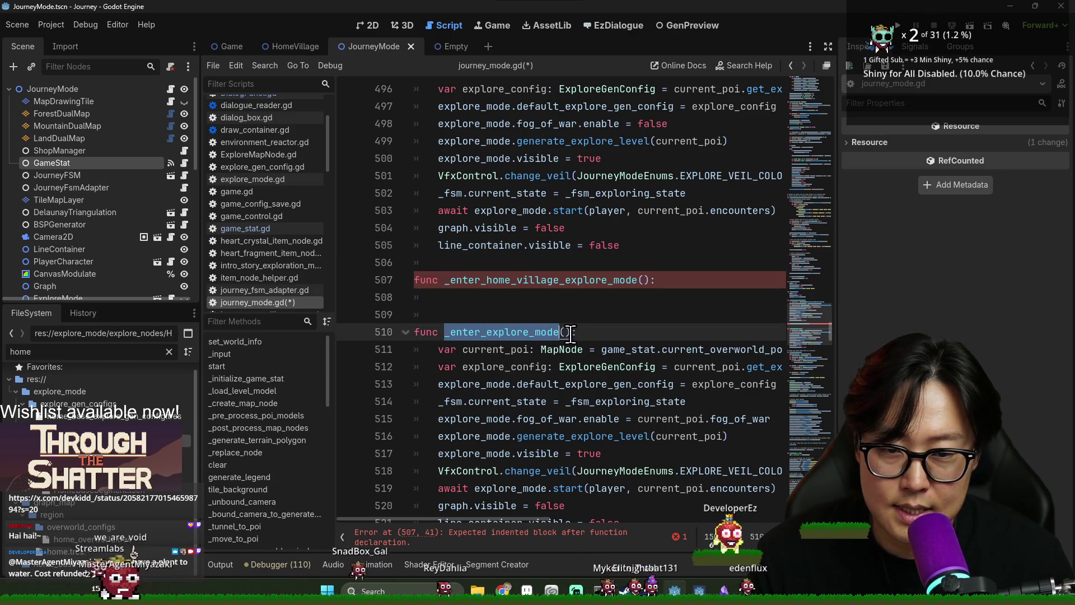
pyautogui.scroll(2, 495, 298)
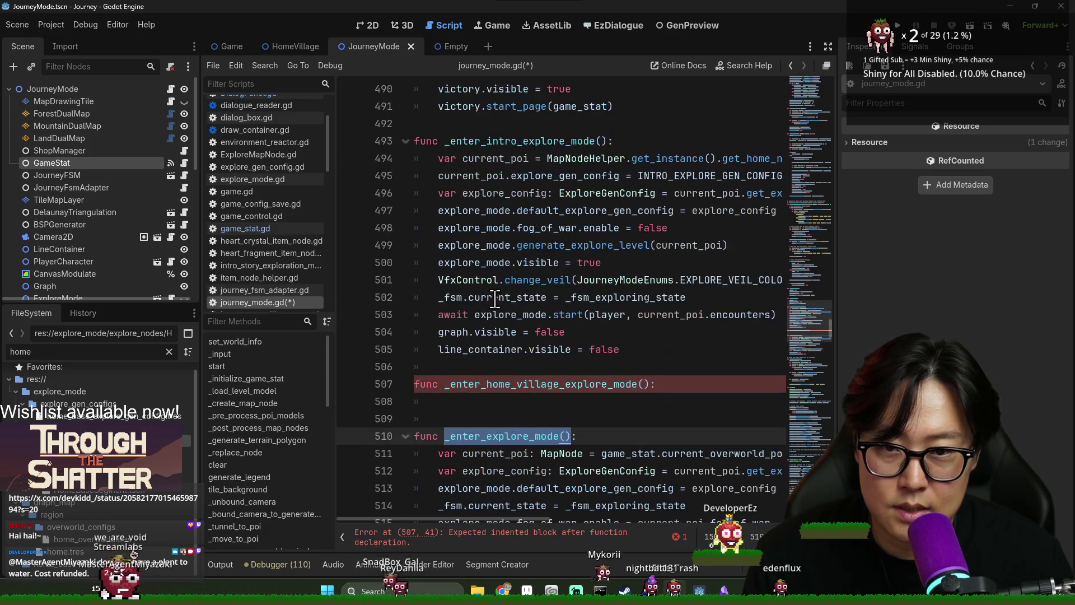
pyautogui.doubleClick(487, 162)
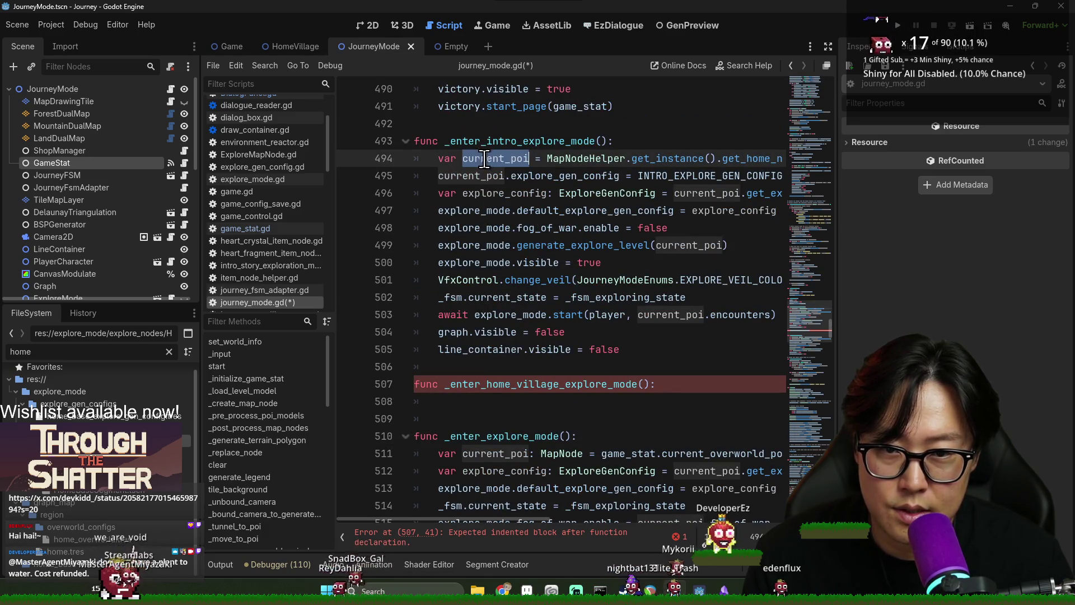
pyautogui.moveTo(445, 436); pyautogui.dragTo(571, 436)
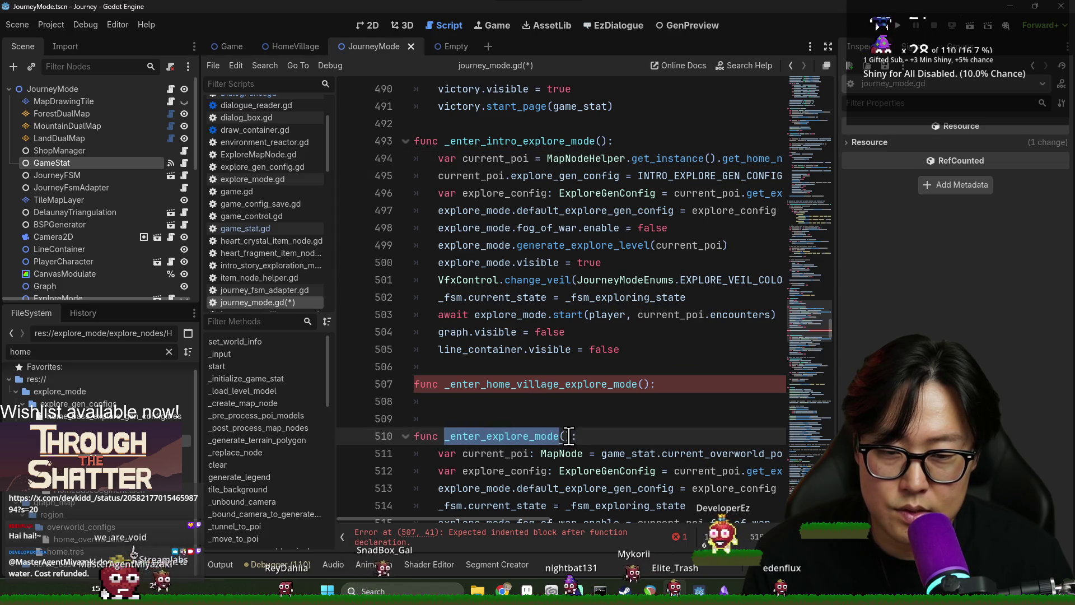
pyautogui.click(504, 412)
pyautogui.keyDown('shift'); pyautogui.click(487, 383); pyautogui.keyUp('shift')
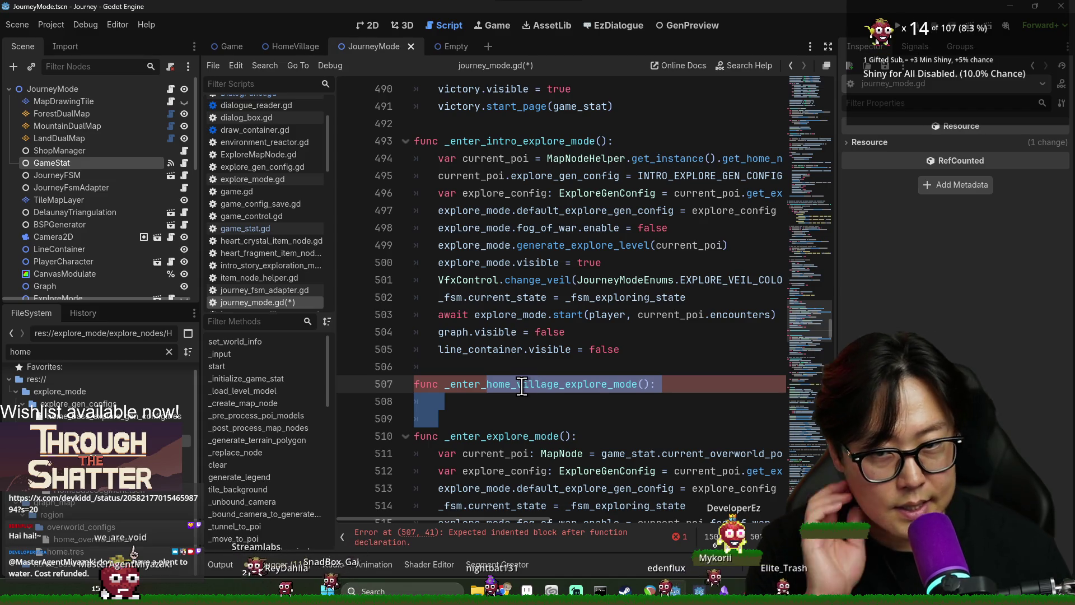
# Step: Inspect _enter_intro_explore_mode and its generate_explore_level call for comparison
pyautogui.scroll(1, 488, 336)
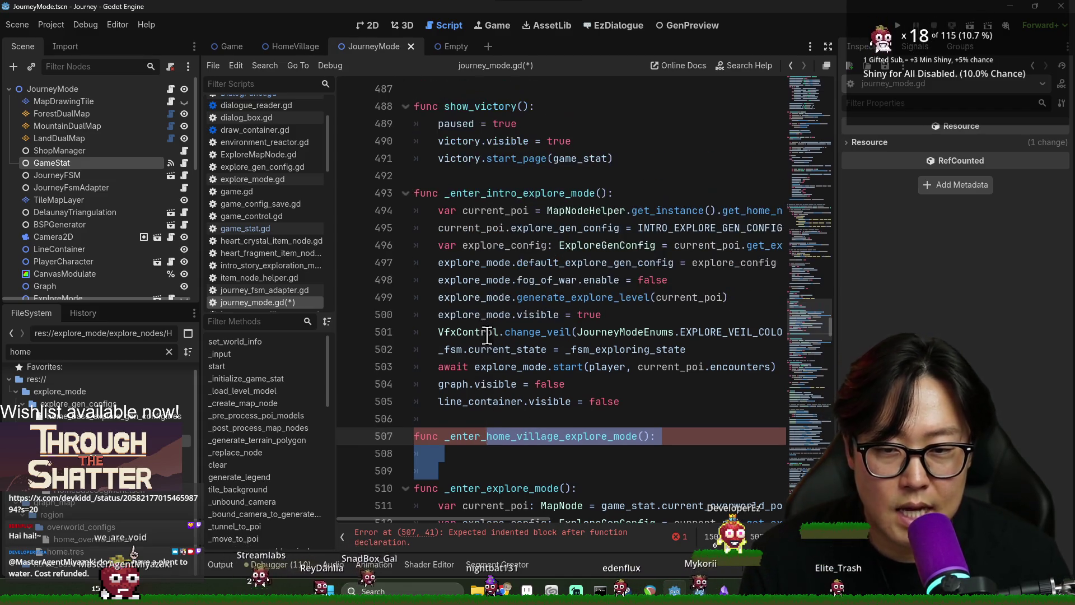
pyautogui.scroll(-1, 476, 350)
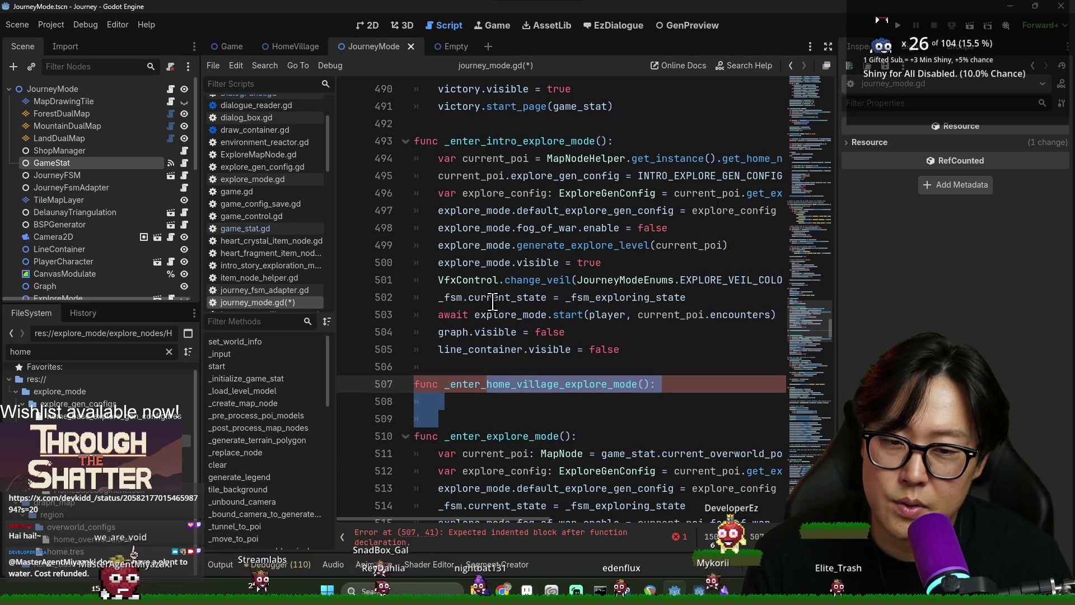
pyautogui.doubleClick(487, 141)
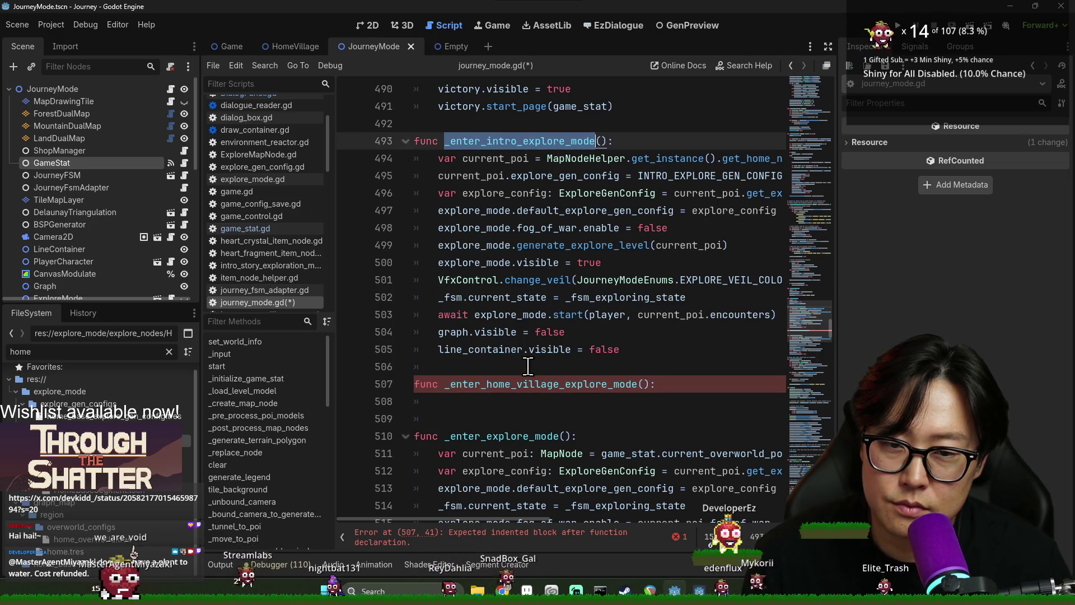
pyautogui.doubleClick(562, 245)
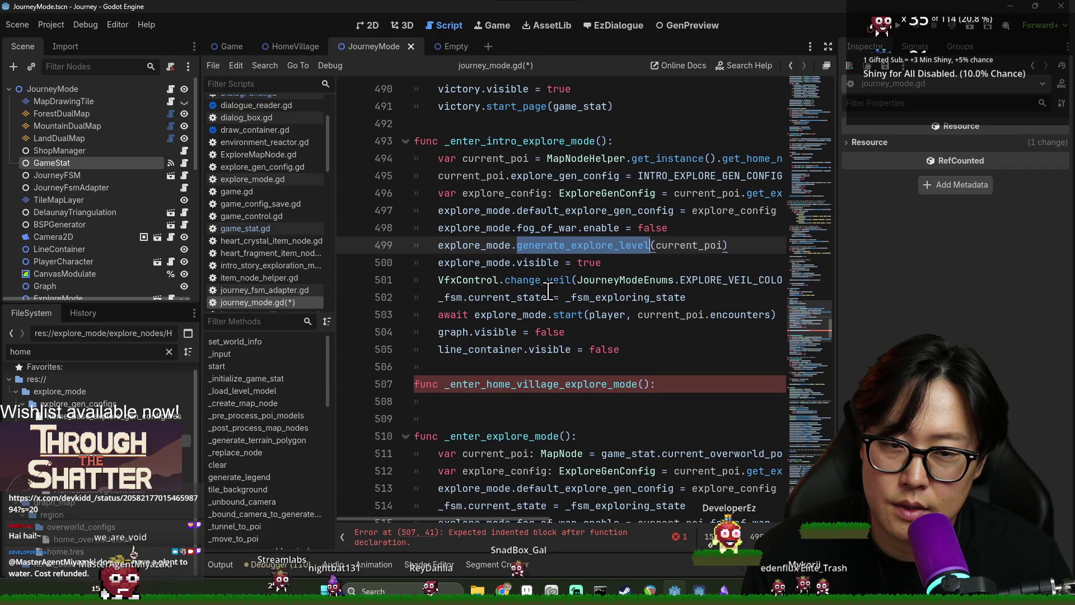
pyautogui.moveTo(541, 298)
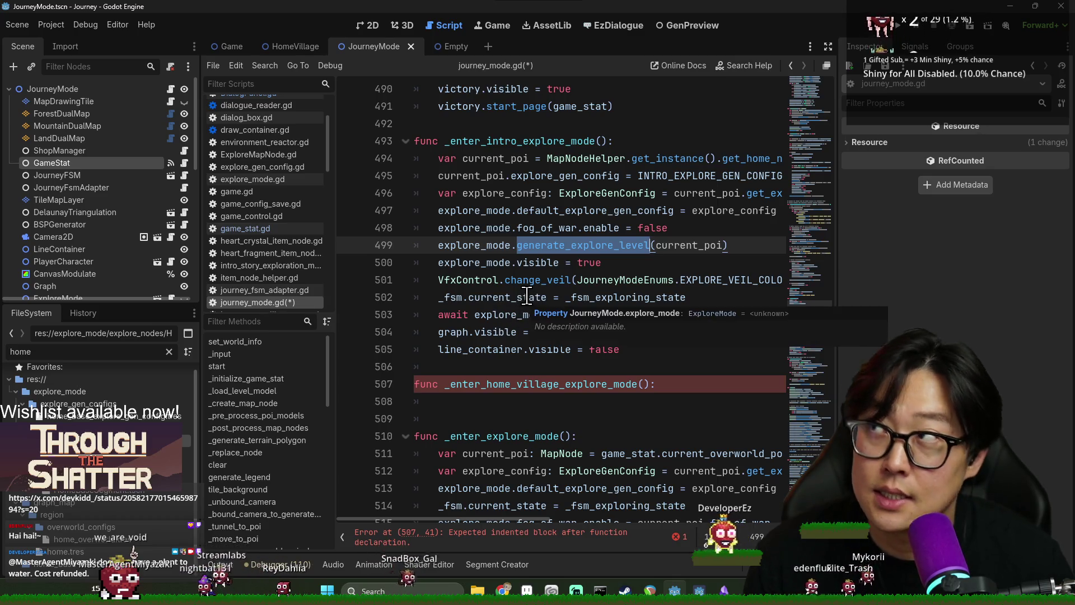
pyautogui.click(473, 418)
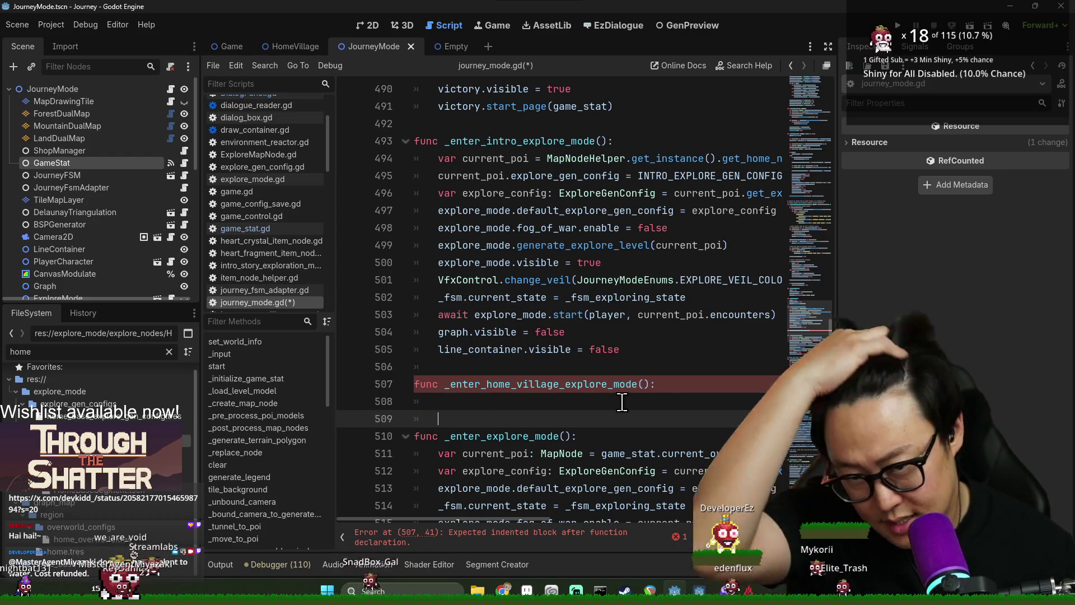
pyautogui.scroll(-3, 618, 403)
pyautogui.scroll(3, 480, 334)
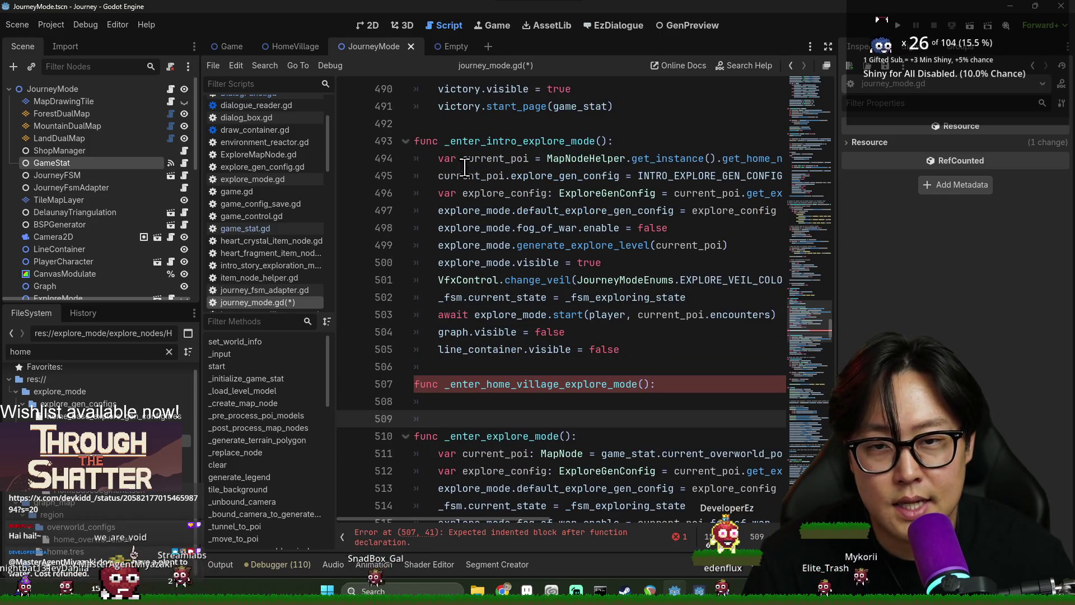
# Step: Delete the empty _enter_home_village_explore_mode stub and its leftover blank line
pyautogui.doubleClick(493, 141)
pyautogui.click(492, 385)
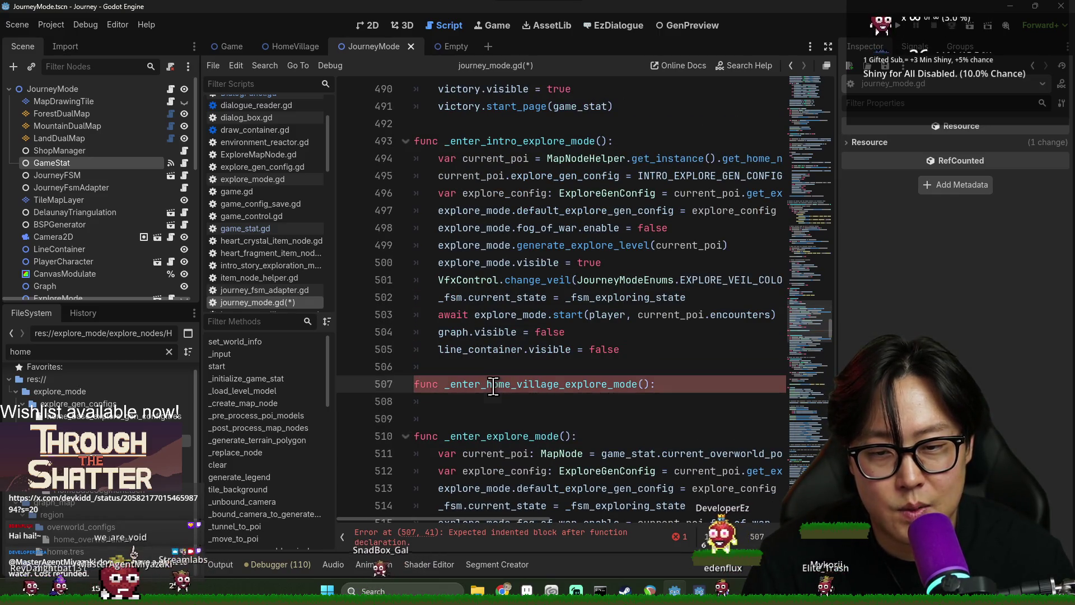
pyautogui.doubleClick(491, 436)
pyautogui.click(483, 401)
pyautogui.click(456, 367)
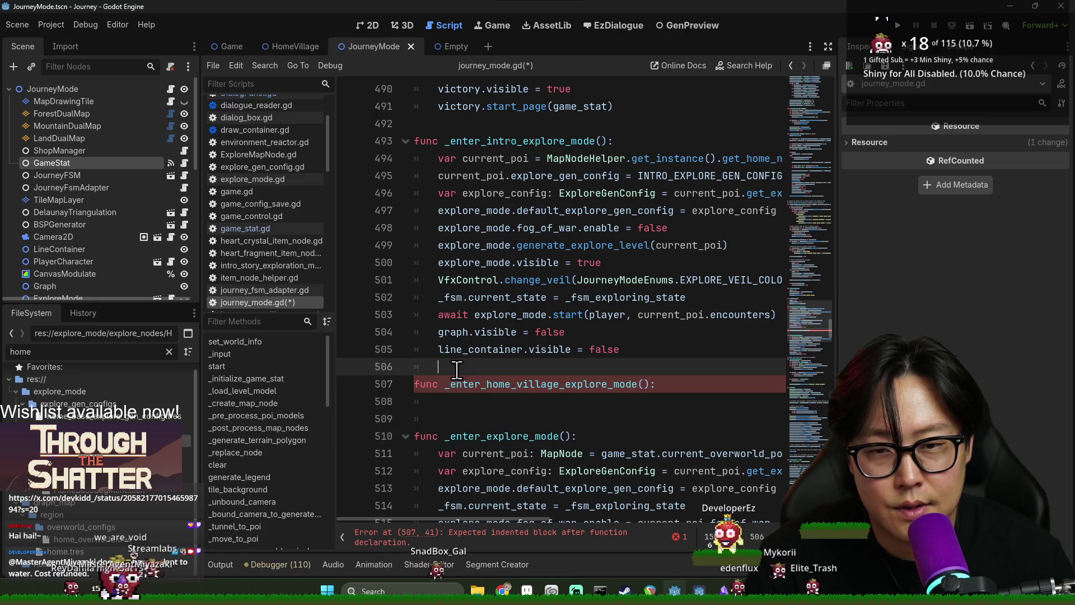
pyautogui.keyDown('shift'); pyautogui.click(483, 410); pyautogui.keyUp('shift')
pyautogui.press('BackSpace')
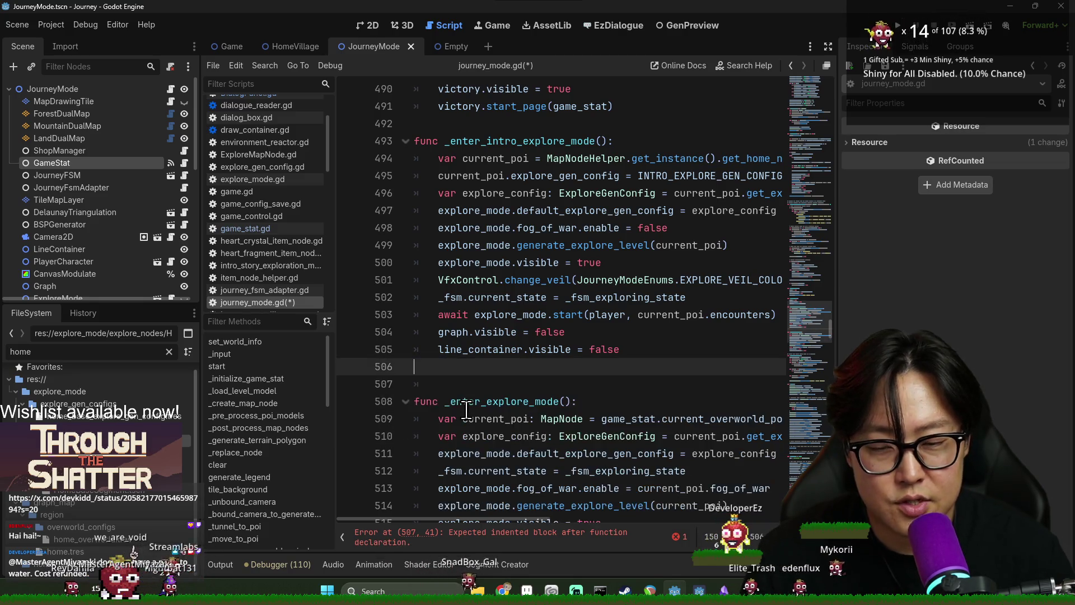
pyautogui.press('BackSpace')
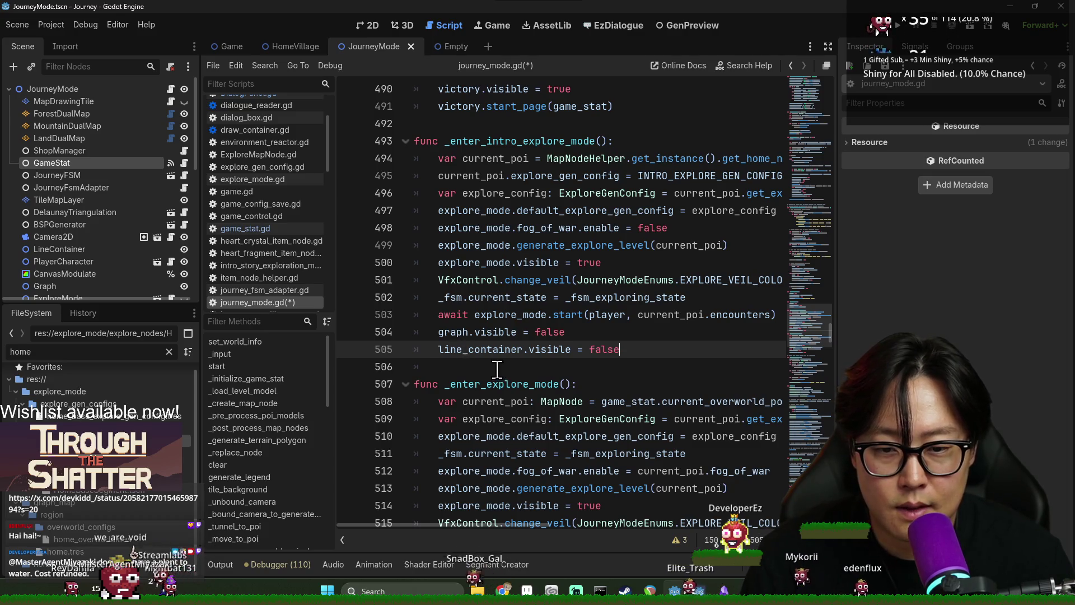
# Step: Save journey_mode.gd and search the script for "on_explore_ext"
pyautogui.scroll(-1, 497, 369)
pyautogui.hotkey('ctrl', 's')
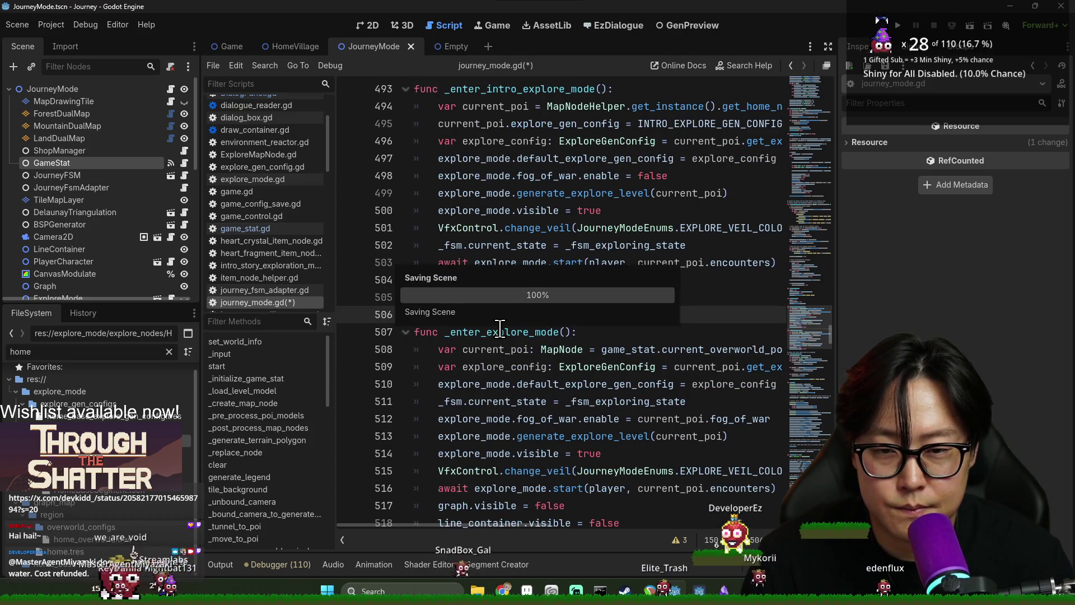
pyautogui.scroll(-5, 156, 252)
pyautogui.click(564, 283)
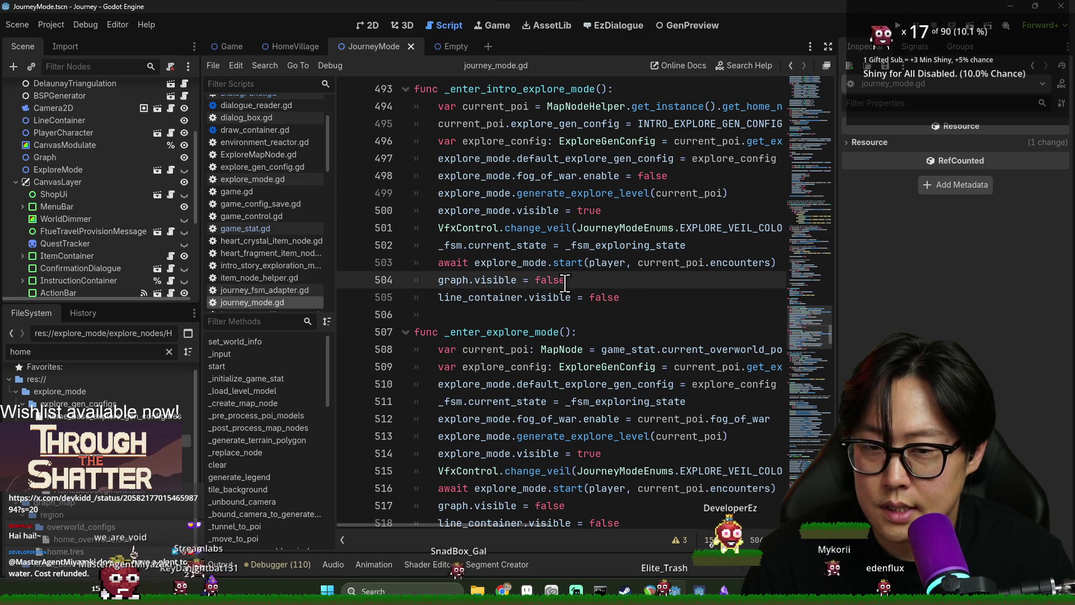
pyautogui.hotkey('ctrl', 'f')
pyautogui.write('on_explore_ext')
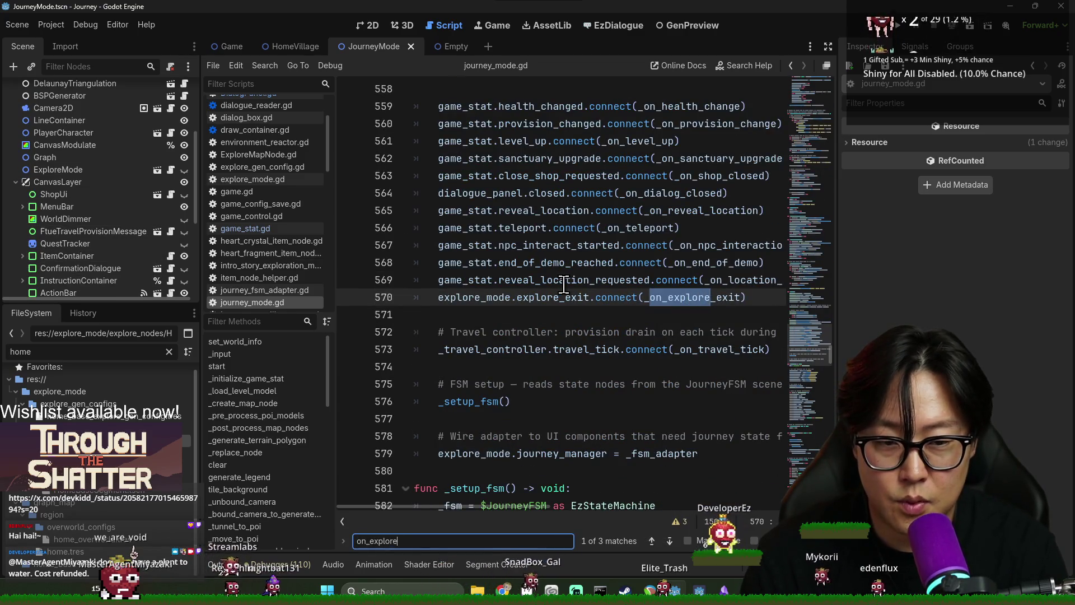
# Step: Jump to the _on_explore_exit definition and close the search bar
pyautogui.keyDown('ctrl'); pyautogui.click(690, 298); pyautogui.keyUp('ctrl')
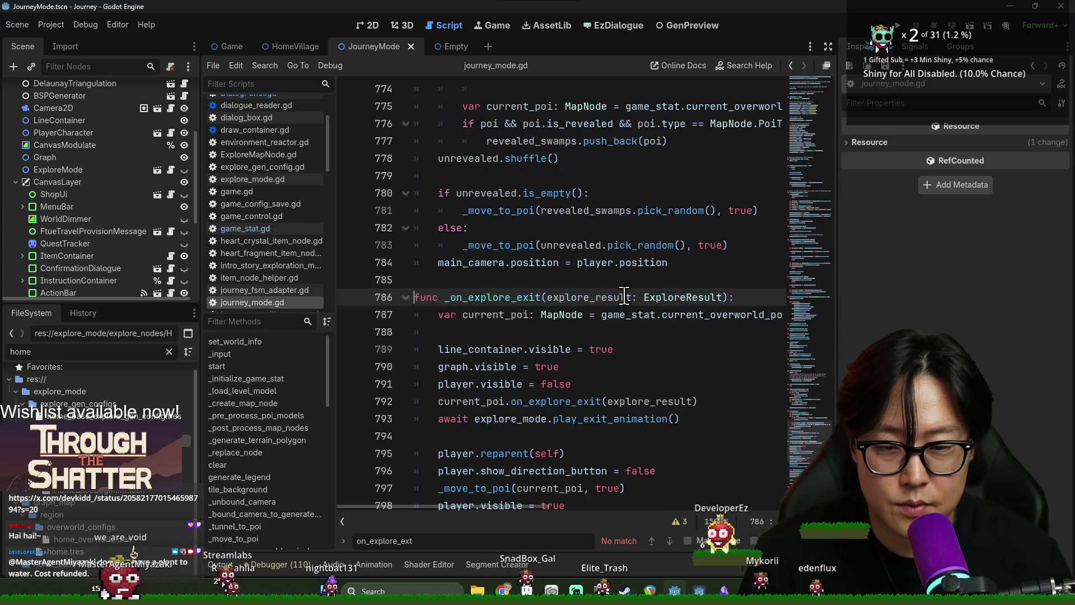
pyautogui.doubleClick(487, 263)
pyautogui.moveTo(481, 507)
pyautogui.mouseDown()
pyautogui.moveTo(529, 504)
pyautogui.moveTo(476, 508)
pyautogui.mouseUp()
pyautogui.scroll(-1, 491, 500)
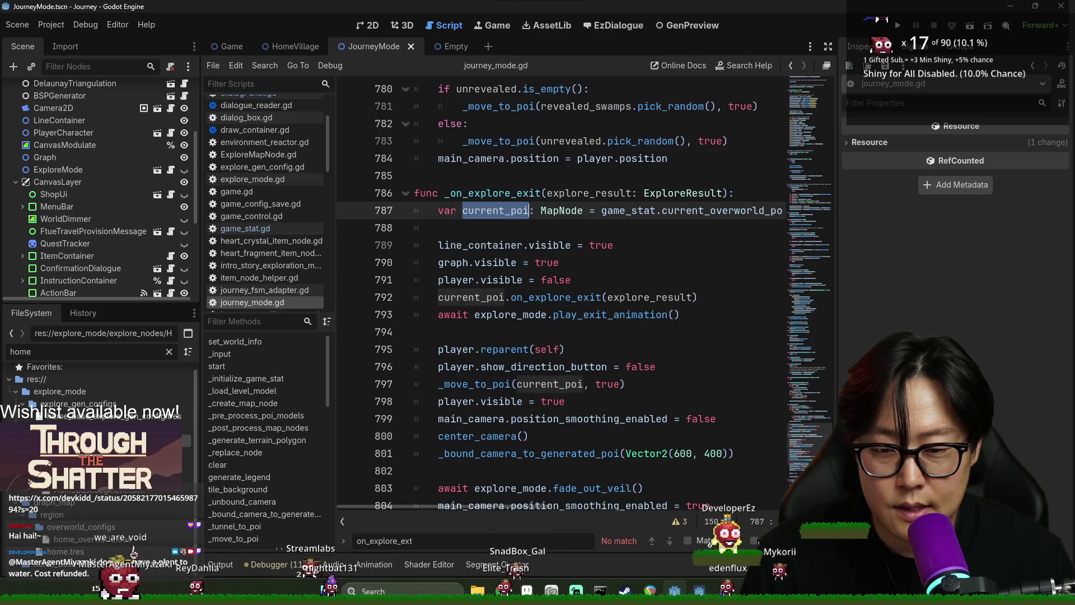
pyautogui.press('Escape')
# Step: Filter the FileSystem panel to "ftue"
pyautogui.click(72, 353)
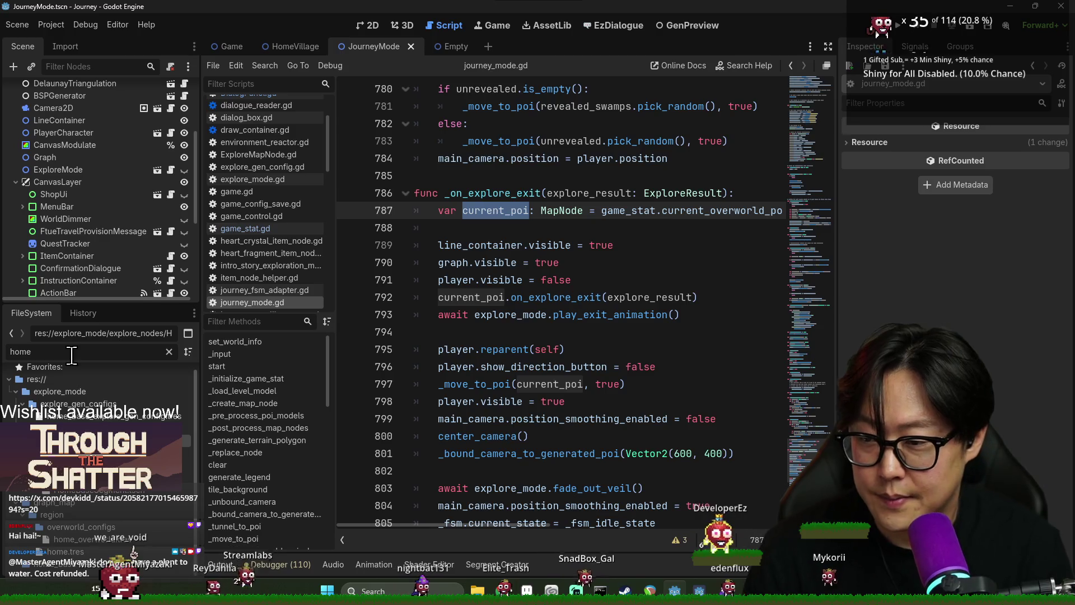
pyautogui.hotkey('ctrl', 'a')
pyautogui.write('ftue')
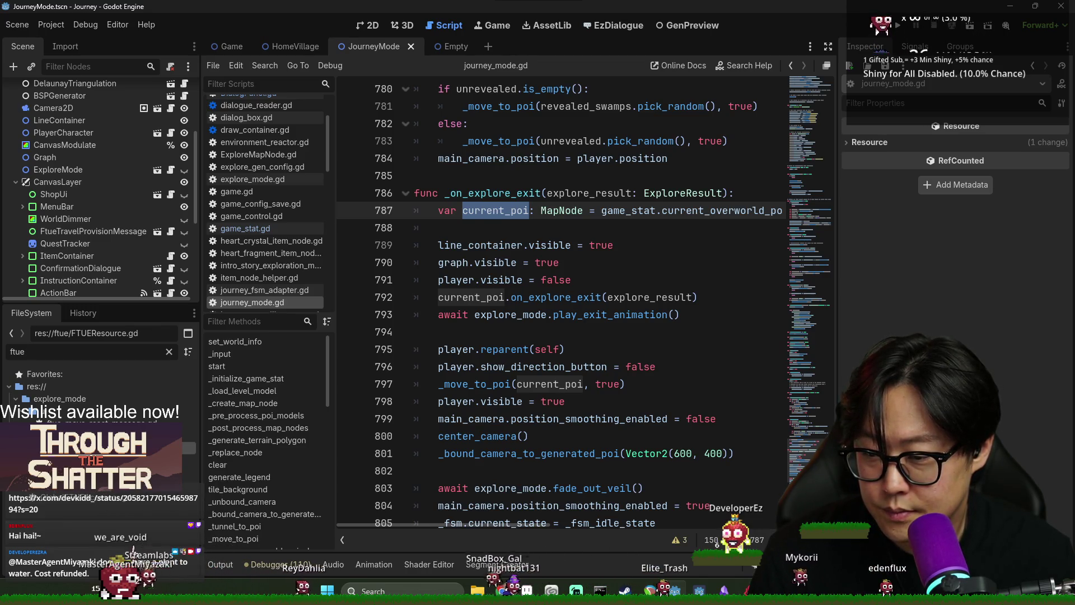
pyautogui.doubleClick(168, 448)
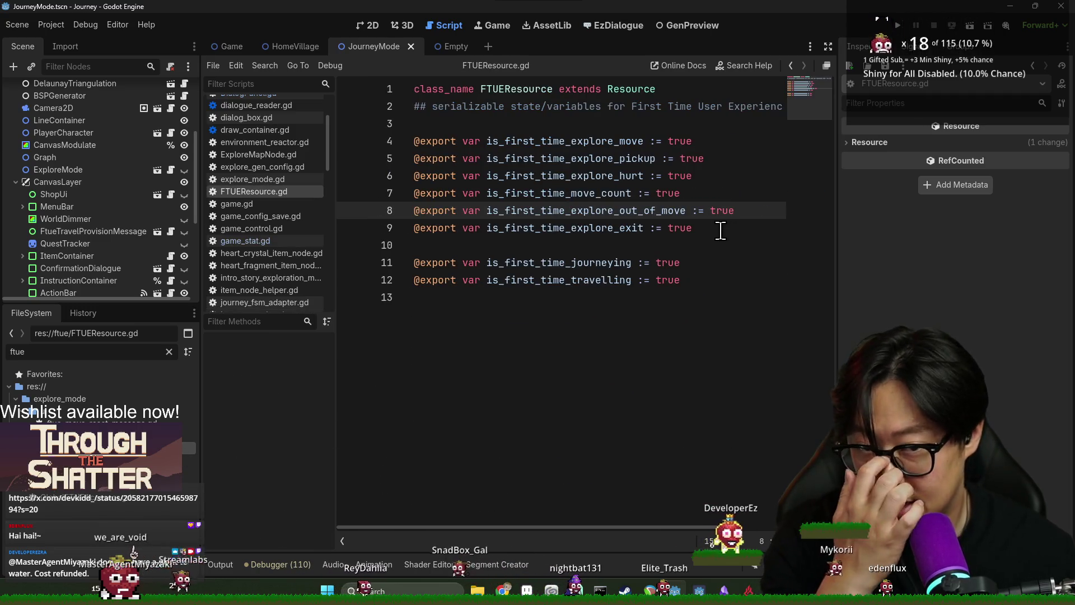
pyautogui.click(696, 228)
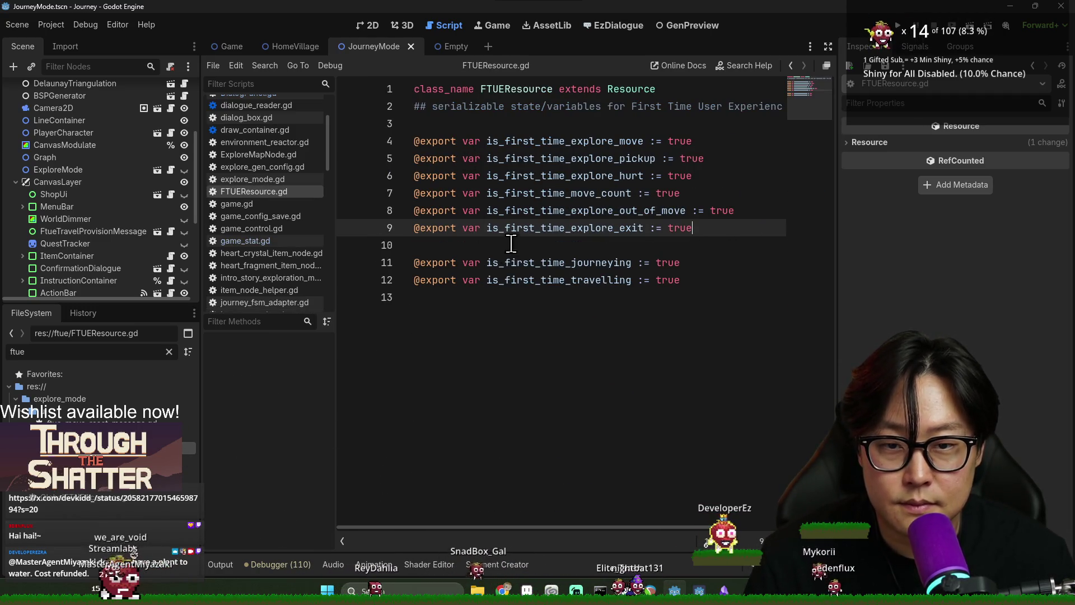
pyautogui.click(715, 287)
pyautogui.press('Return')
pyautogui.press('Return')
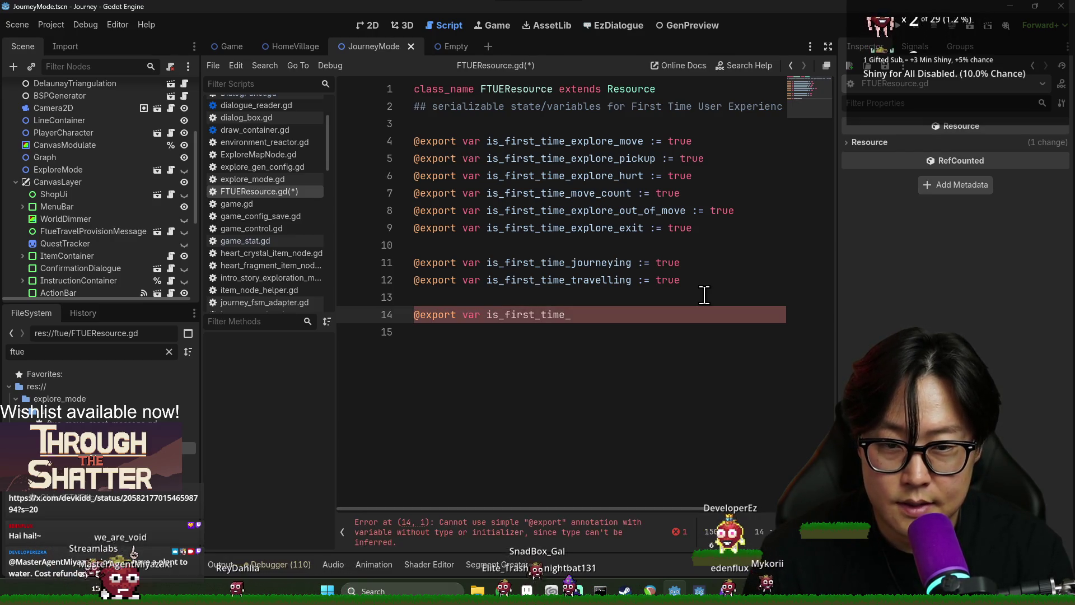
pyautogui.write('_exit := tru')
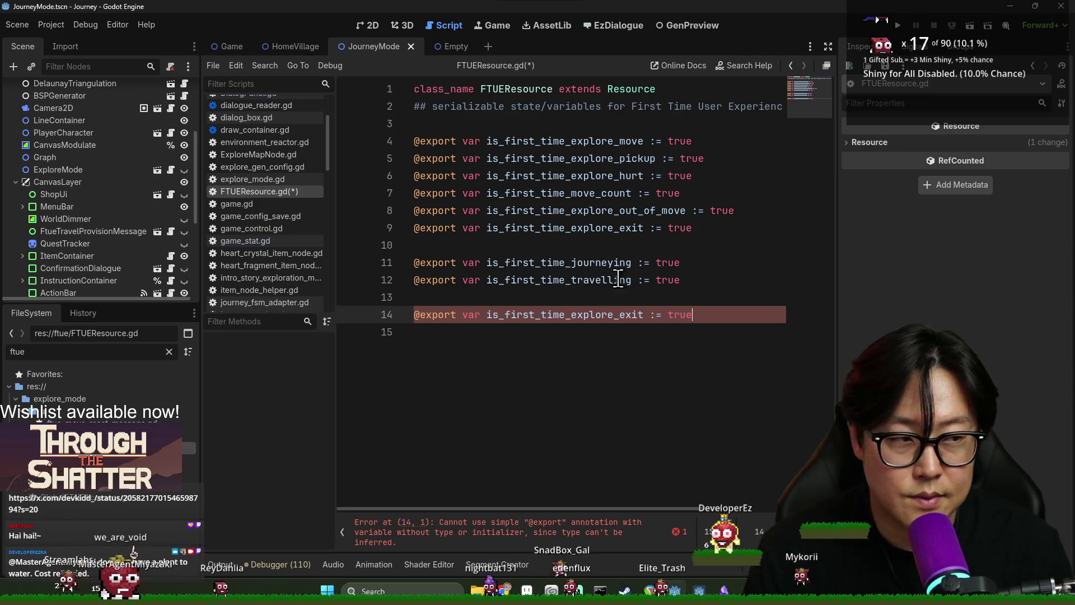
pyautogui.write('e')
pyautogui.press('Return')
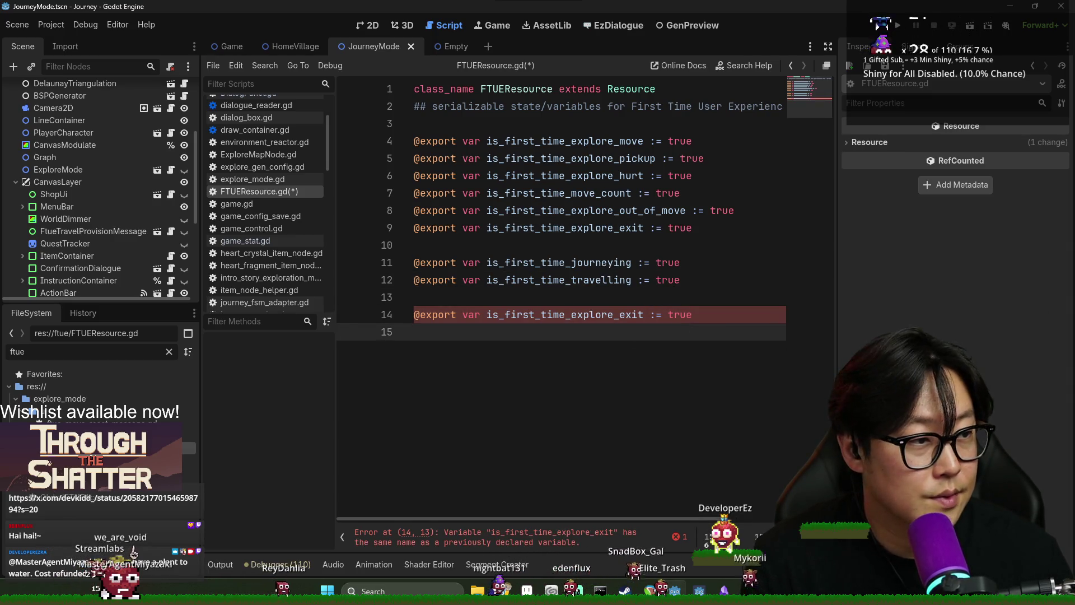
pyautogui.doubleClick(584, 315)
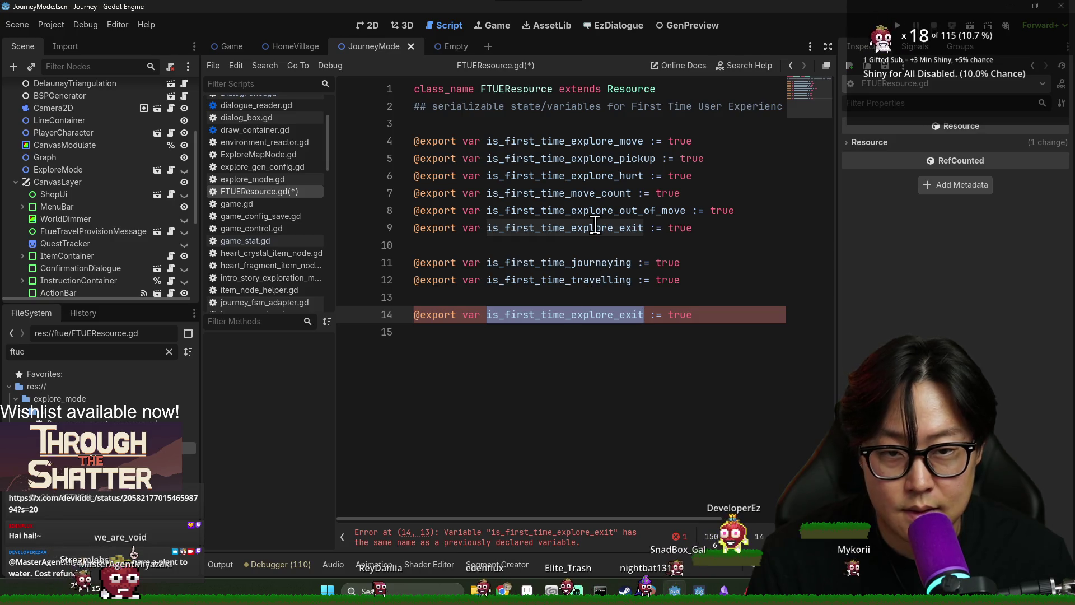
pyautogui.click(526, 315)
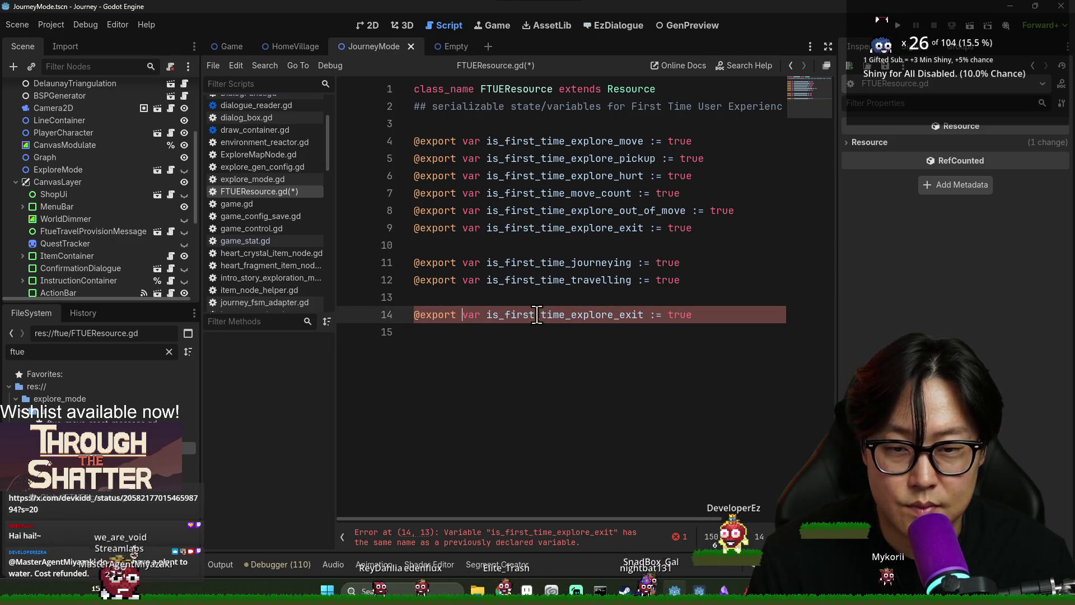
pyautogui.tripleClick(639, 314)
pyautogui.press('BackSpace')
pyautogui.press('BackSpace')
pyautogui.click(565, 230)
# Step: Search all scripts for is_first_time_explore_exit and inspect its use in explore_mode.gd
pyautogui.doubleClick(565, 230)
pyautogui.hotkey('ctrl', 'shift', 'f')
pyautogui.press('Return')
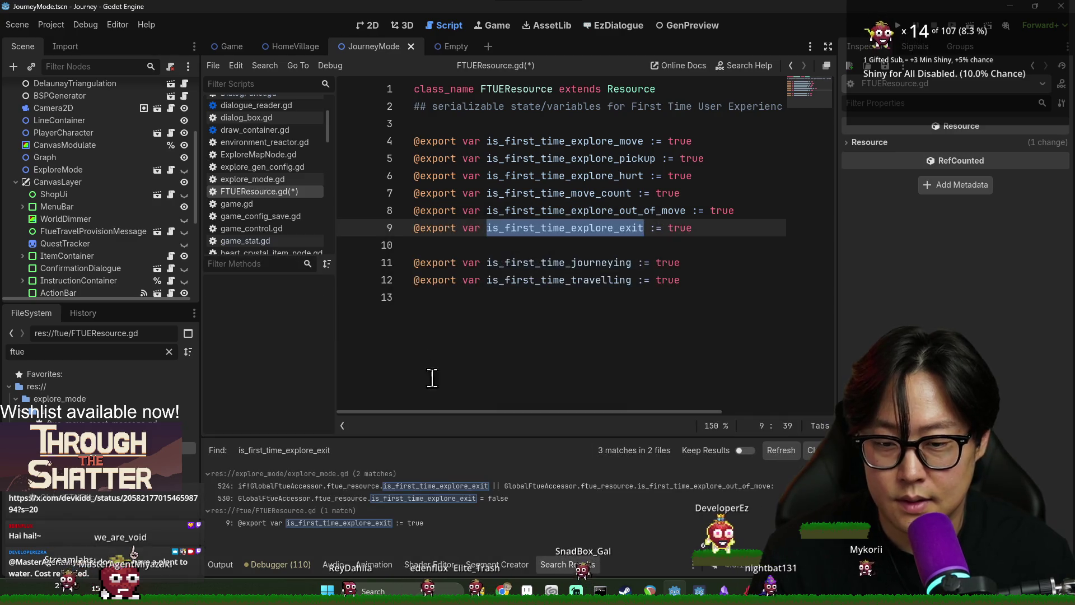
pyautogui.click(317, 486)
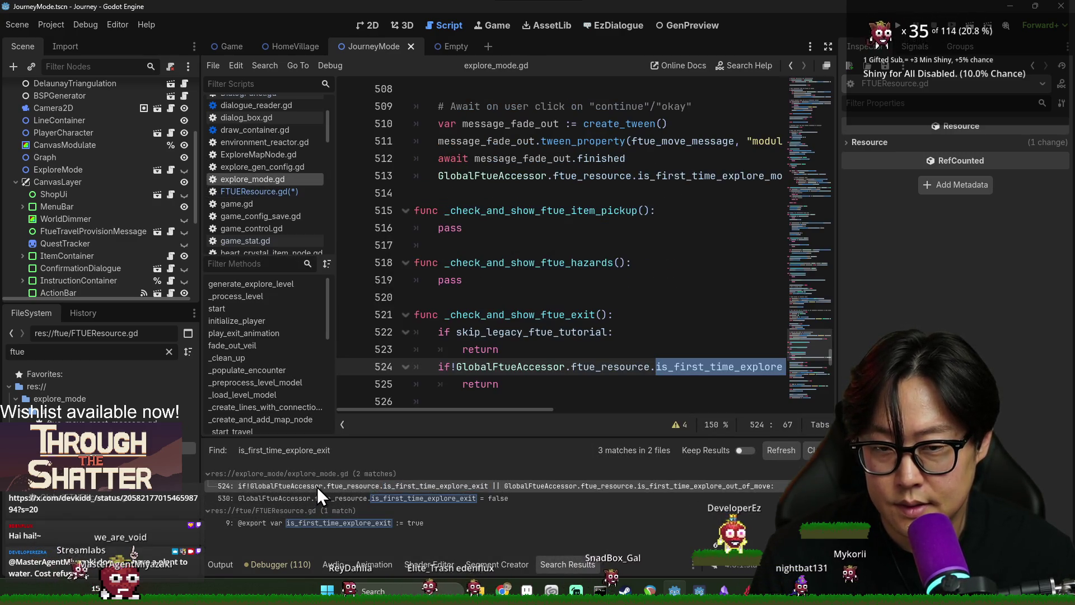
pyautogui.doubleClick(487, 316)
pyautogui.hscroll(1, 539, 411)
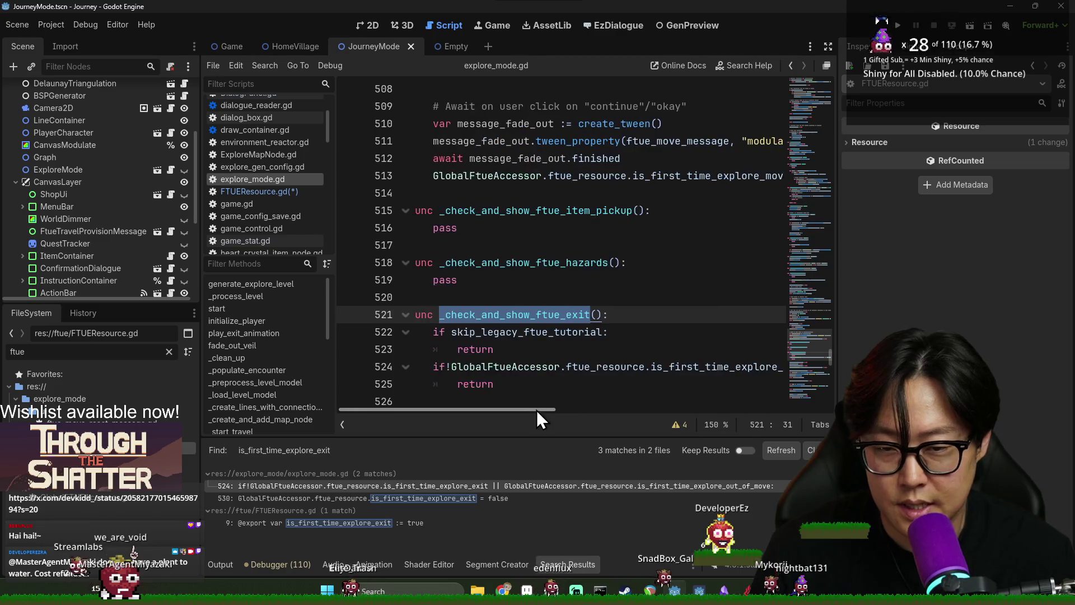
pyautogui.scroll(-2, 540, 336)
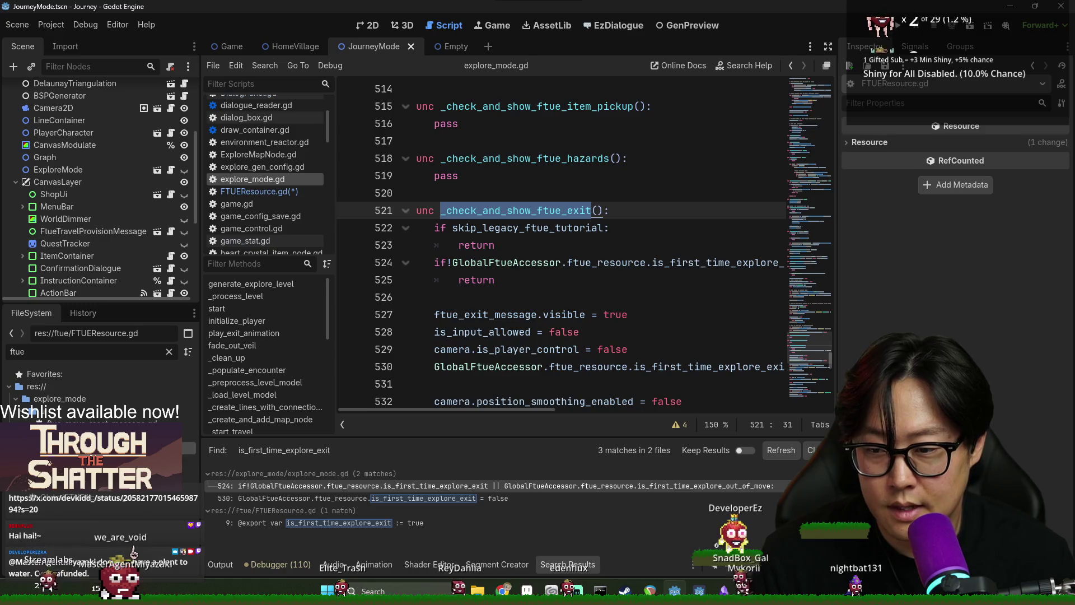
pyautogui.click(339, 522)
pyautogui.click(509, 321)
pyautogui.press('Return')
pyautogui.write('@export var is_first_time_')
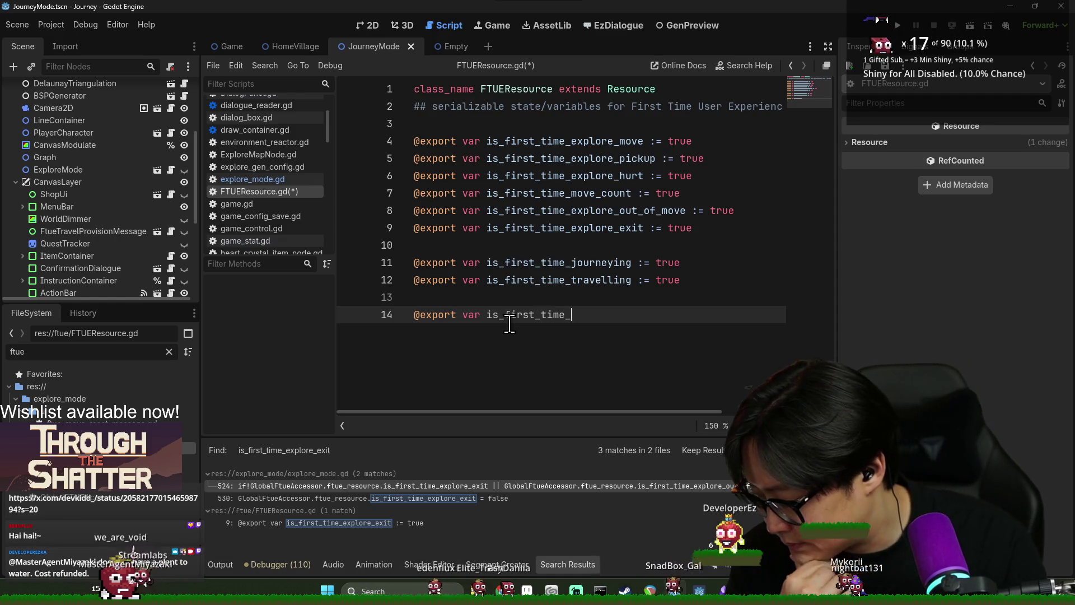
pyautogui.press('BackSpace')
pyautogui.press('BackSpace')
pyautogui.press('BackSpace')
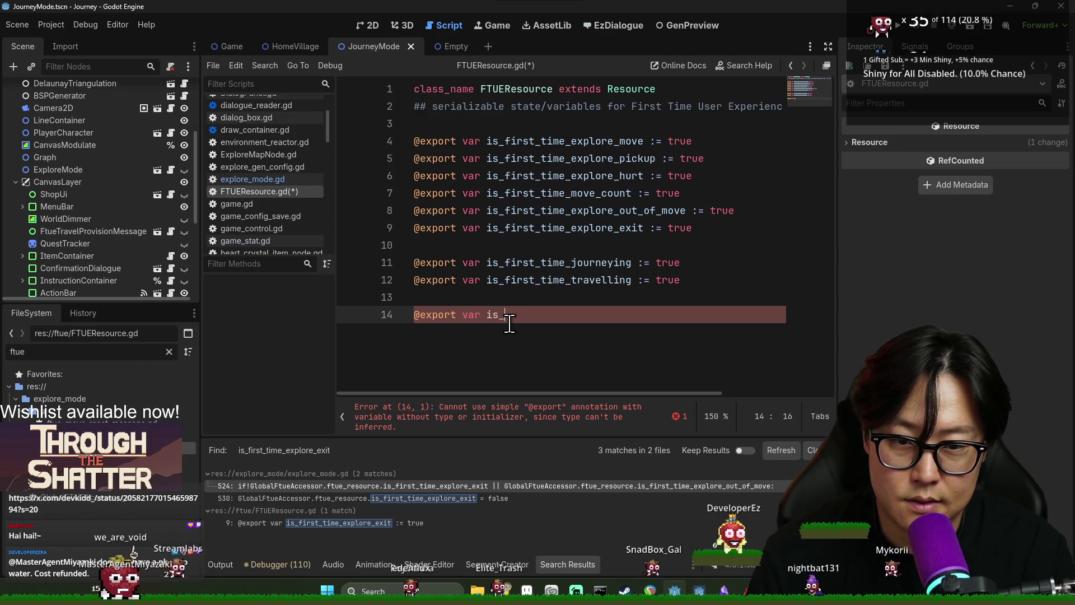
pyautogui.write('ro_exit := tru')
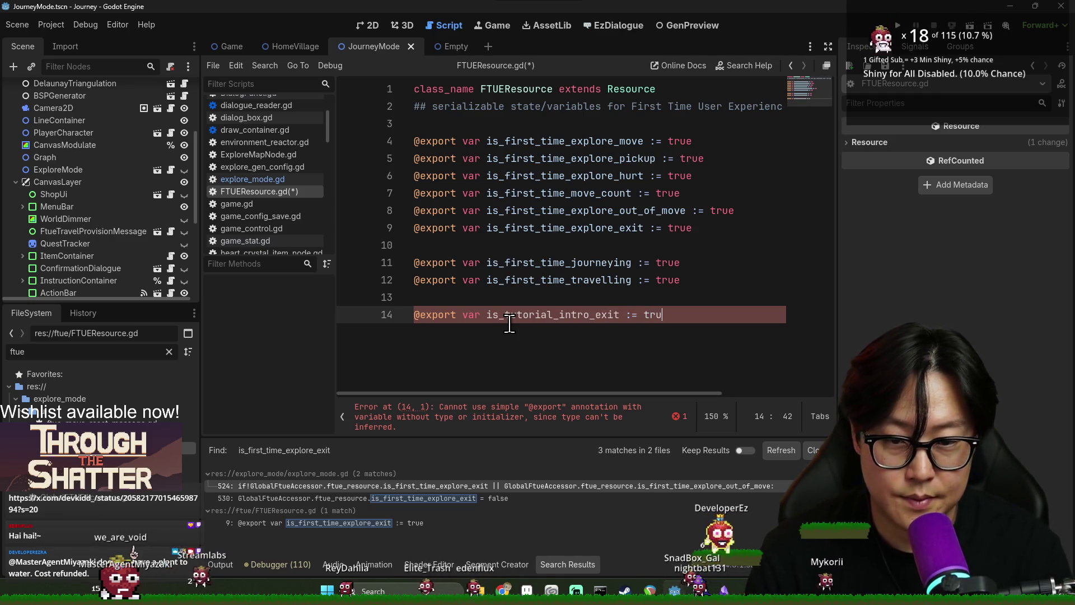
pyautogui.write('e')
pyautogui.hotkey('ctrl', 's')
pyautogui.doubleClick(529, 315)
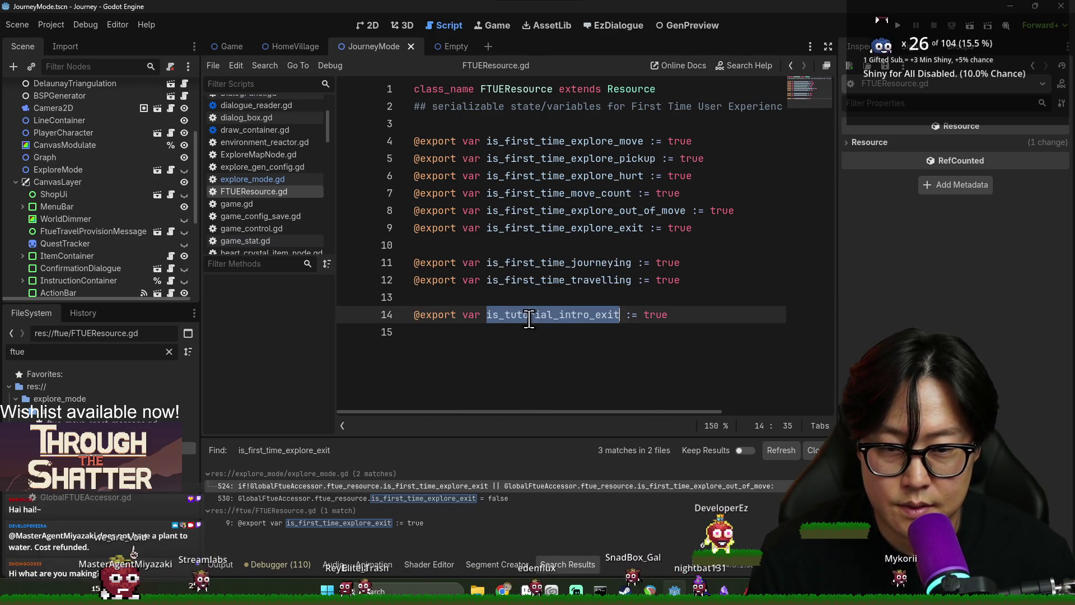
pyautogui.scroll(5, 123, 141)
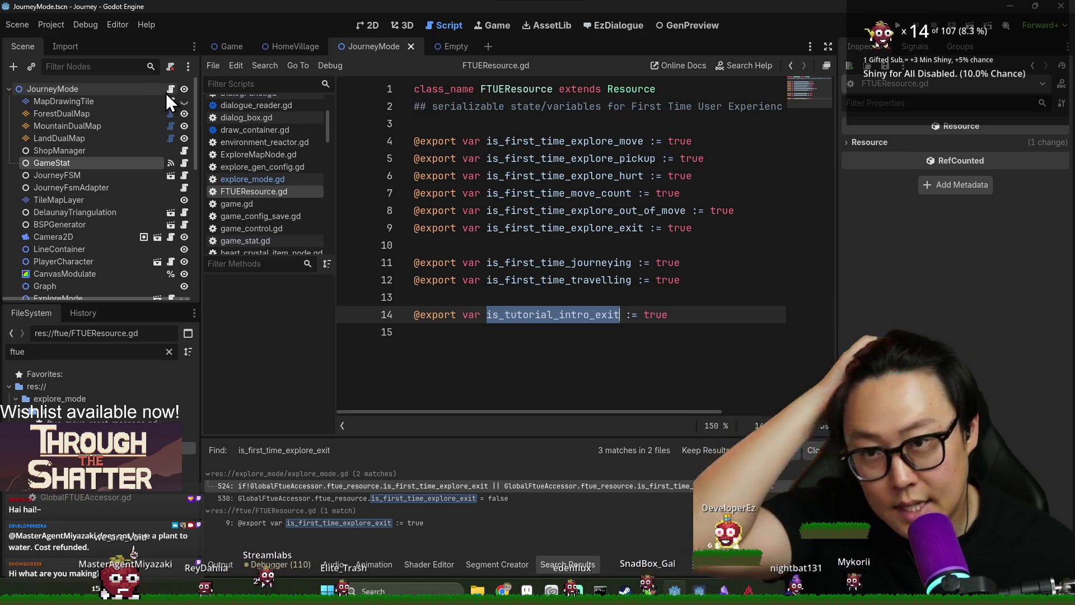
# Step: Switch to journey_mode.gd and go to the empty line 788 in _on_explore_exit
pyautogui.hotkey('alt', 'Left')
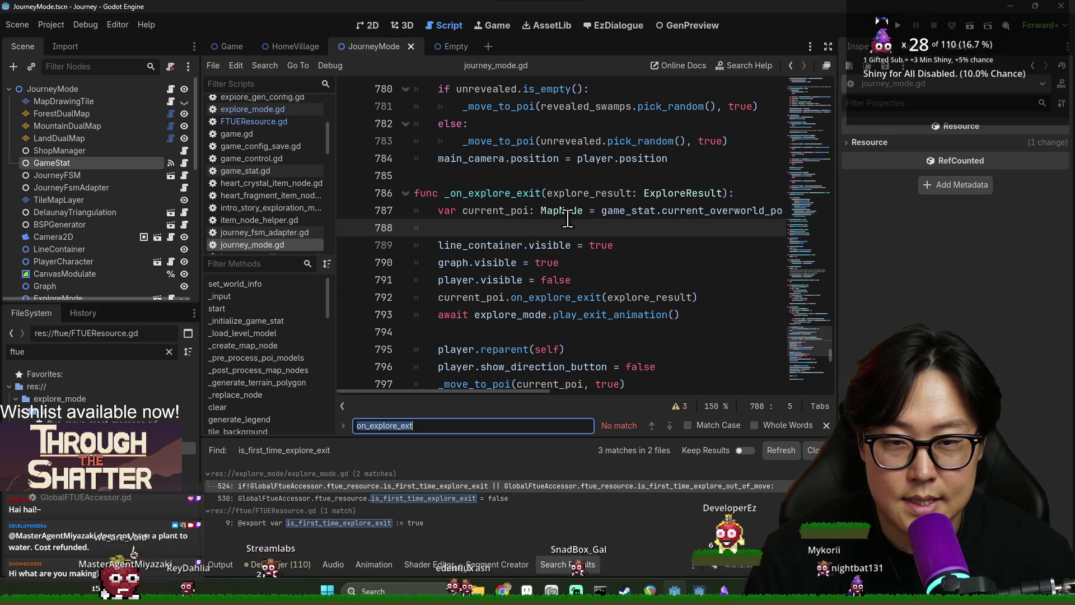
pyautogui.doubleClick(501, 211)
pyautogui.moveTo(527, 395)
pyautogui.mouseDown()
pyautogui.moveTo(586, 392)
pyautogui.moveTo(514, 392)
pyautogui.mouseUp()
pyautogui.doubleClick(465, 211)
pyautogui.doubleClick(472, 245)
pyautogui.click(487, 211)
pyautogui.doubleClick(481, 212)
pyautogui.click(553, 232)
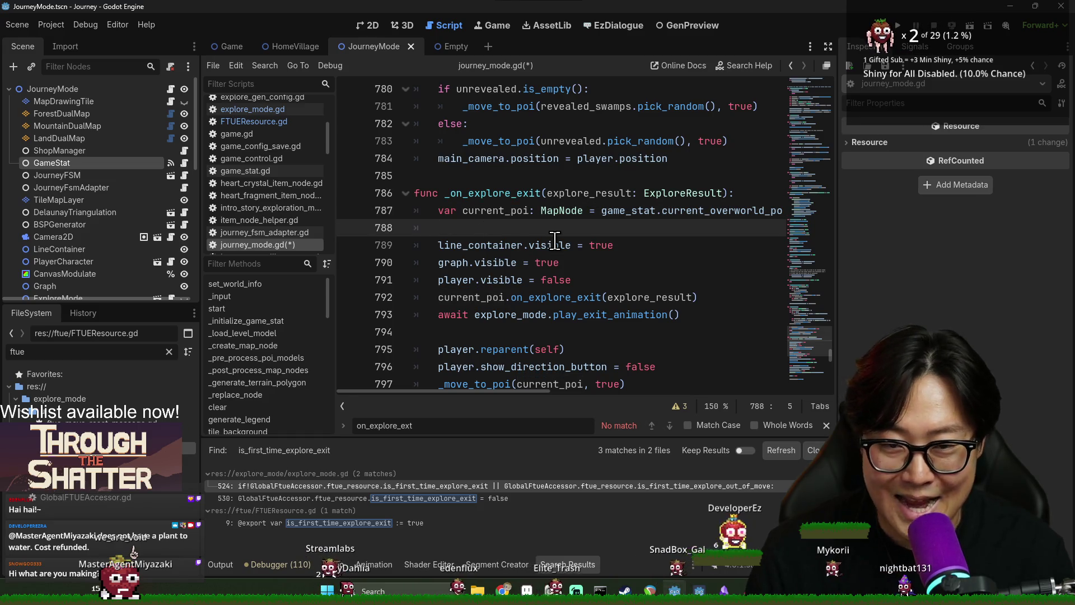
pyautogui.scroll(-2, 570, 250)
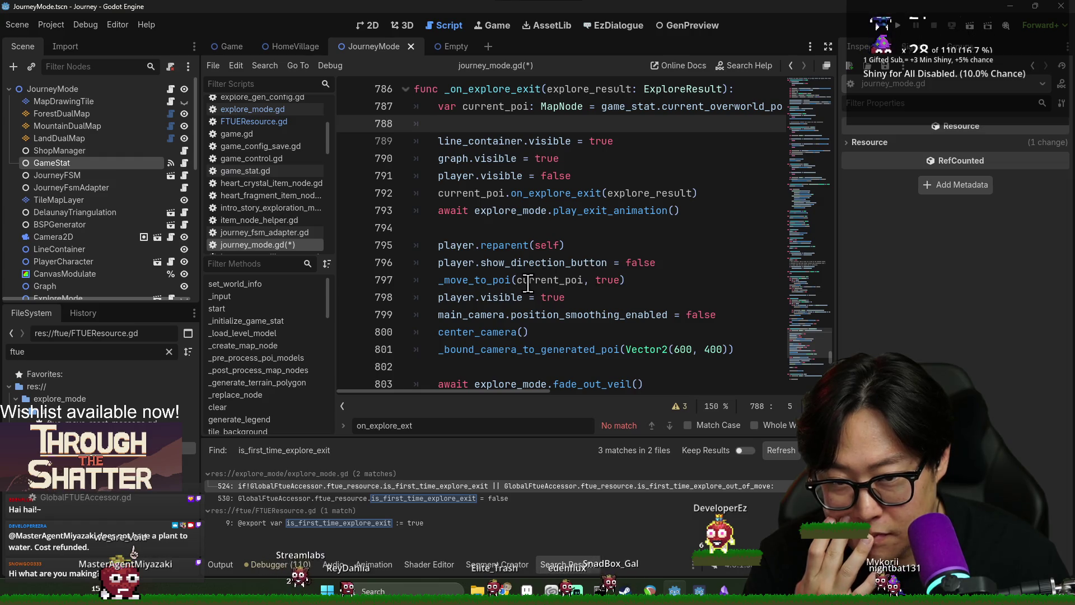
pyautogui.scroll(2, 520, 269)
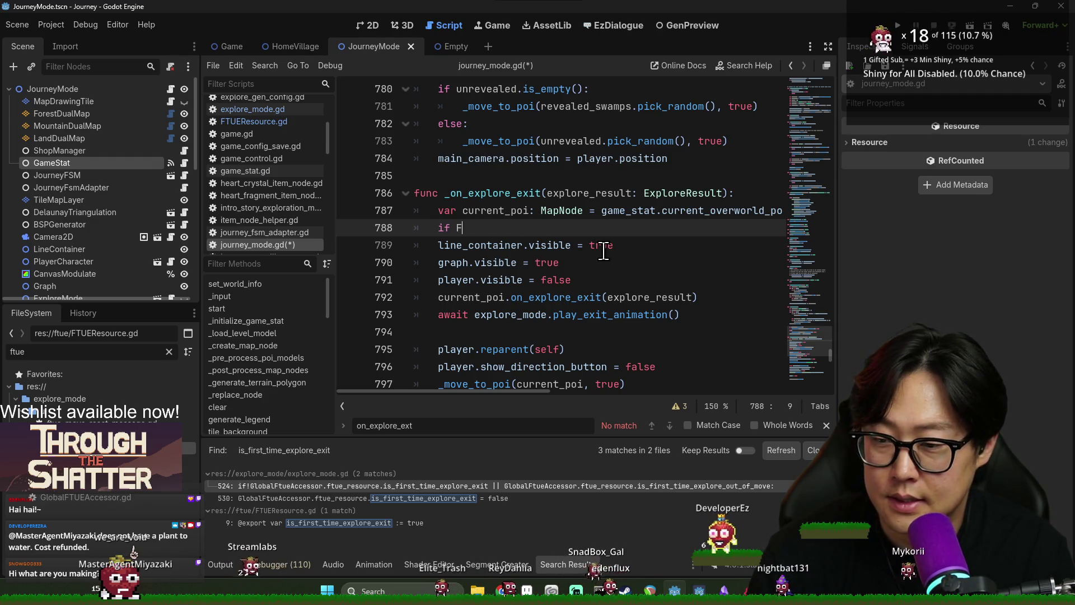
# Step: Start an if on line 788 completing to ftue_travel_provision_message, then jump to its declaration
pyautogui.write('TUE')
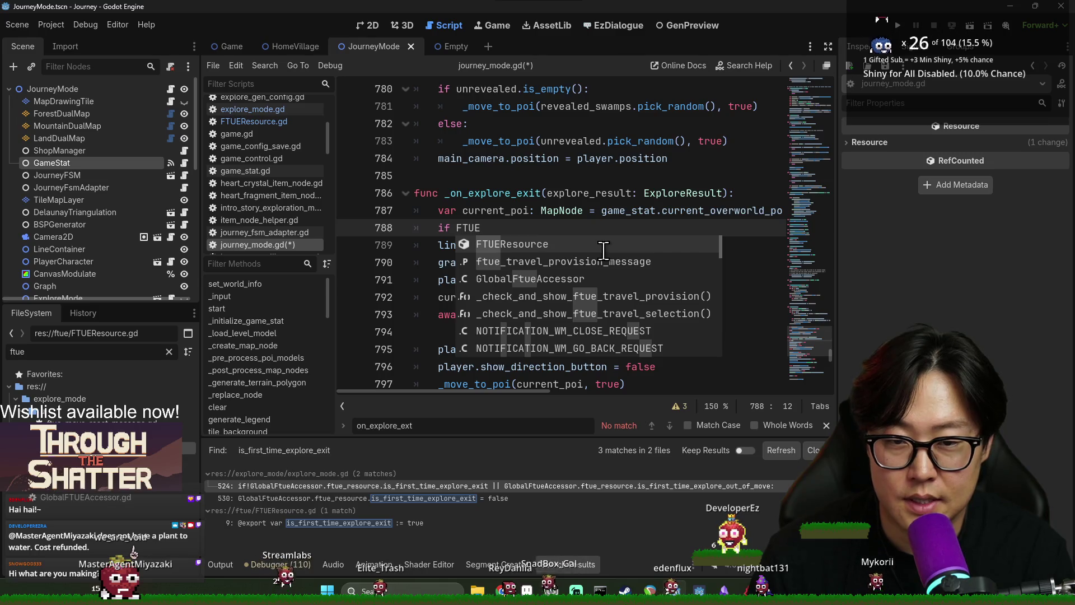
pyautogui.press('Down')
pyautogui.press('Down')
pyautogui.press('Up')
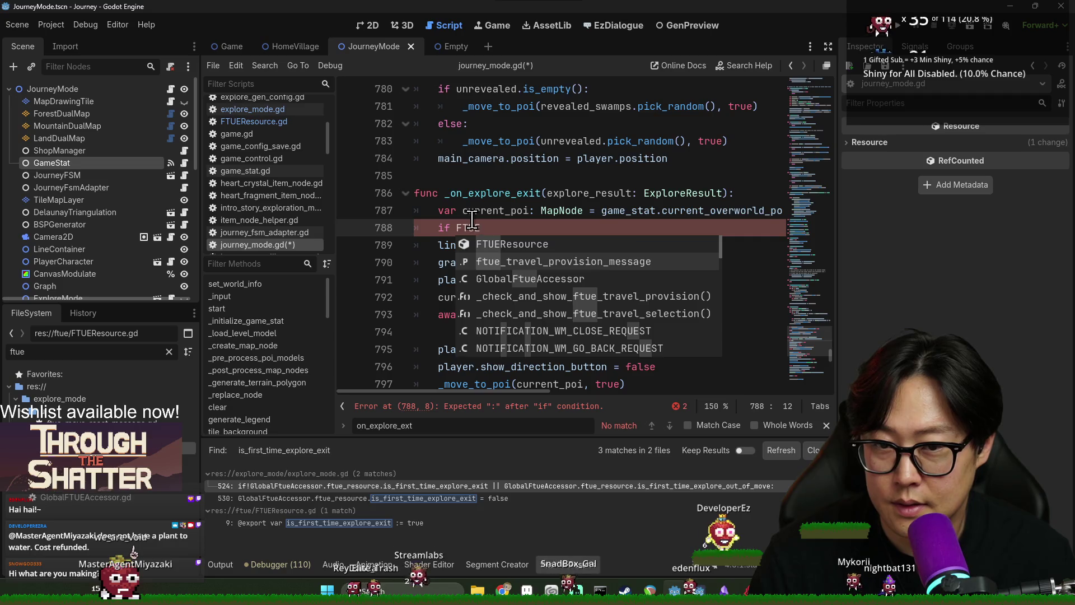
pyautogui.doubleClick(471, 223)
pyautogui.write('tue')
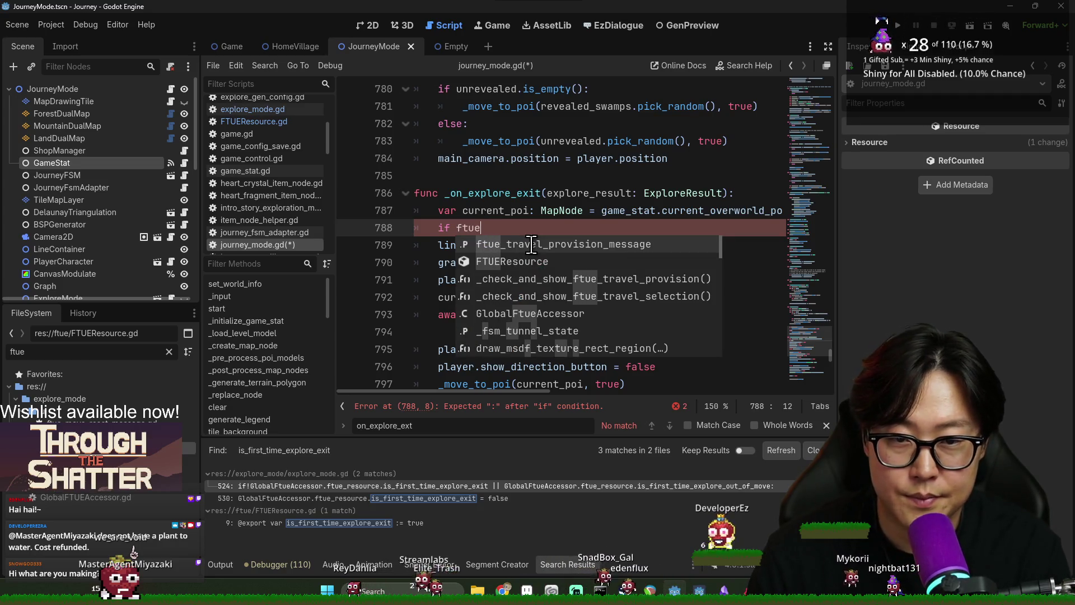
pyautogui.click(530, 245)
pyautogui.keyDown('ctrl'); pyautogui.click(548, 228); pyautogui.keyUp('ctrl')
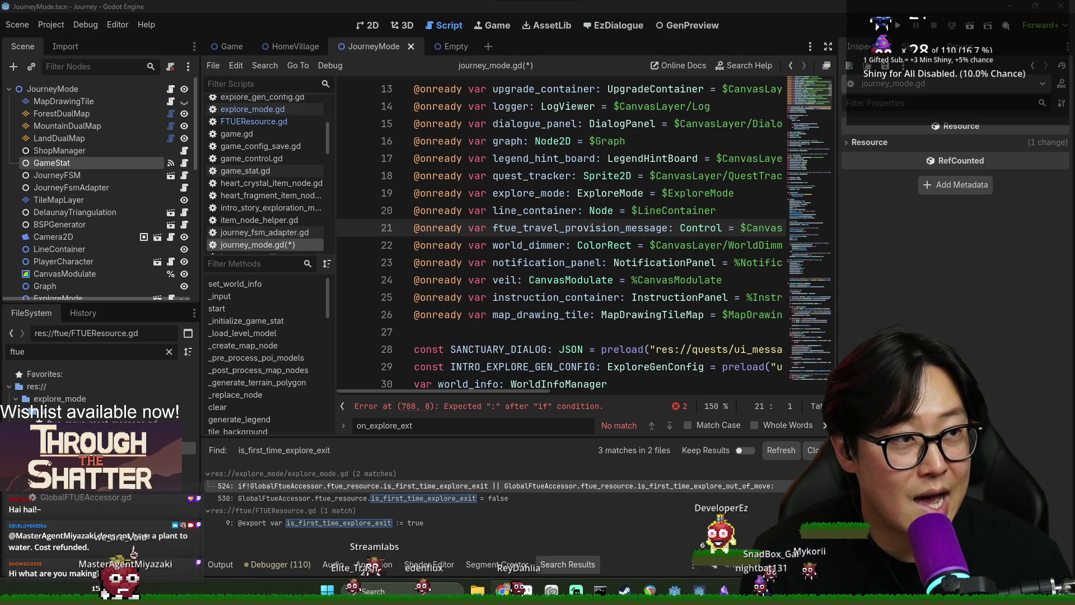
# Step: Browse the game's store page screenshots in the browser, then return to Godot
pyautogui.hotkey('alt', 'Tab')
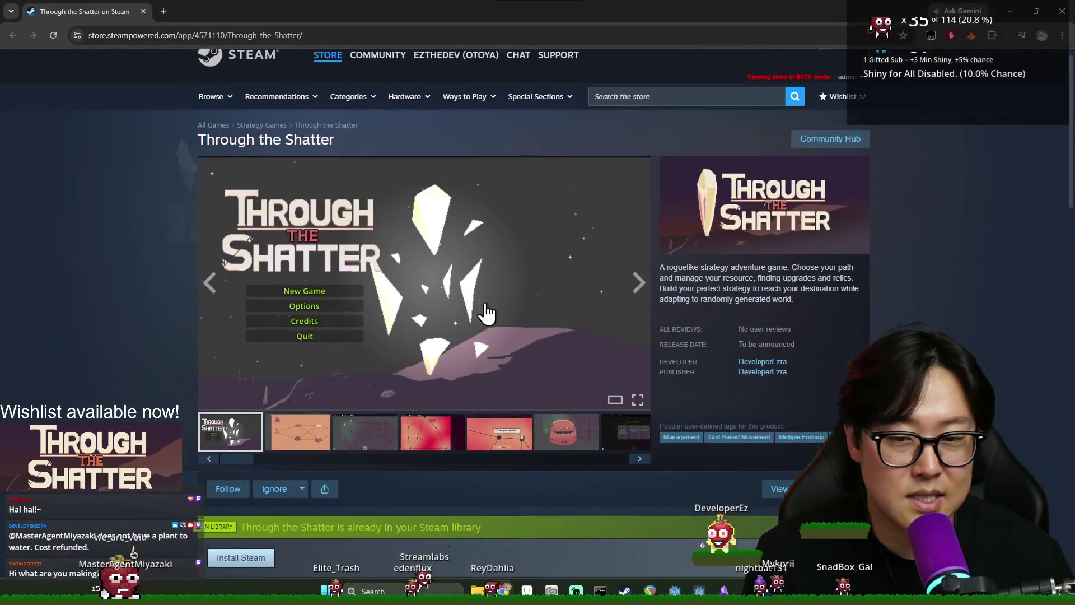
pyautogui.scroll(-2, 486, 314)
pyautogui.click(335, 348)
pyautogui.click(498, 344)
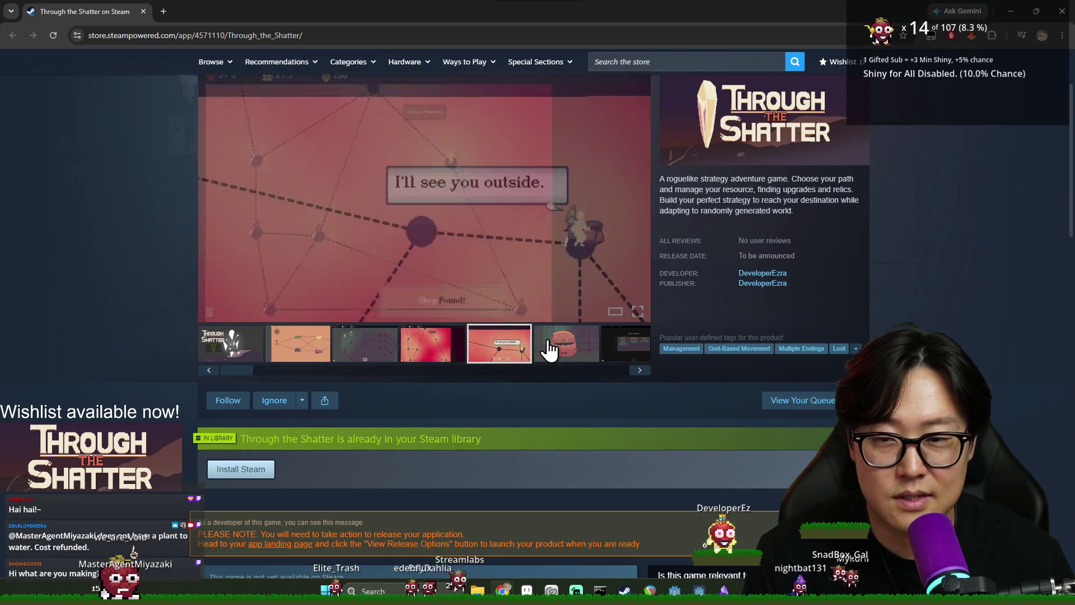
pyautogui.click(566, 346)
pyautogui.click(639, 370)
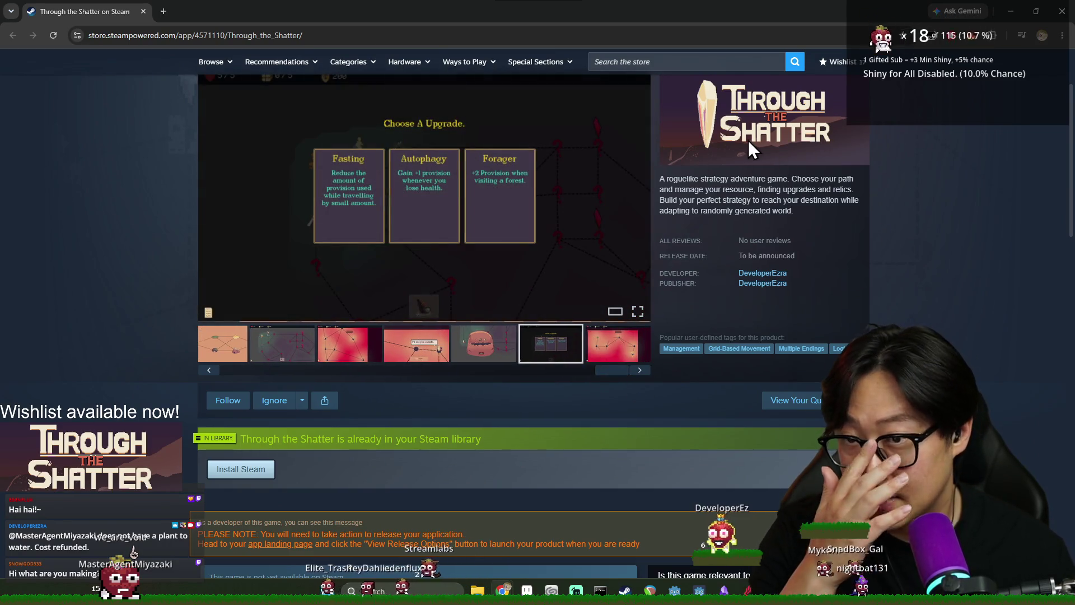
pyautogui.hotkey('alt', 'Tab')
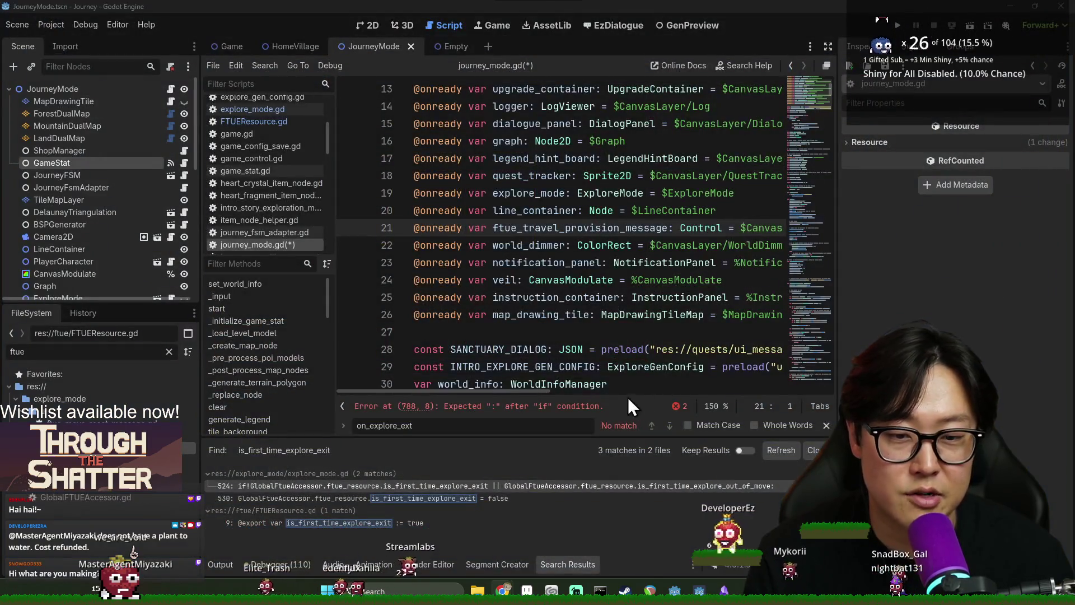
# Step: Close the find bar, delete the stray blank line near line 129, and save journey_mode.gd
pyautogui.click(826, 425)
pyautogui.hscroll(2, 572, 418)
pyautogui.hscroll(-2, 549, 380)
pyautogui.scroll(-3, 521, 340)
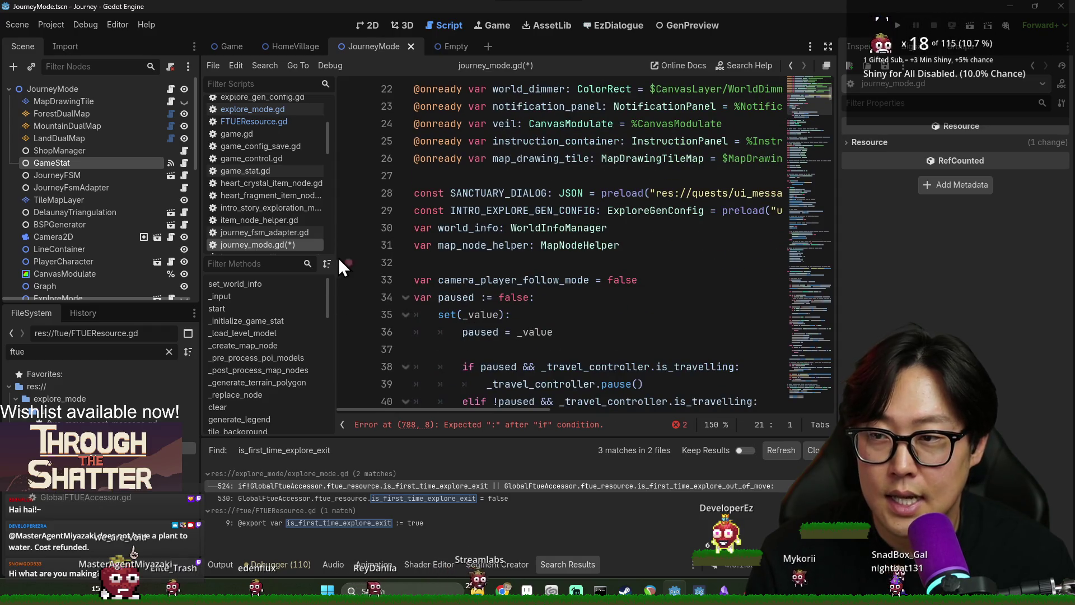
pyautogui.scroll(-7, 577, 263)
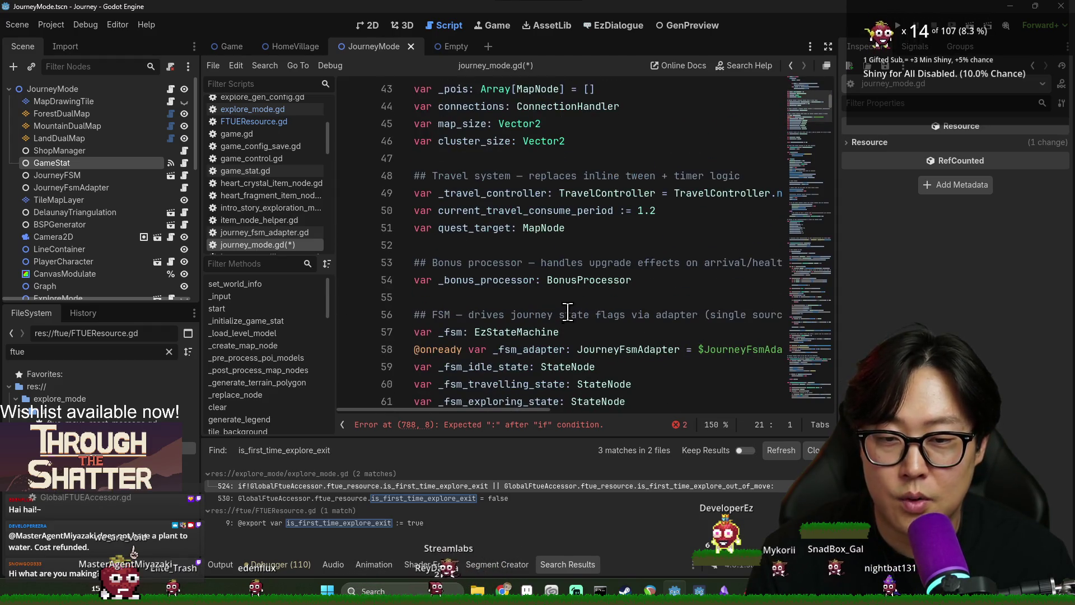
pyautogui.scroll(-3, 567, 312)
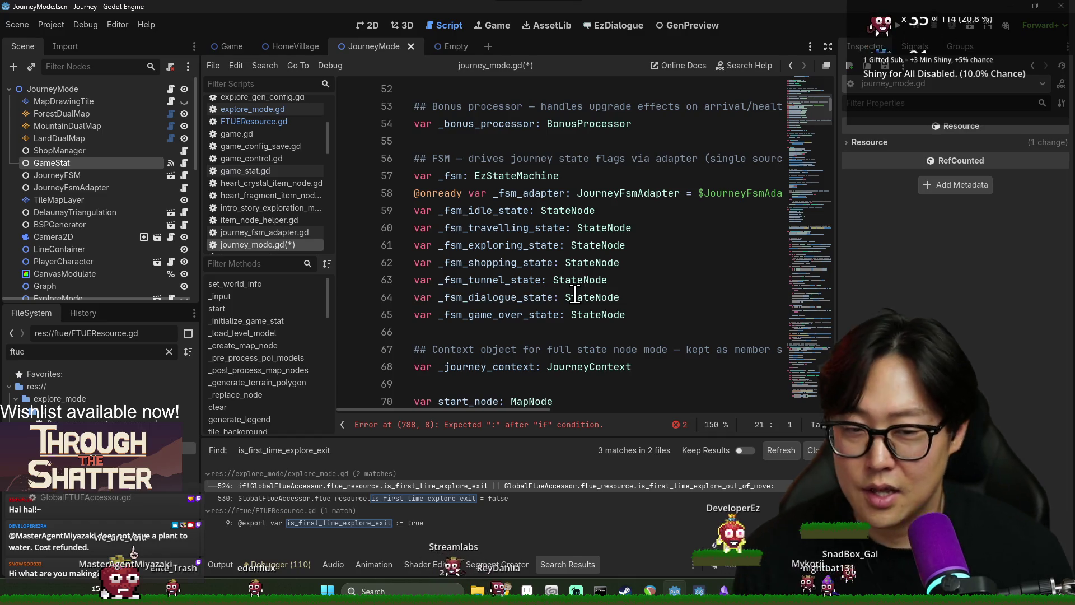
pyautogui.scroll(-2, 547, 357)
pyautogui.scroll(-9, 547, 357)
pyautogui.scroll(-4, 606, 385)
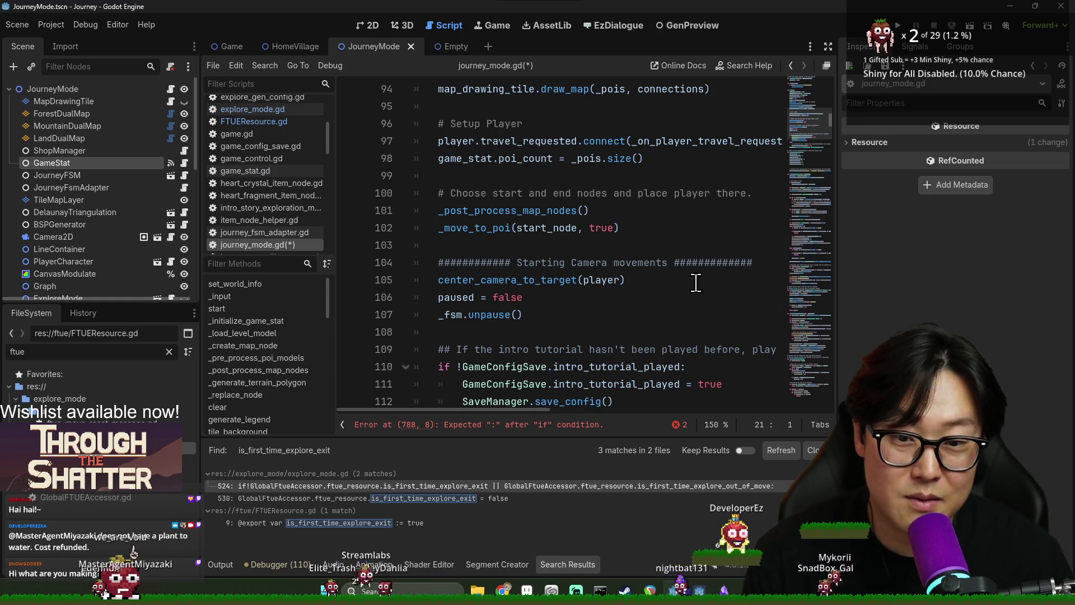
pyautogui.scroll(-13, 696, 283)
pyautogui.scroll(5, 536, 304)
pyautogui.click(537, 280)
pyautogui.press('BackSpace')
pyautogui.hotkey('ctrl', 's')
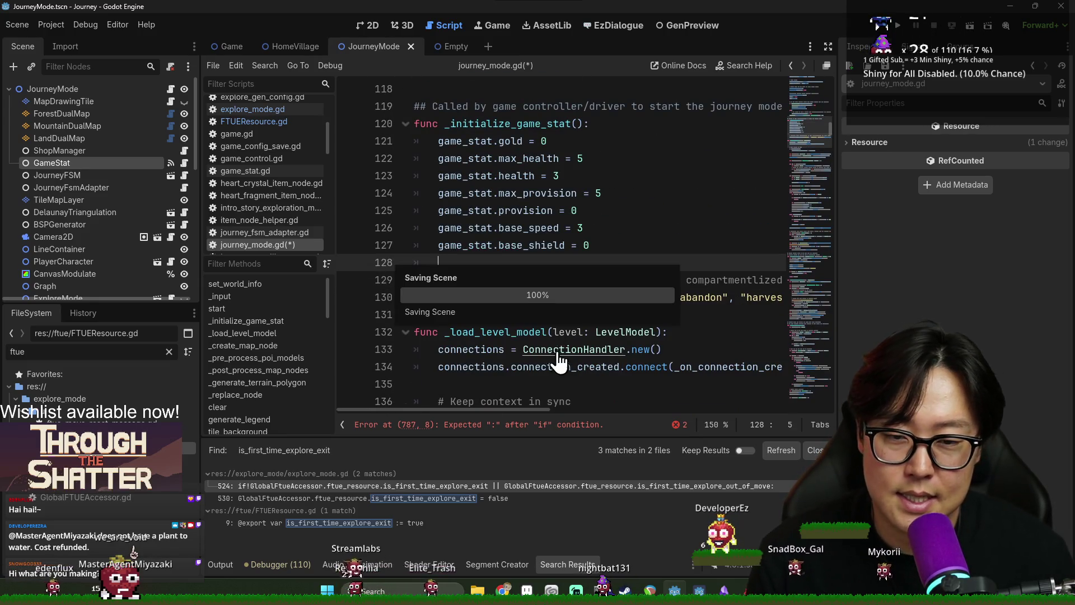
# Step: Replace the incomplete if line 787 with a blank line and save, clearing the parse error
pyautogui.scroll(-14, 538, 347)
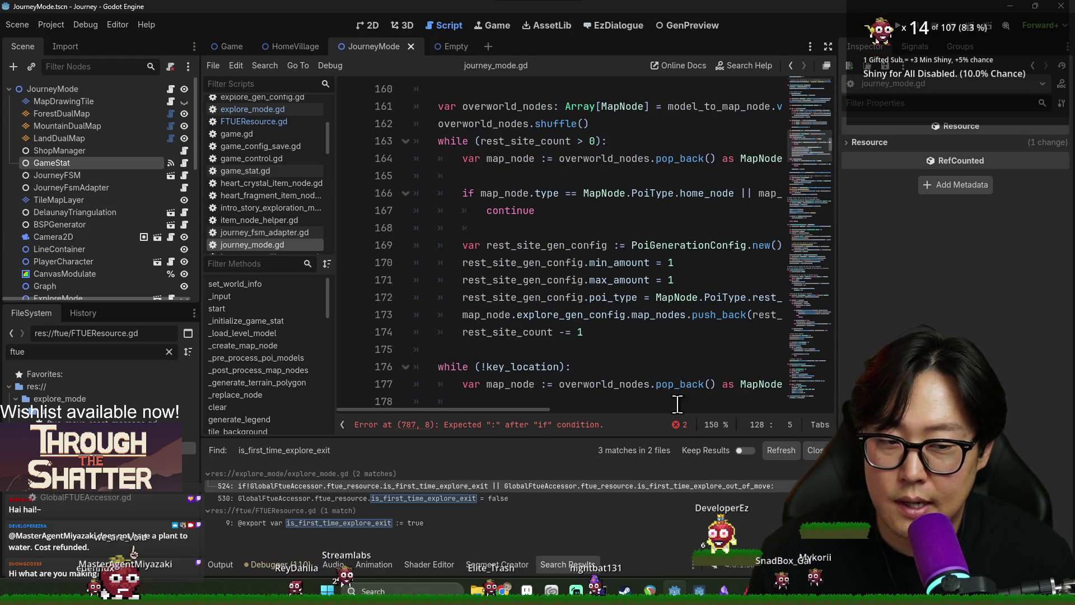
pyautogui.click(574, 429)
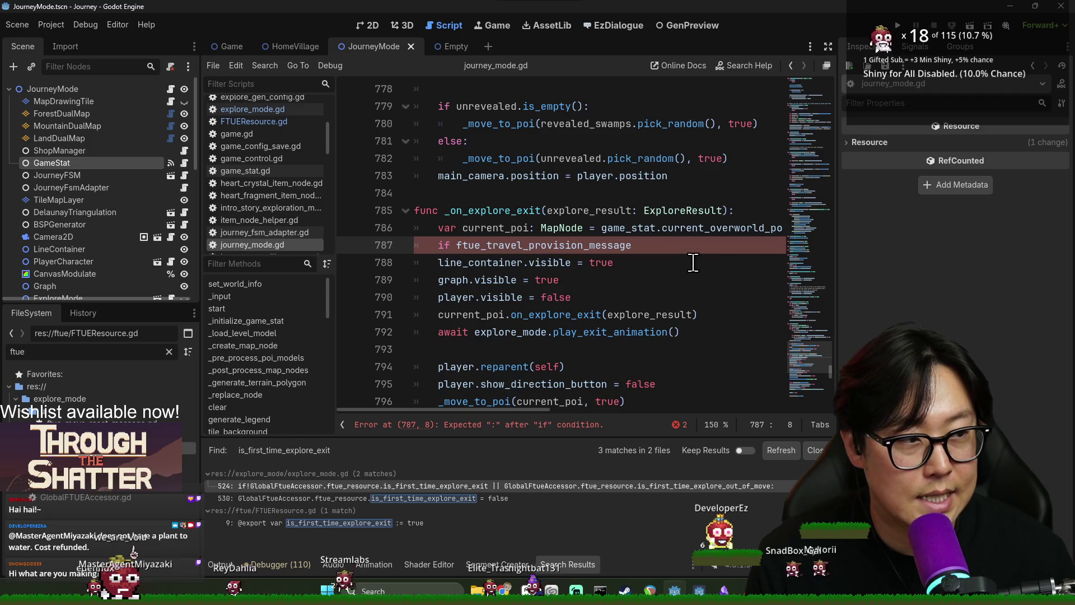
pyautogui.tripleClick(513, 245)
pyautogui.press('BackSpace')
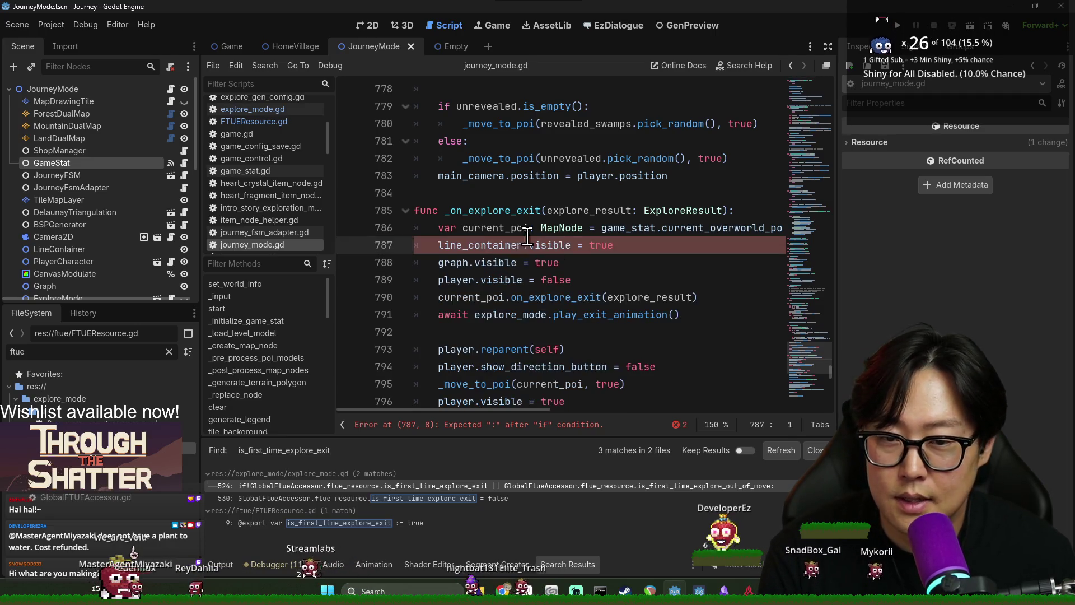
pyautogui.hotkey('ctrl', 's')
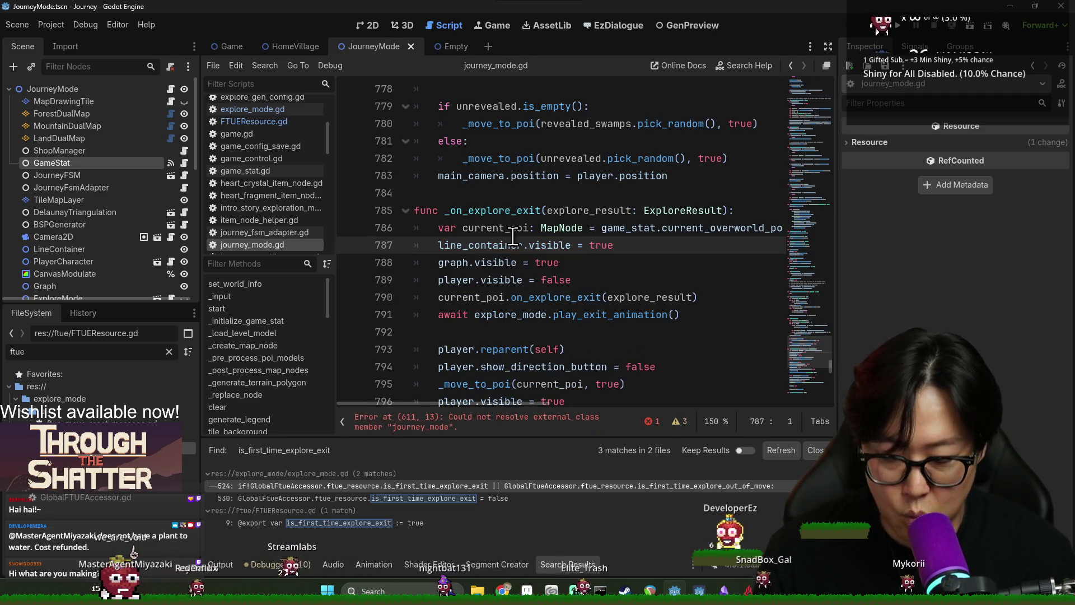
pyautogui.press('Return')
pyautogui.hotkey('ctrl', 's')
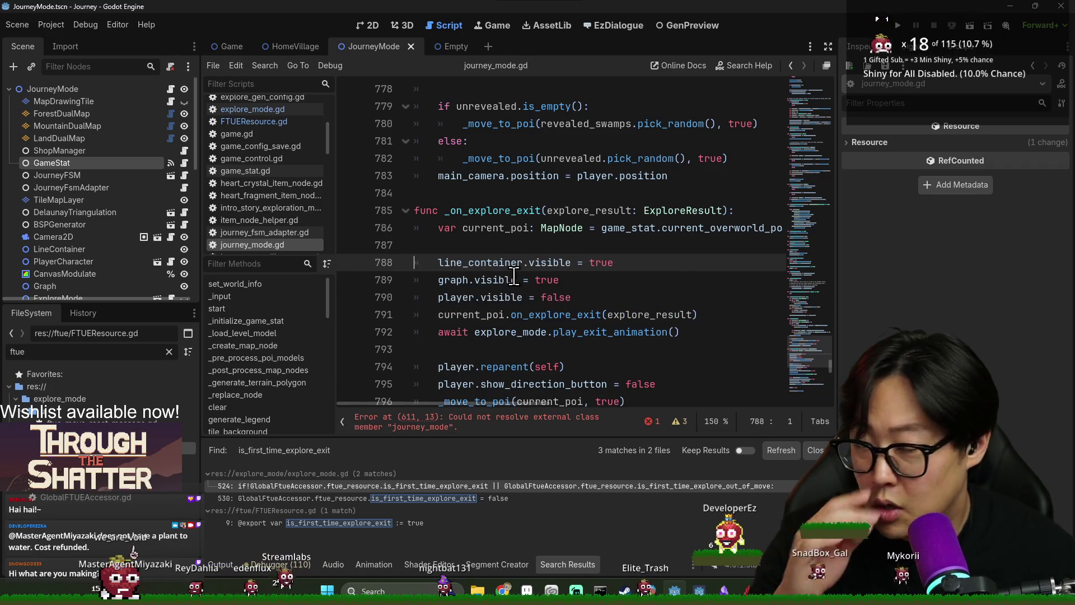
pyautogui.click(487, 247)
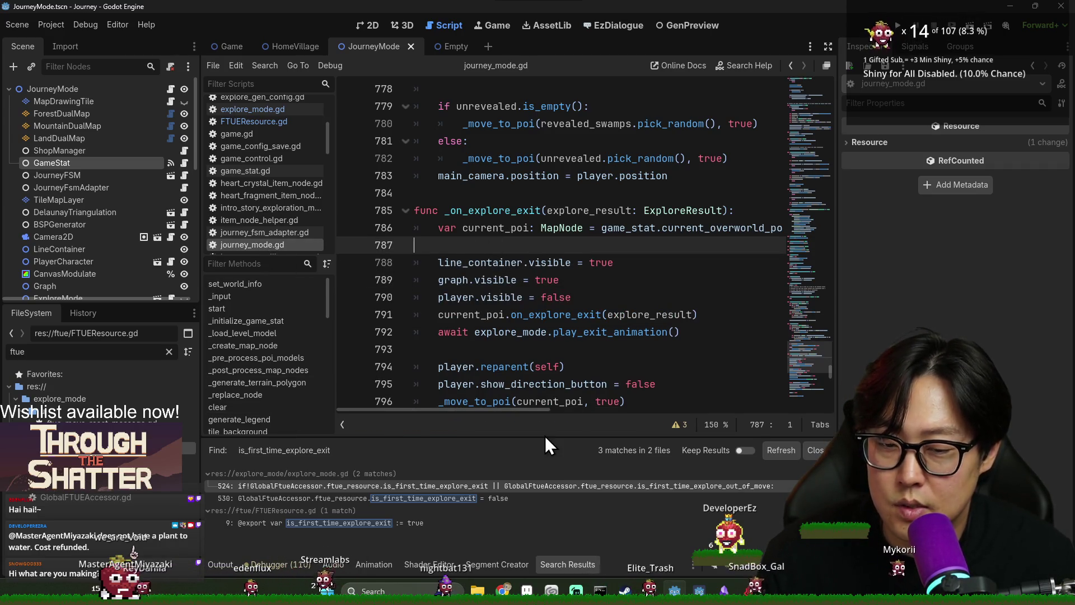
# Step: Close the Search Results panel and open the ExploreMode node's script
pyautogui.click(815, 450)
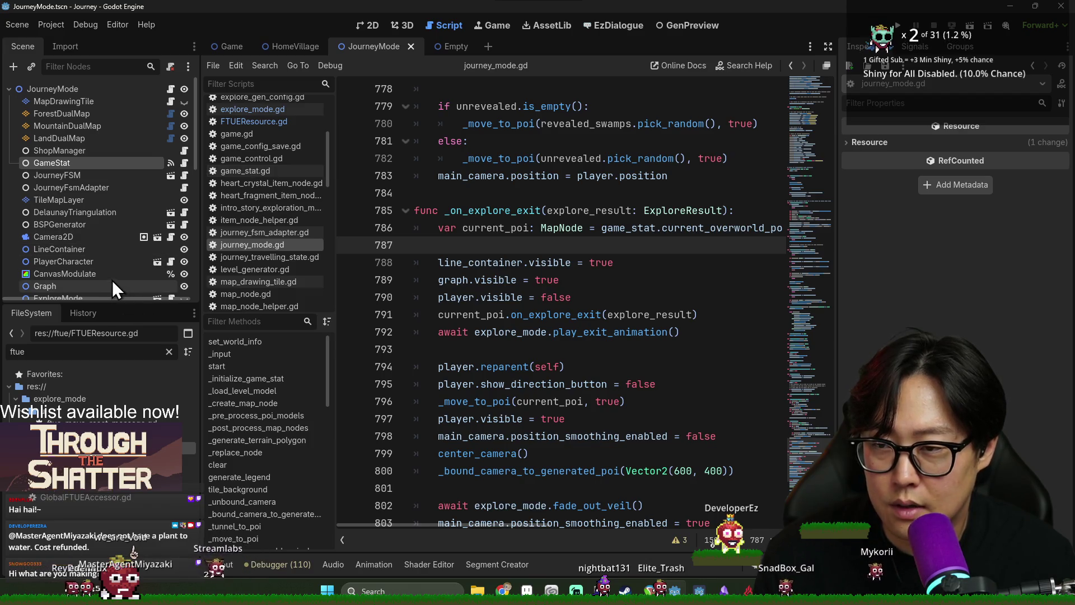
pyautogui.scroll(-3, 95, 282)
pyautogui.scroll(3, 93, 274)
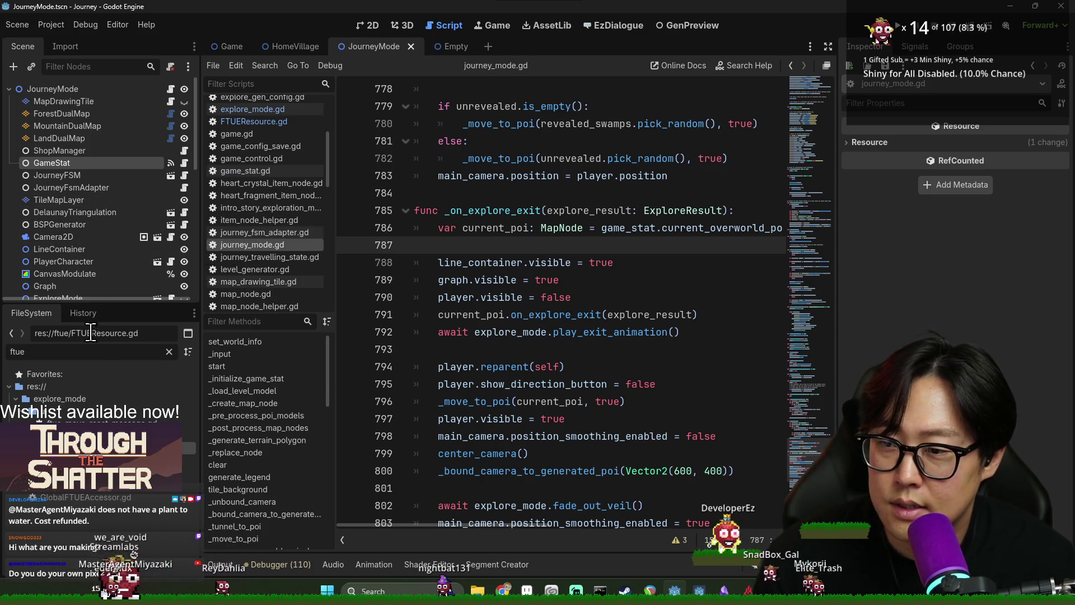
pyautogui.scroll(-3, 99, 223)
pyautogui.click(171, 222)
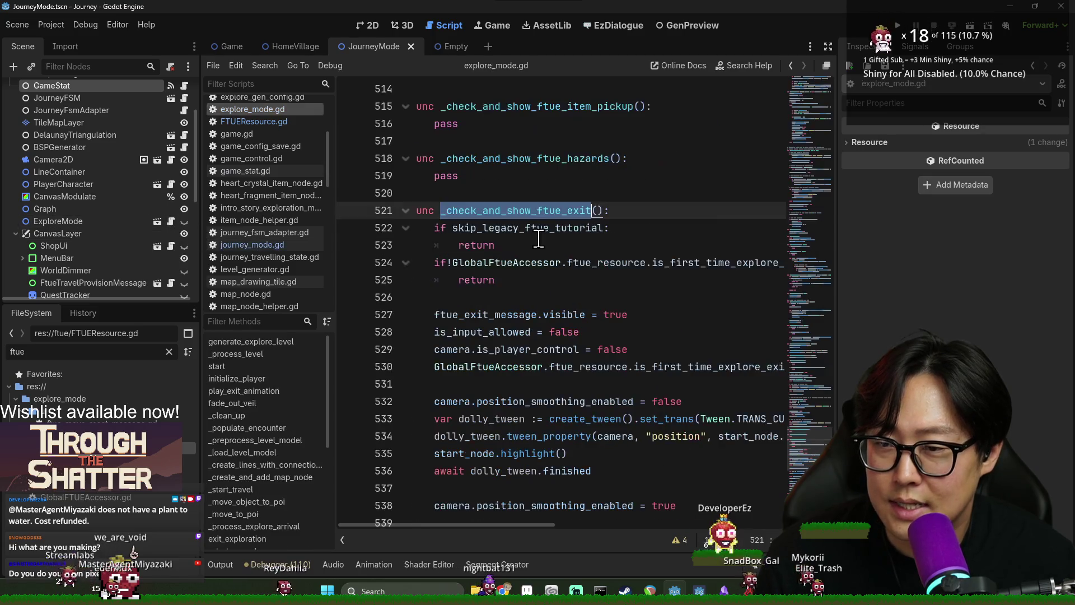
# Step: Copy the GlobalFtueAccessor reference from _check_and_show_ftue_move_count, then reopen journey_mode.gd
pyautogui.scroll(-5, 753, 395)
pyautogui.scroll(-15, 753, 395)
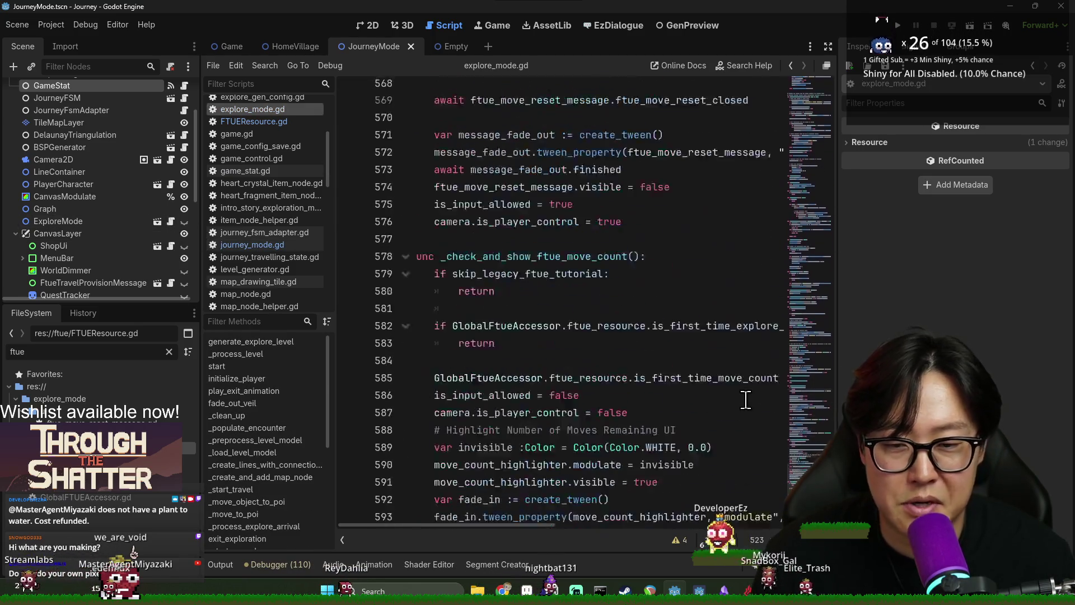
pyautogui.doubleClick(485, 147)
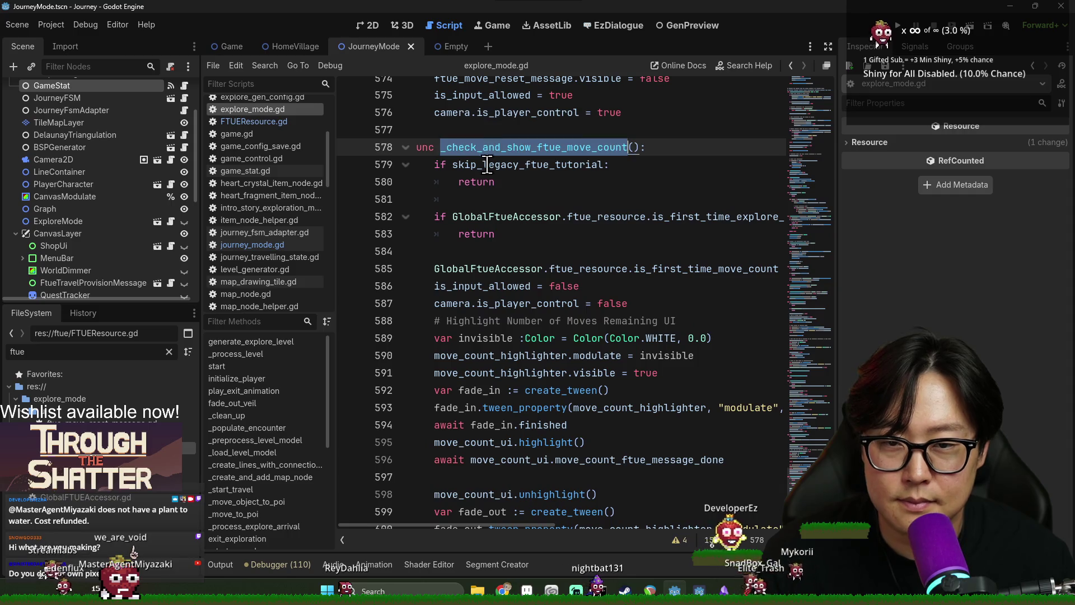
pyautogui.doubleClick(498, 218)
pyautogui.hotkey('ctrl', 'c')
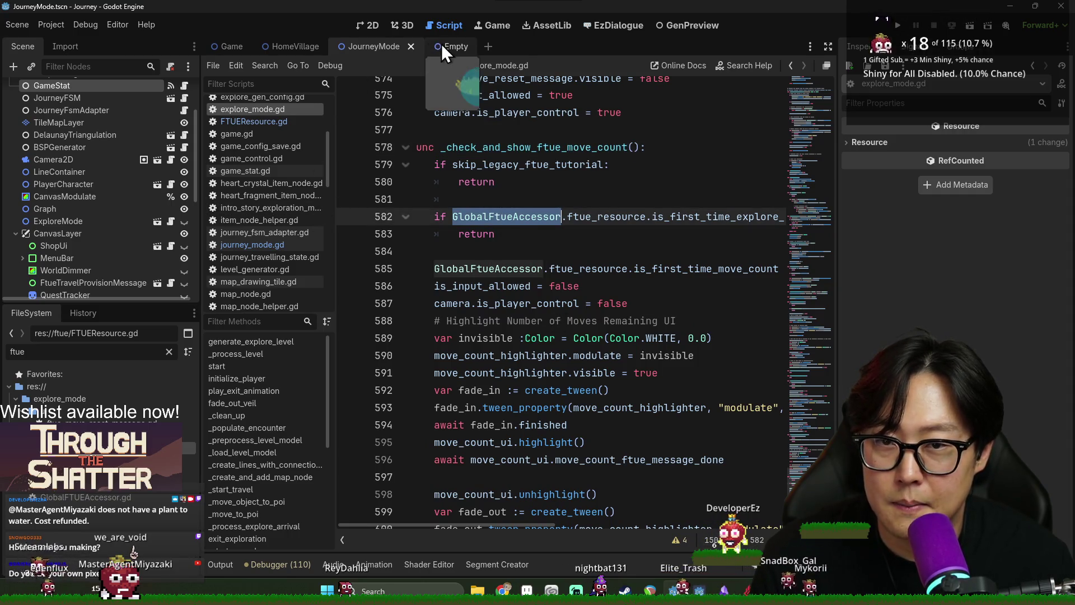
pyautogui.scroll(3, 167, 93)
pyautogui.click(171, 89)
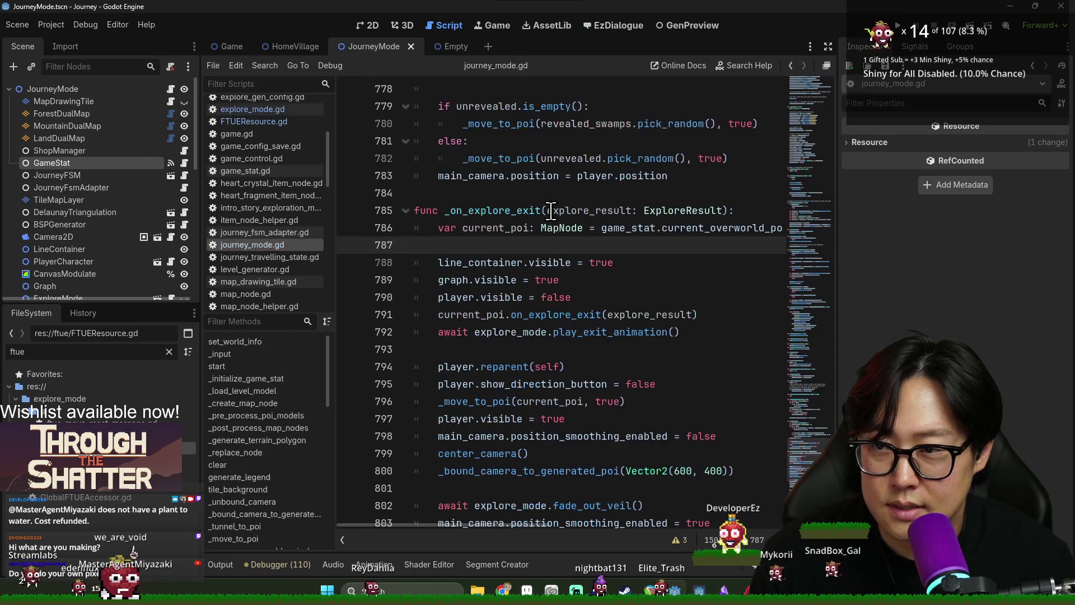
# Step: Write 'if GlobalFtueAccessor.ftue_resource.is_tutorial_intro_exit:' on line 787
pyautogui.write('if')
pyautogui.hotkey('ctrl', 'v')
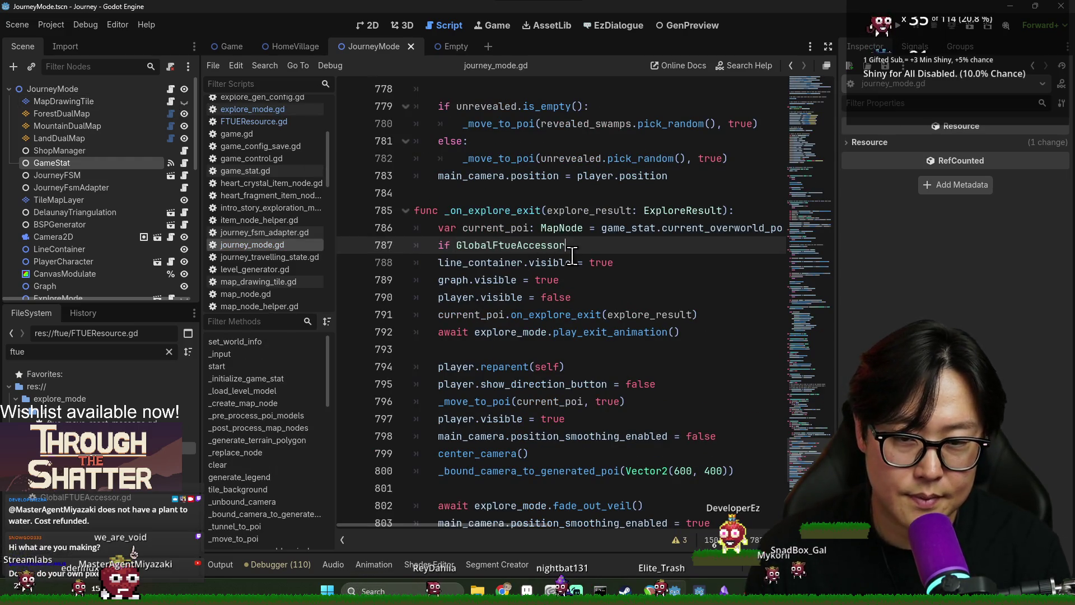
pyautogui.write('.is_')
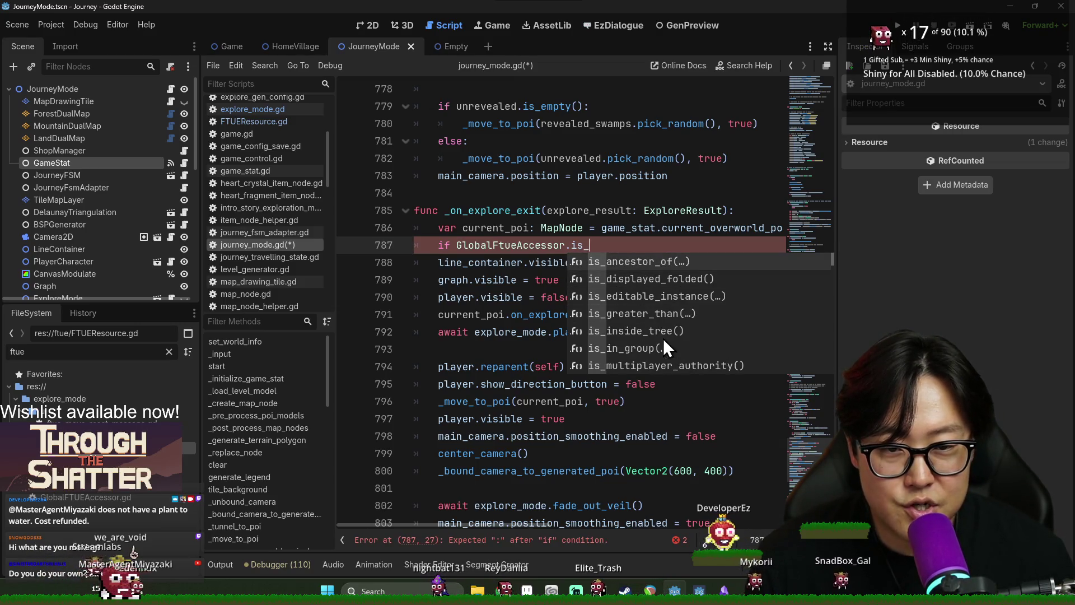
pyautogui.keyDown('ctrl'); pyautogui.click(504, 245); pyautogui.keyUp('ctrl')
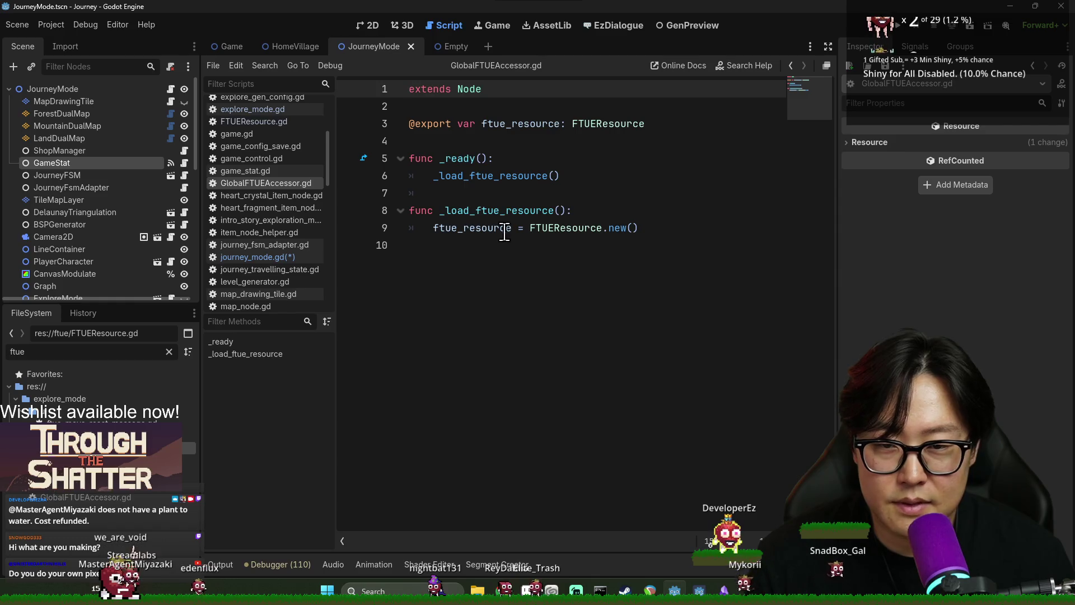
pyautogui.doubleClick(520, 123)
pyautogui.hotkey('alt', 'Left')
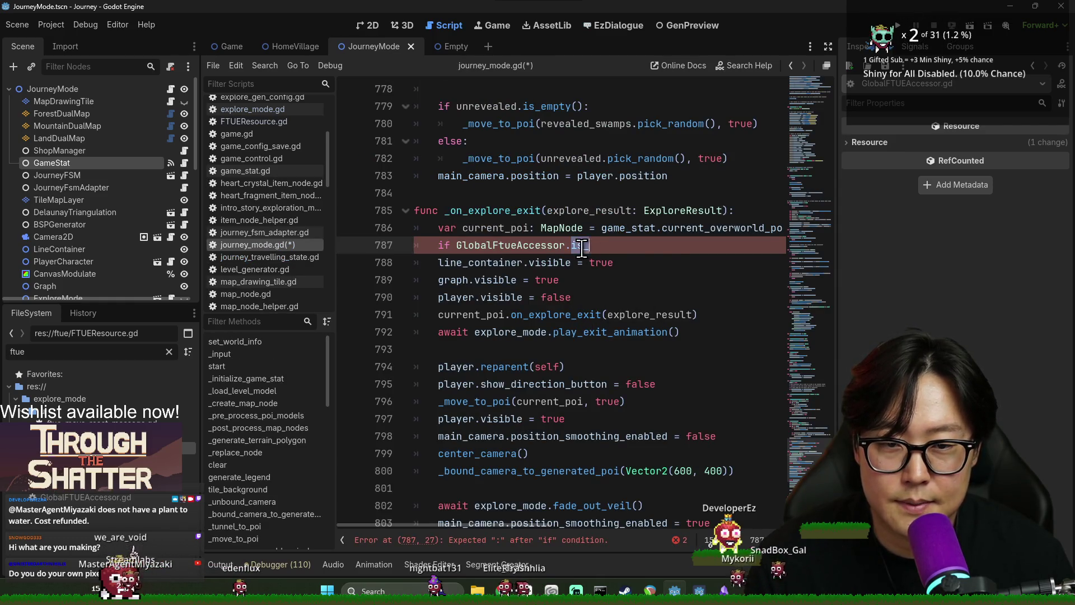
pyautogui.write('is_')
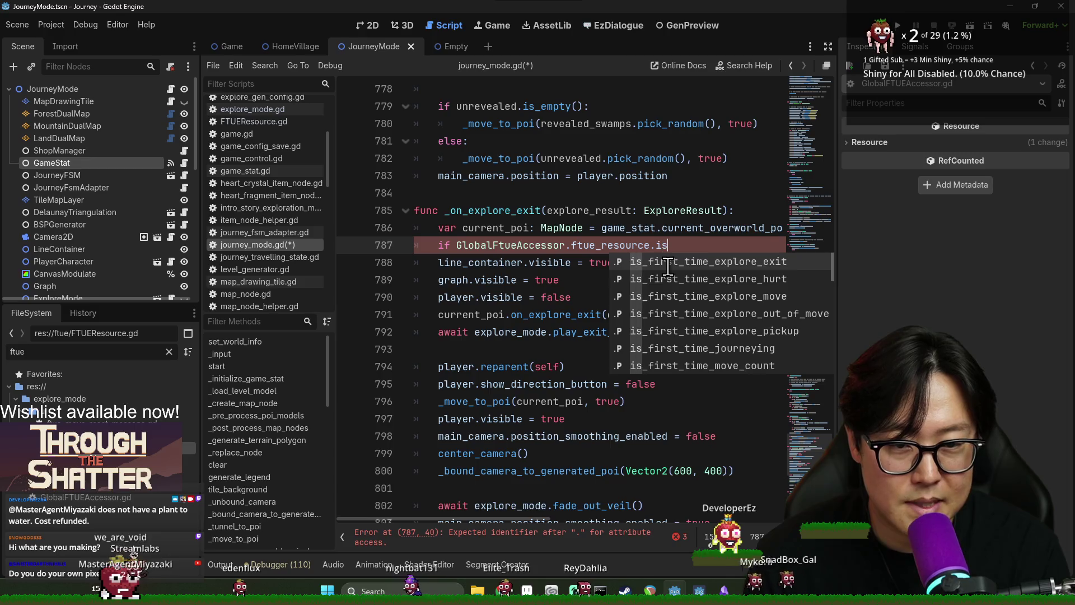
pyautogui.scroll(-3, 678, 301)
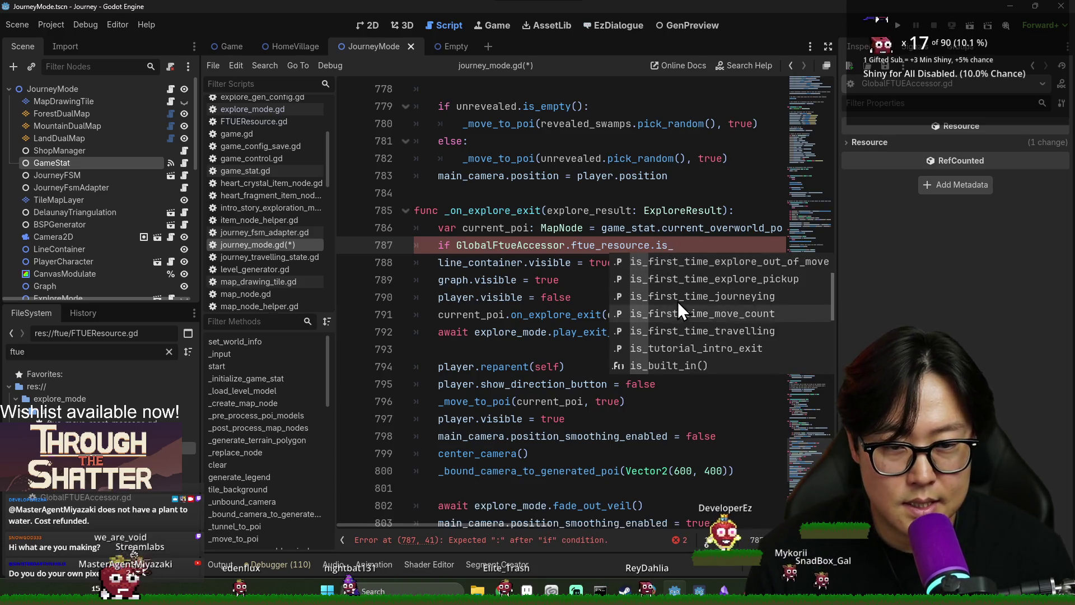
pyautogui.doubleClick(687, 296)
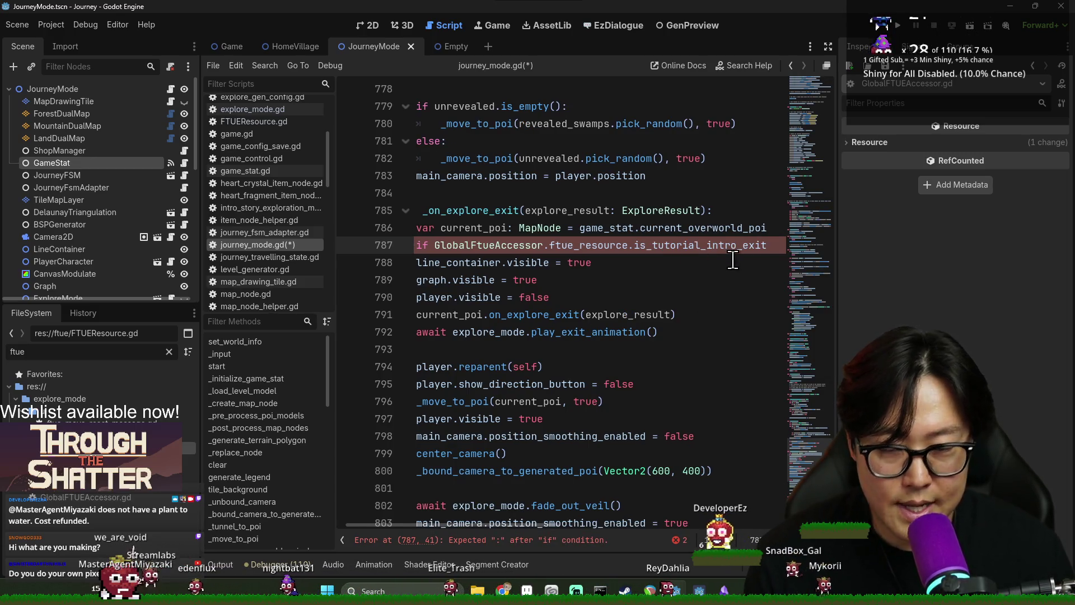
pyautogui.write(':')
pyautogui.press('Return')
# Step: Inside the if block, reset is_tutorial_intro_exit to false
pyautogui.doubleClick(501, 247)
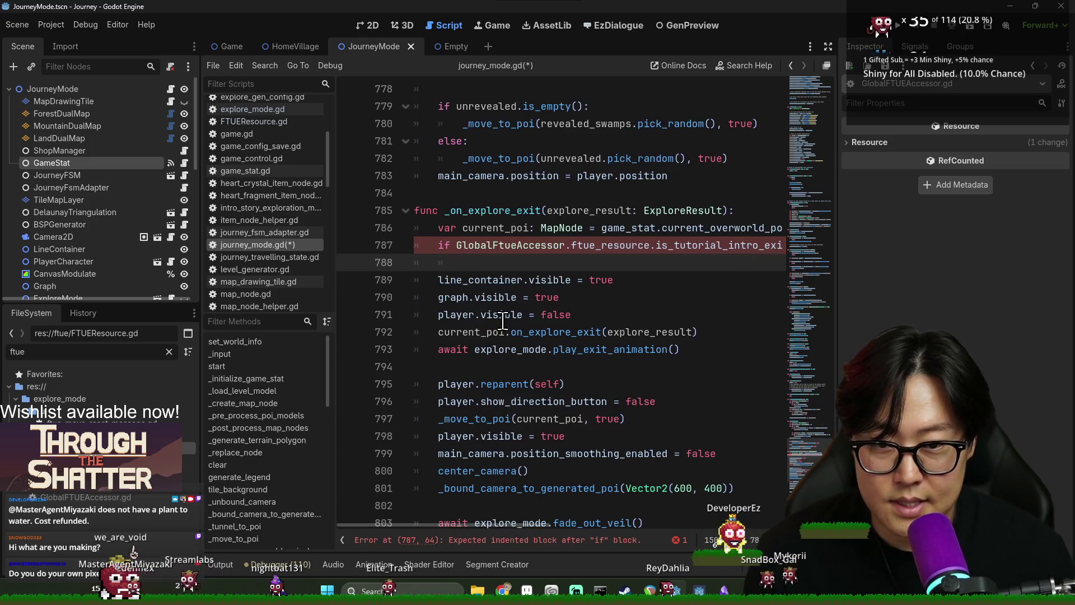
pyautogui.hotkey('shift', 'End')
pyautogui.hotkey('ctrl', 'c')
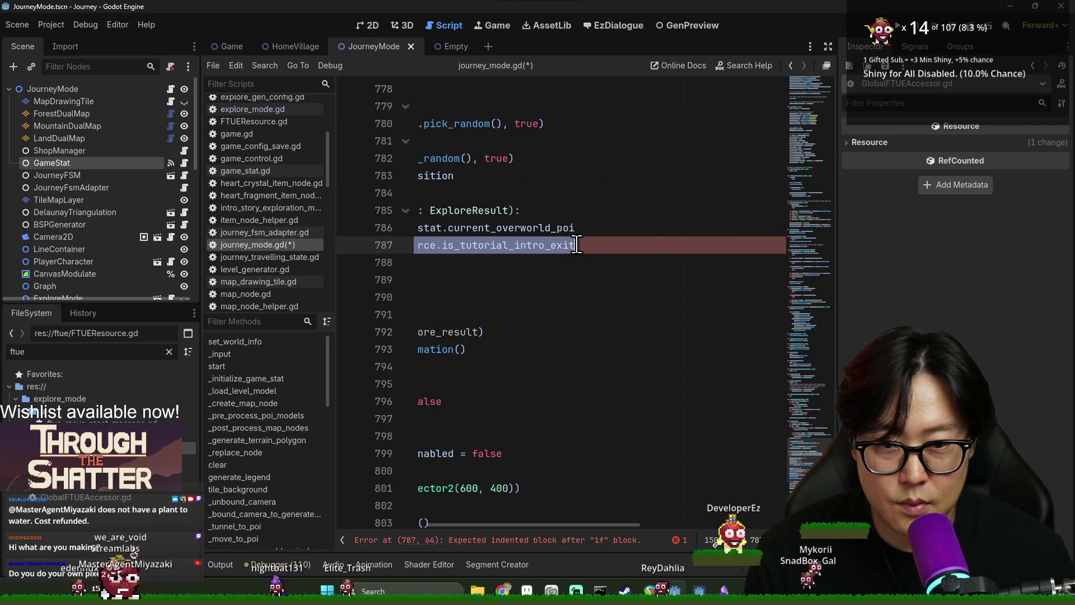
pyautogui.click(597, 261)
pyautogui.hotkey('ctrl', 'v')
pyautogui.write('false')
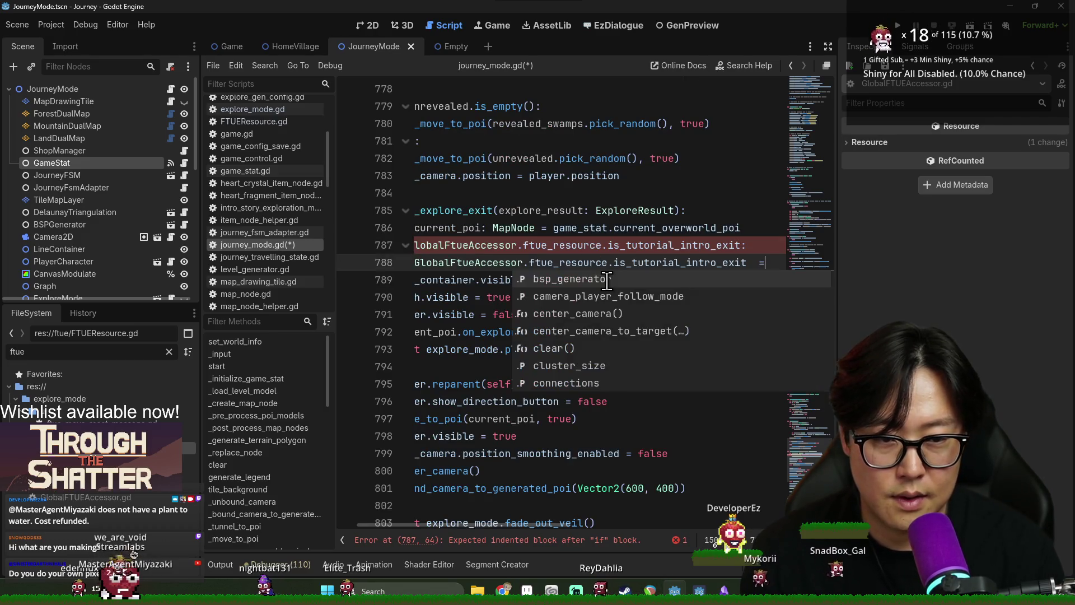
pyautogui.press('Return')
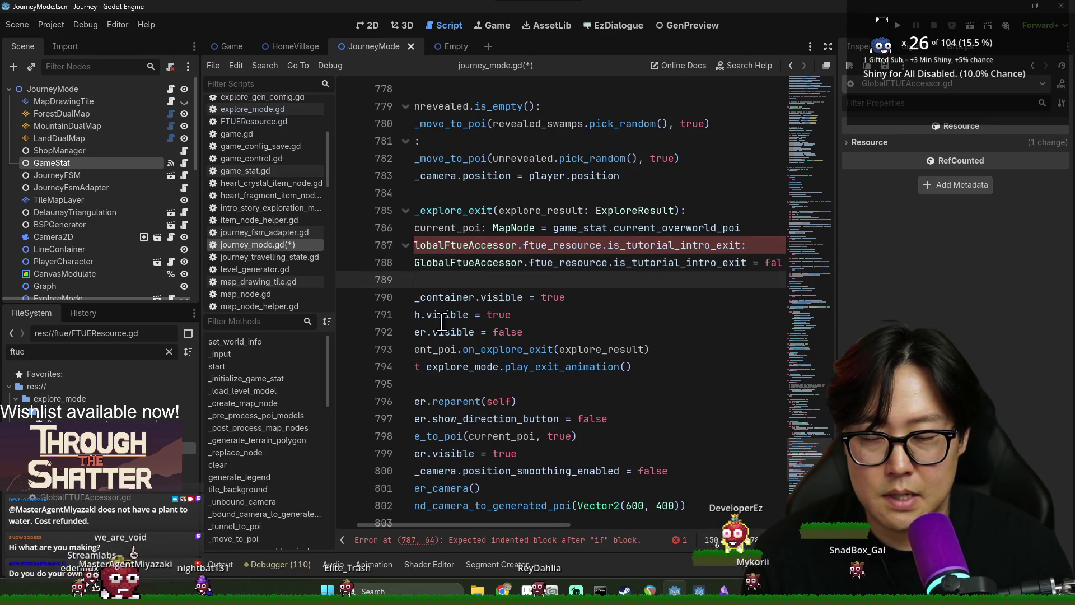
# Step: Add an _enter_explore_mode() call after the reset and save
pyautogui.scroll(2, 441, 322)
pyautogui.scroll(-1, 484, 454)
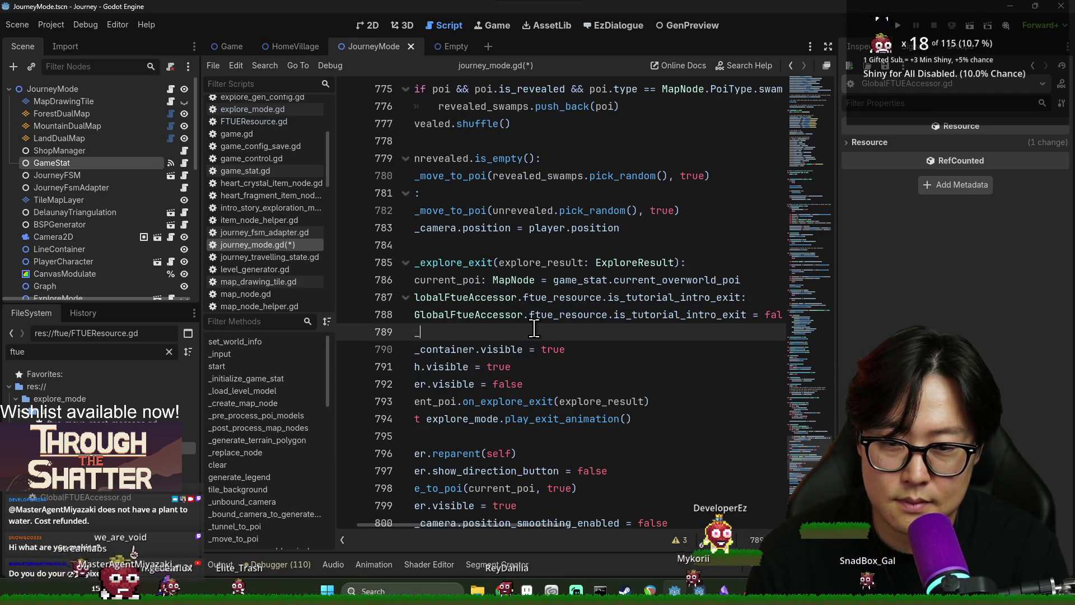
pyautogui.write('enter')
pyautogui.hotkey('ctrl', 's')
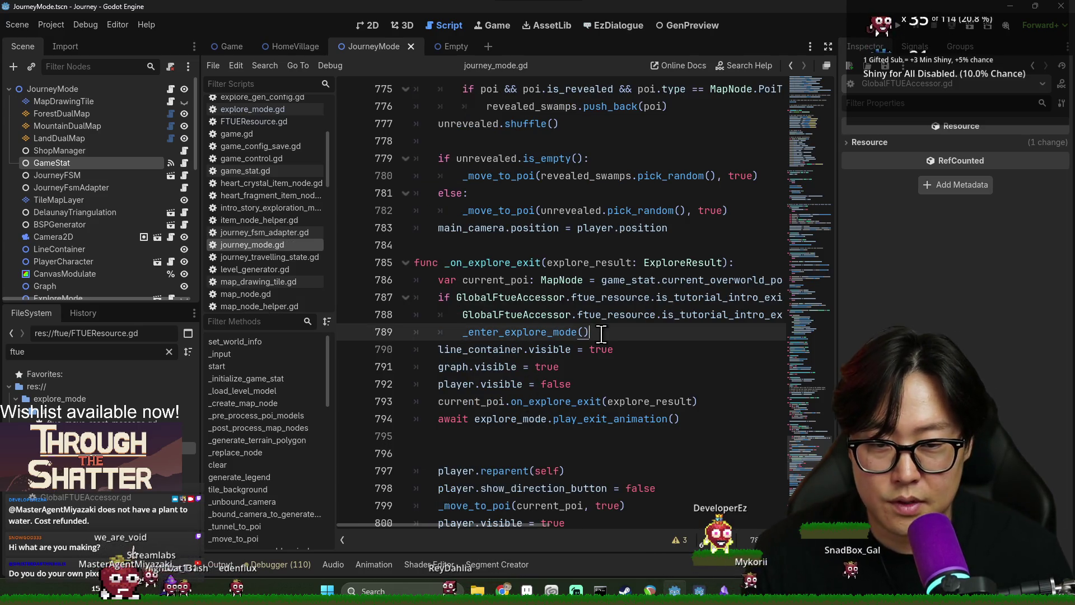
# Step: Tidy the blank lines, add return after _enter_explore_mode(), and save the script
pyautogui.press('Return')
pyautogui.press('Down')
pyautogui.press('Down')
pyautogui.press('Down')
pyautogui.press('End')
pyautogui.click(487, 350)
pyautogui.hotkey('ctrl', 's')
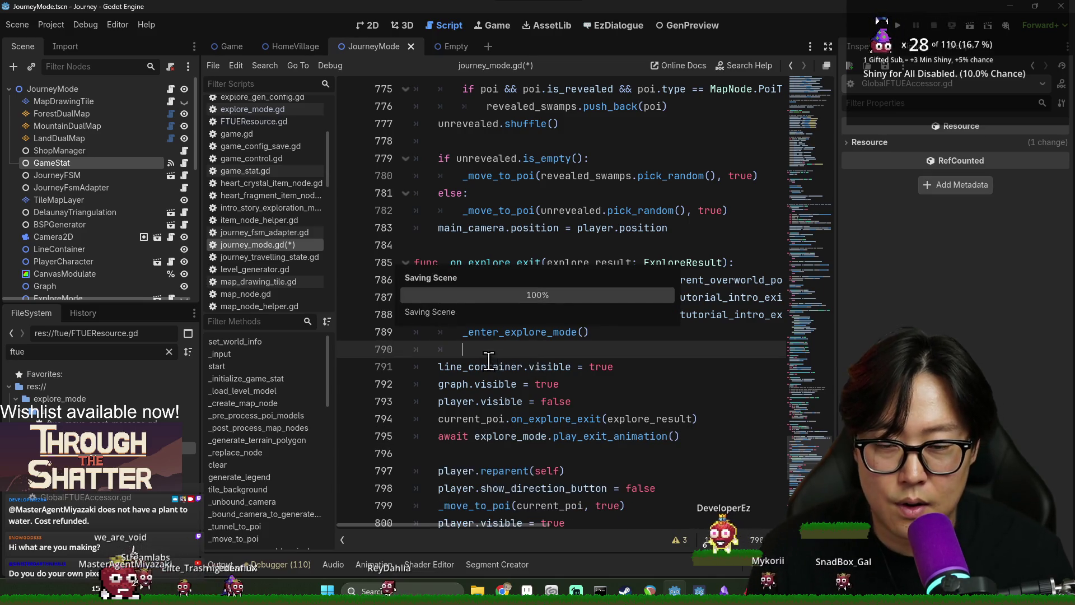
pyautogui.hotkey('ctrl', 'z')
pyautogui.hotkey('ctrl', 's')
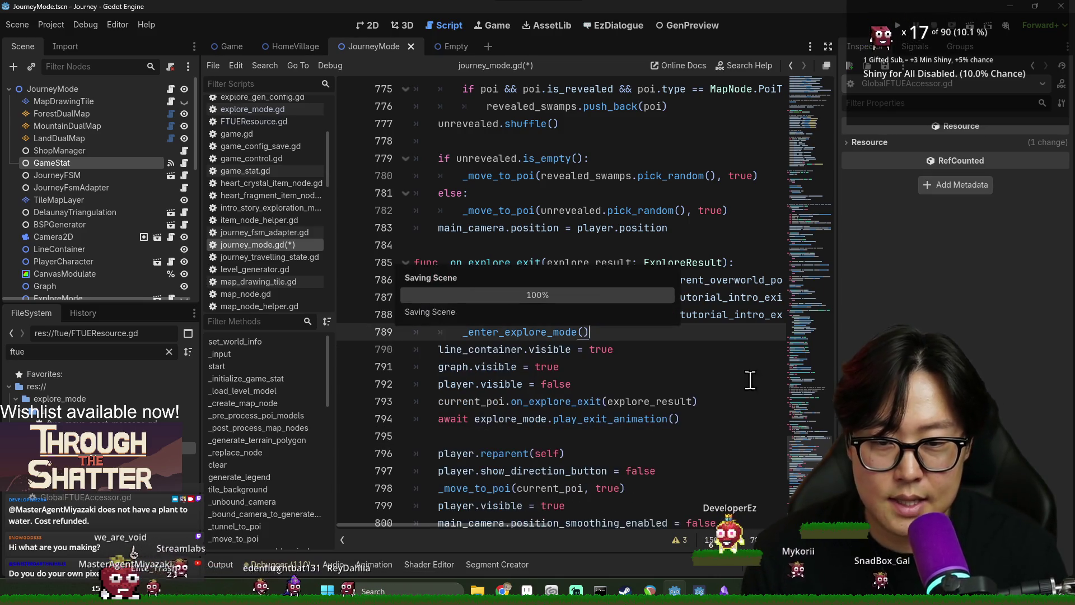
pyautogui.press('Return')
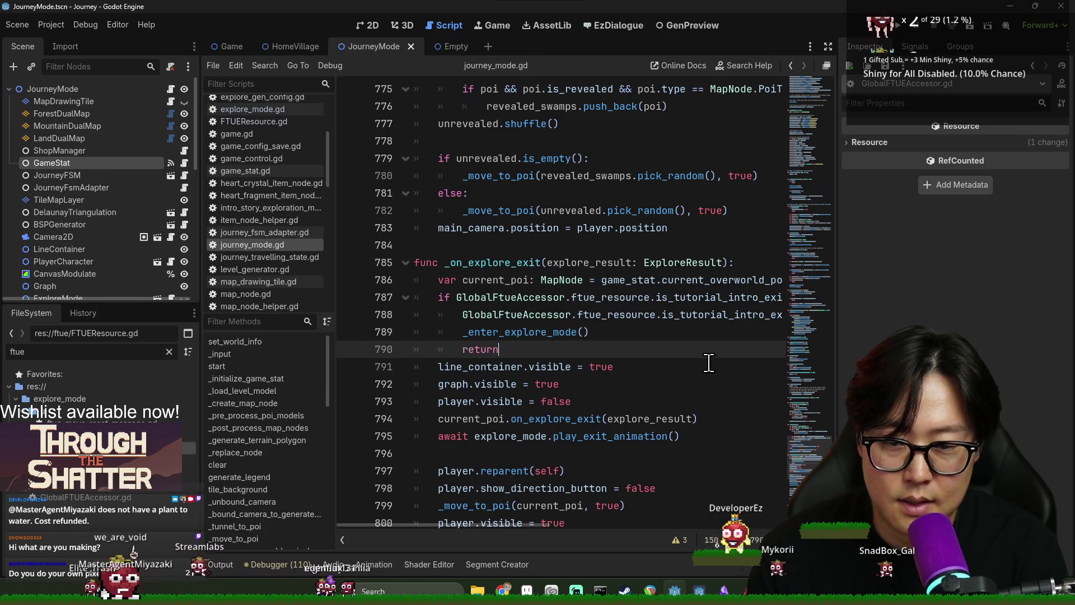
pyautogui.press('Return')
pyautogui.hotkey('ctrl', 's')
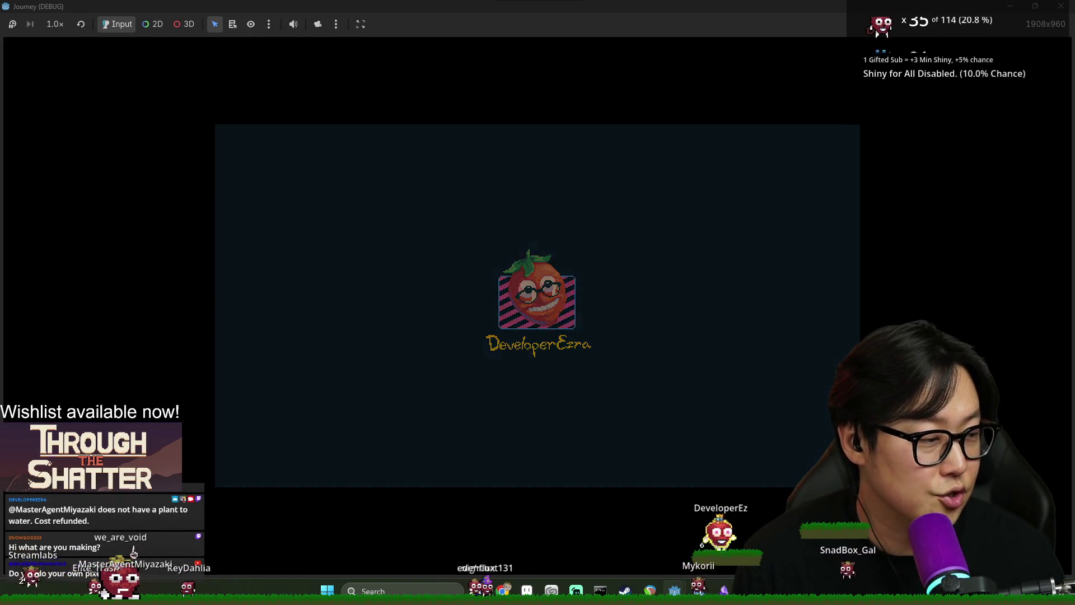
# Step: Leave the game's splash screen for Aseprite and bring up its Open dialog
pyautogui.hotkey('alt', 'F4')
pyautogui.hotkey('ctrl', 'o')
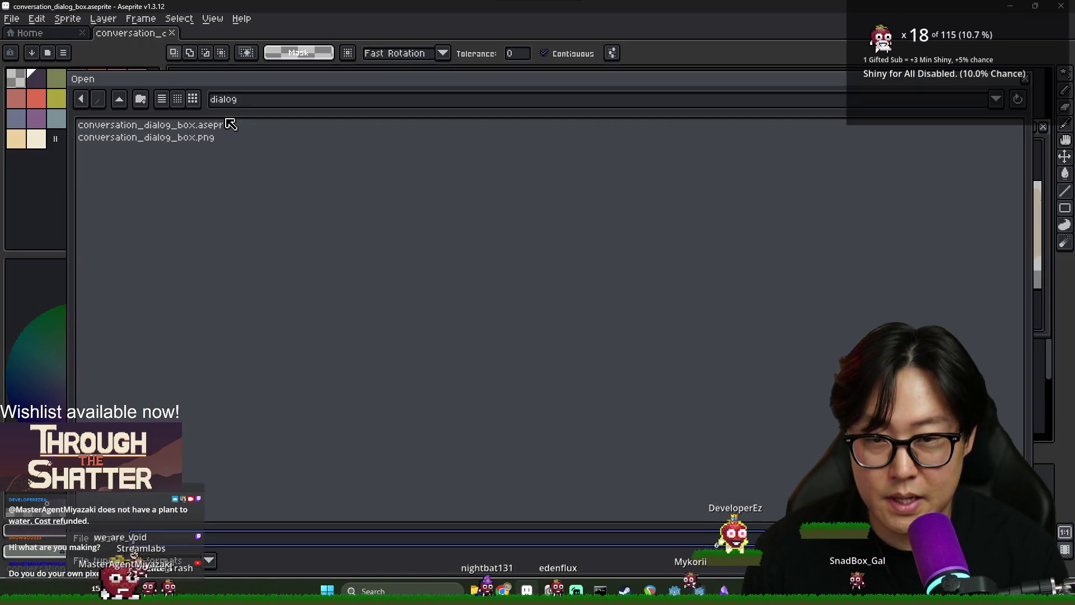
# Step: Open and close conversation_dialog_box, then open warden_spritesheet.png from Recent files
pyautogui.press('Escape')
pyautogui.click(26, 32)
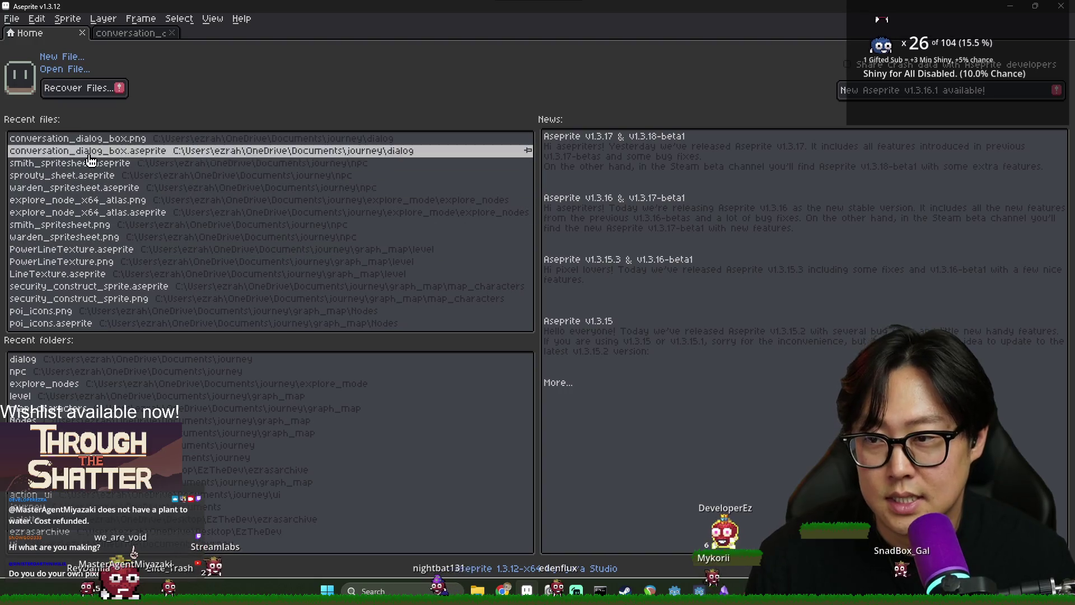
pyautogui.click(101, 141)
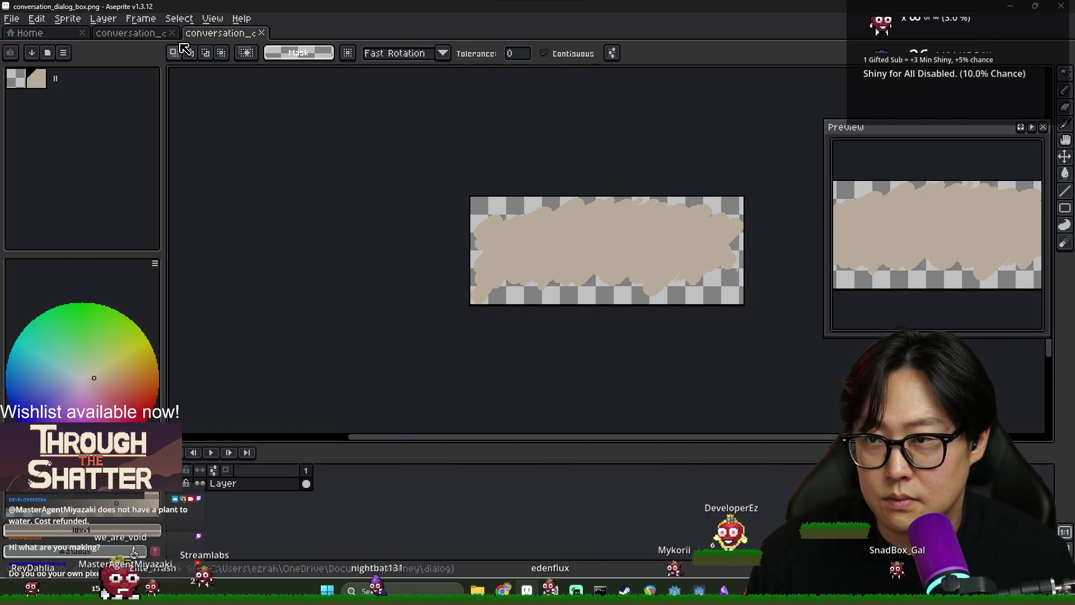
pyautogui.hotkey('ctrl', 'w')
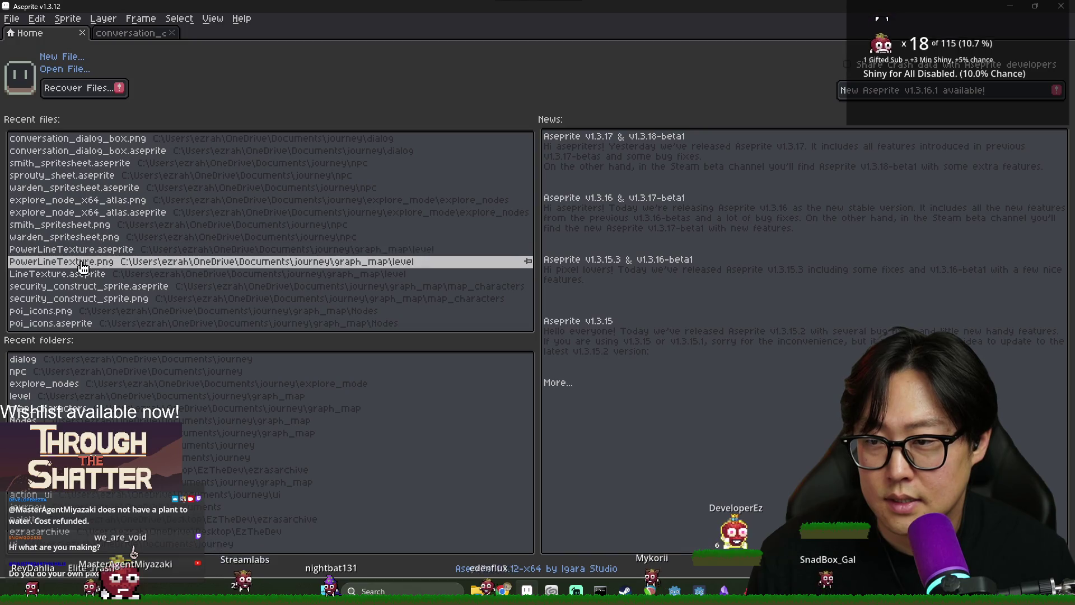
pyautogui.click(72, 237)
pyautogui.scroll(4, 537, 263)
pyautogui.scroll(-2, 605, 269)
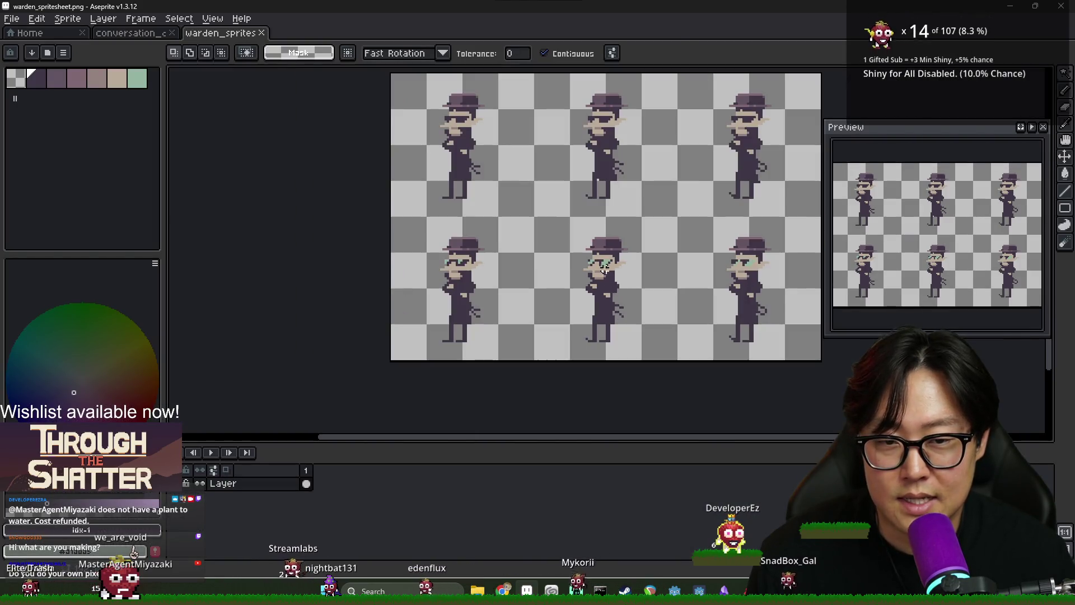
# Step: Browse Desktop through personal projects, archive and ruins to open D_to_obelisk.aseprite
pyautogui.hotkey('ctrl', 'o')
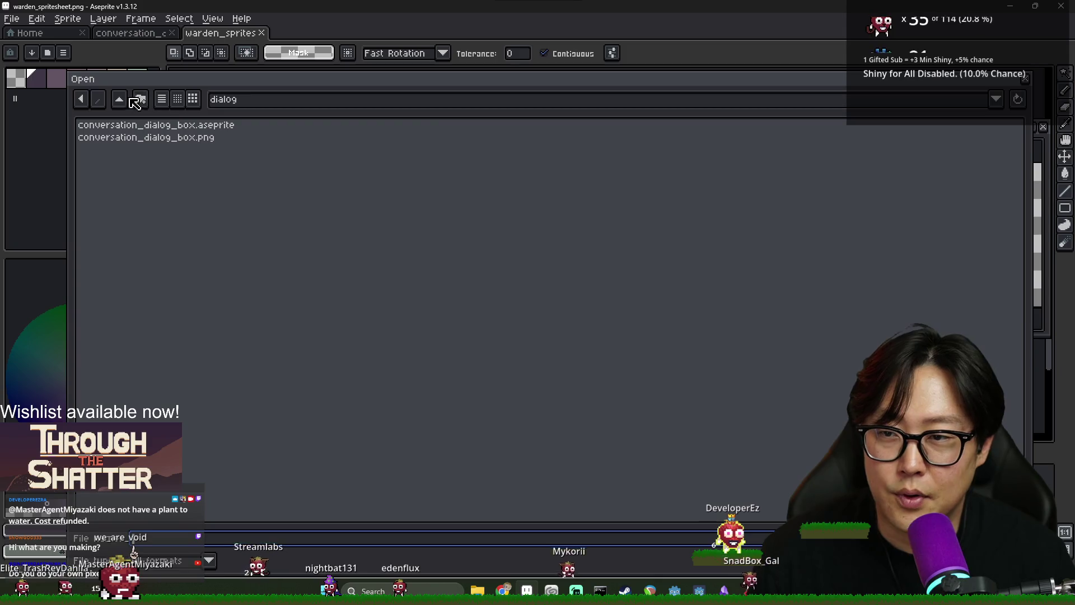
pyautogui.click(119, 99)
pyautogui.click(119, 100)
pyautogui.click(258, 99)
pyautogui.click(258, 115)
pyautogui.click(134, 187)
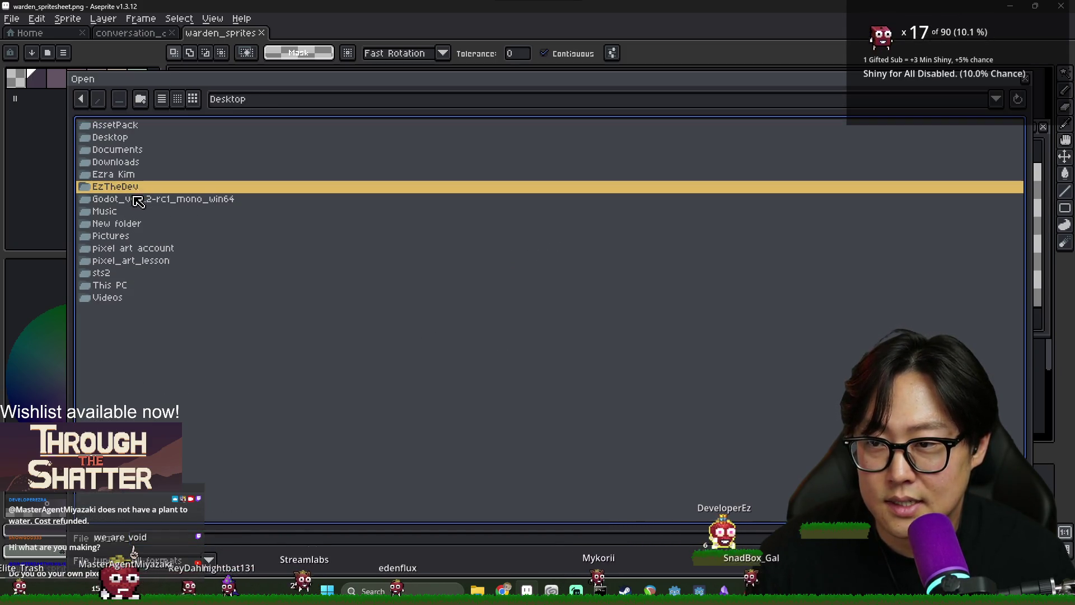
pyautogui.click(149, 253)
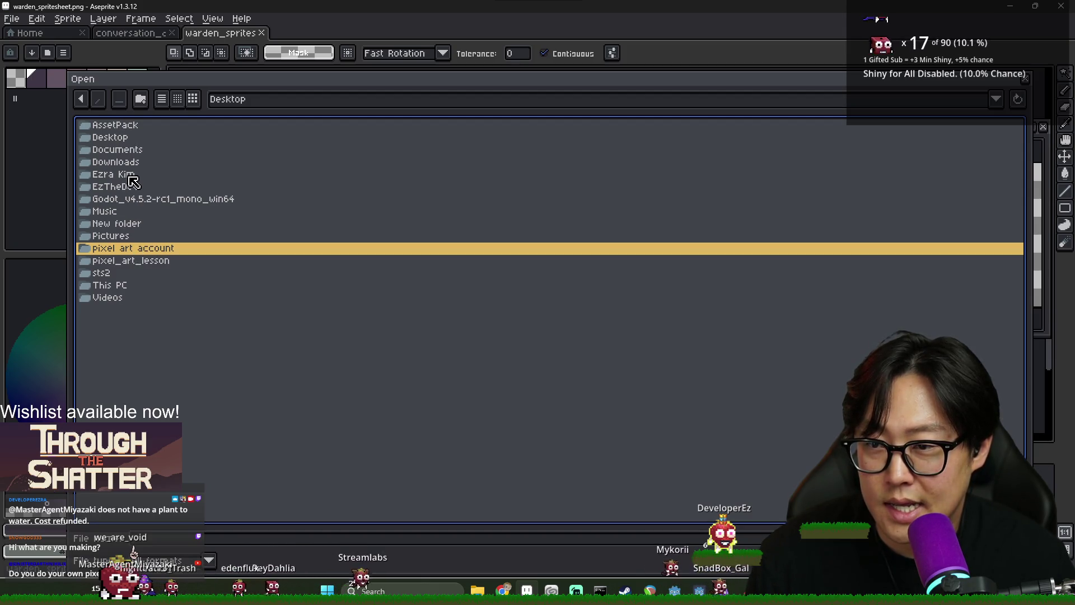
pyautogui.doubleClick(133, 184)
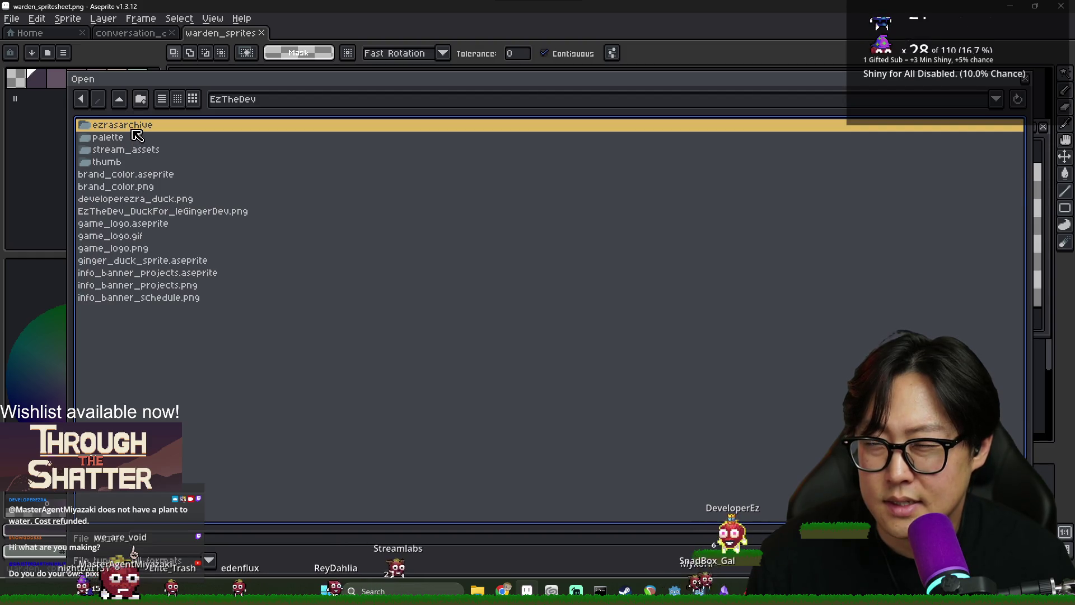
pyautogui.doubleClick(134, 128)
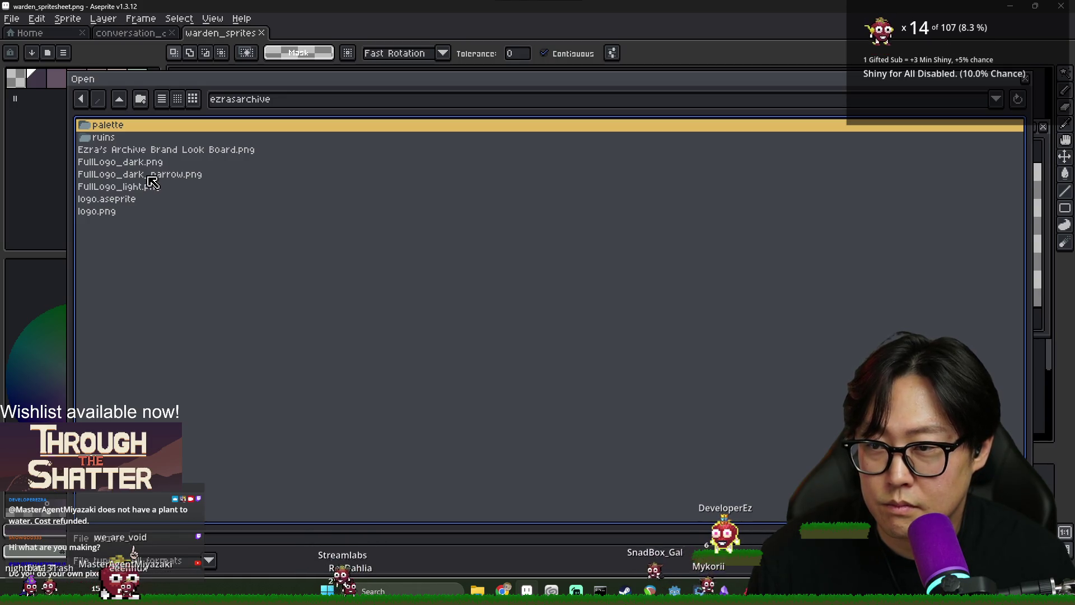
pyautogui.doubleClick(118, 140)
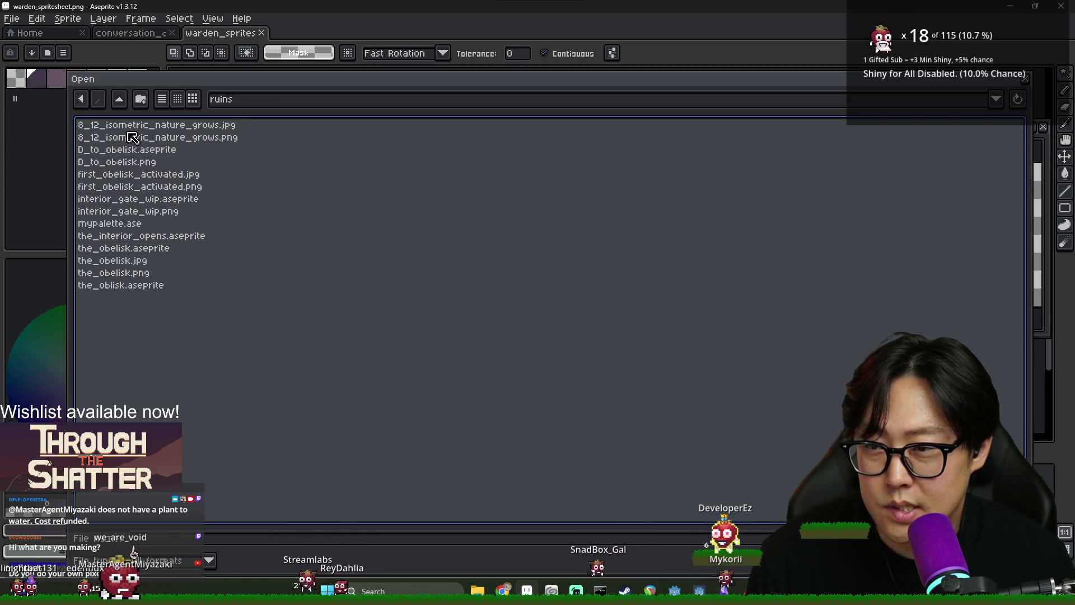
pyautogui.doubleClick(140, 150)
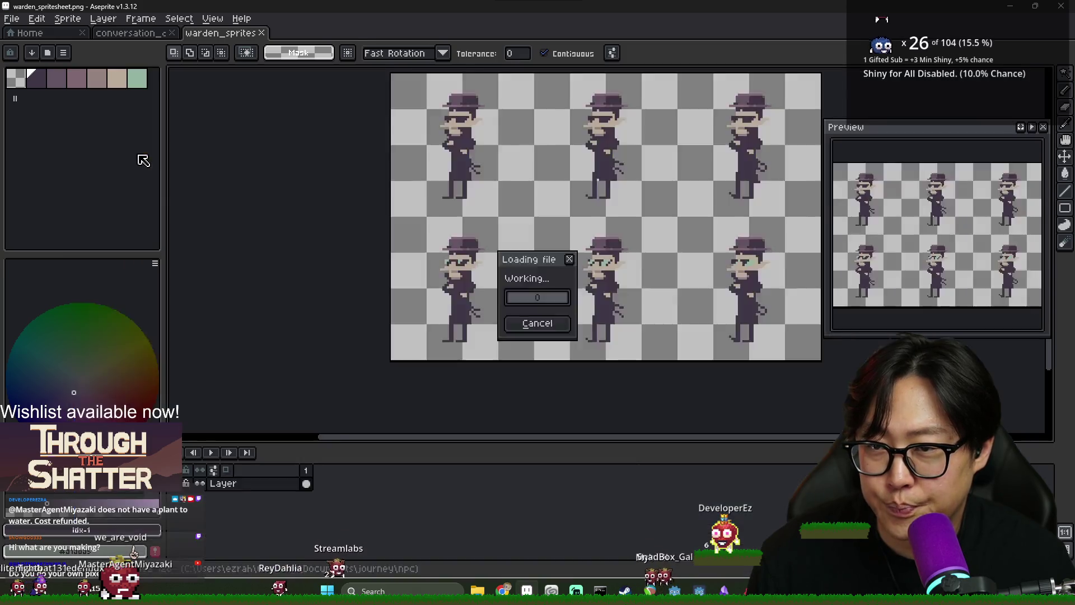
pyautogui.scroll(3, 283, 145)
pyautogui.scroll(-2, 284, 145)
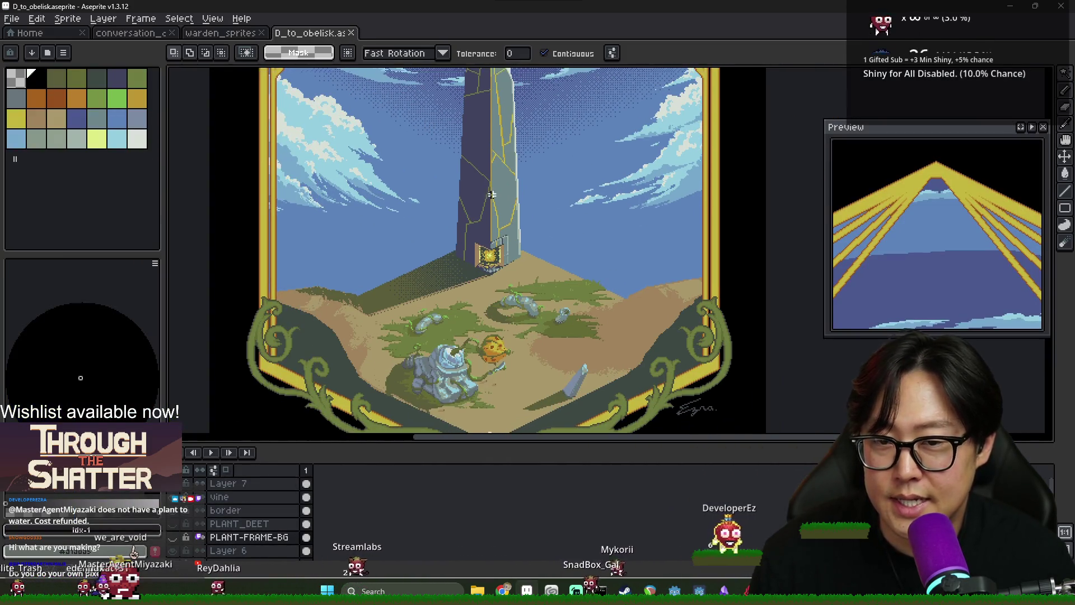
pyautogui.scroll(2, 452, 282)
pyautogui.press('Tab')
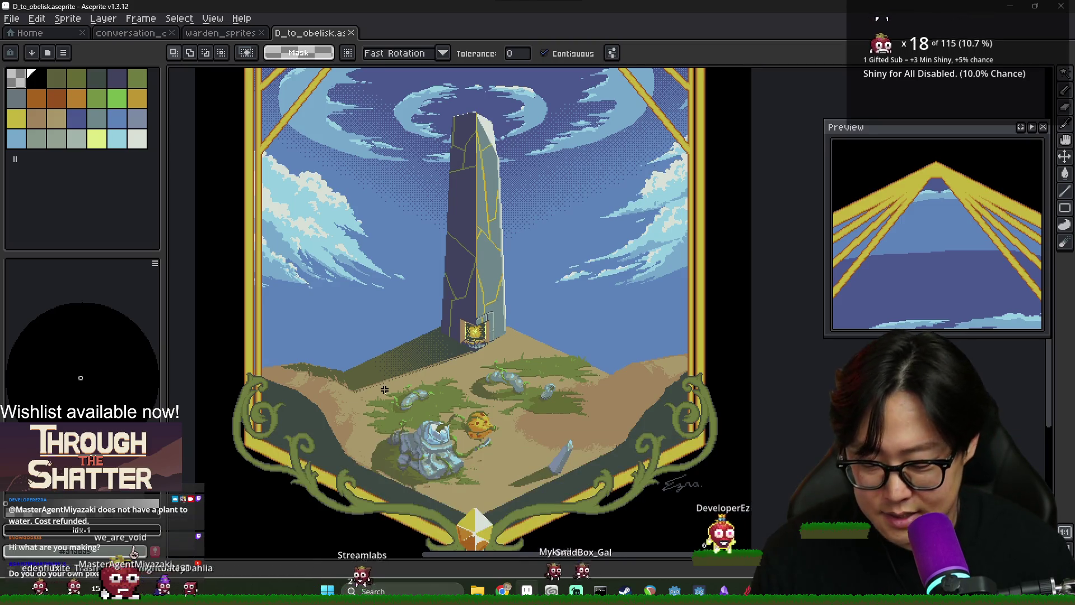
pyautogui.hotkey('ctrl', 'o')
pyautogui.doubleClick(152, 200)
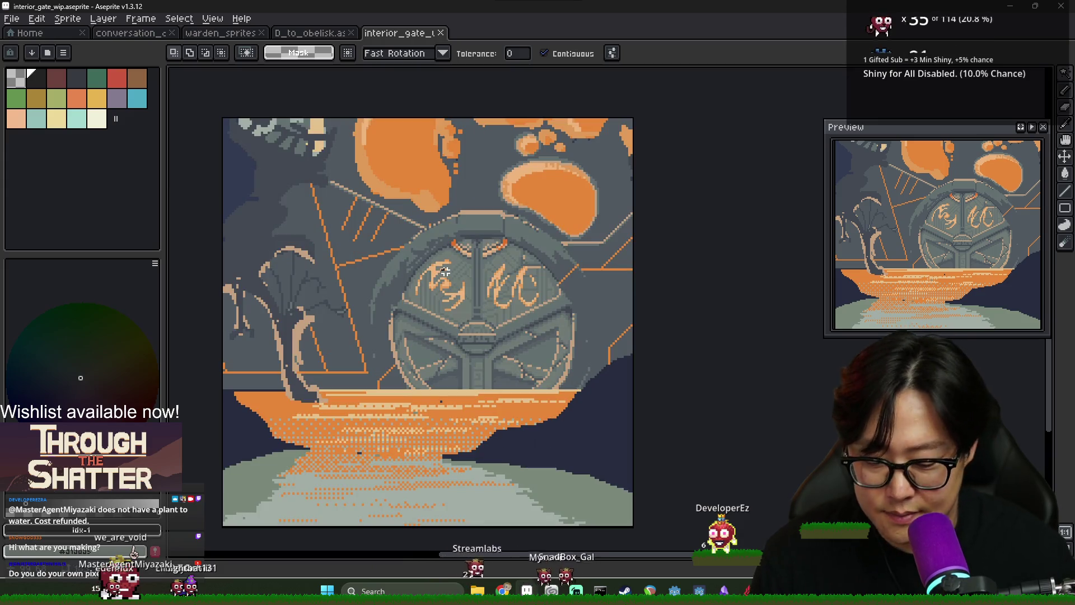
pyautogui.hotkey('ctrl', 'o')
pyautogui.doubleClick(98, 284)
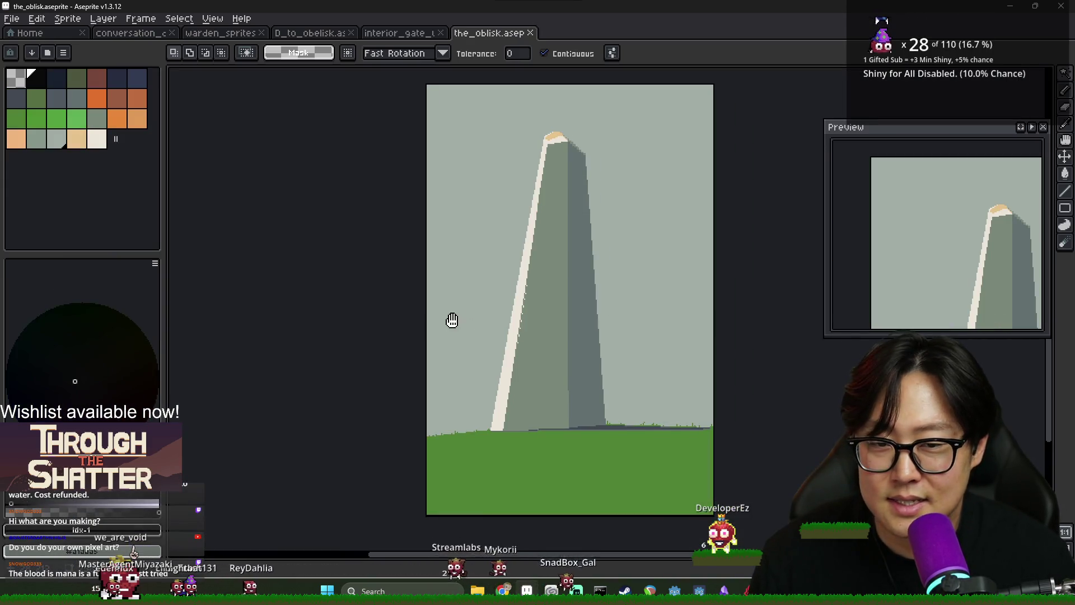
pyautogui.moveTo(452, 320); pyautogui.dragTo(355, 318)
pyautogui.press('Tab')
pyautogui.press('Tab')
pyautogui.hotkey('ctrl', 'o')
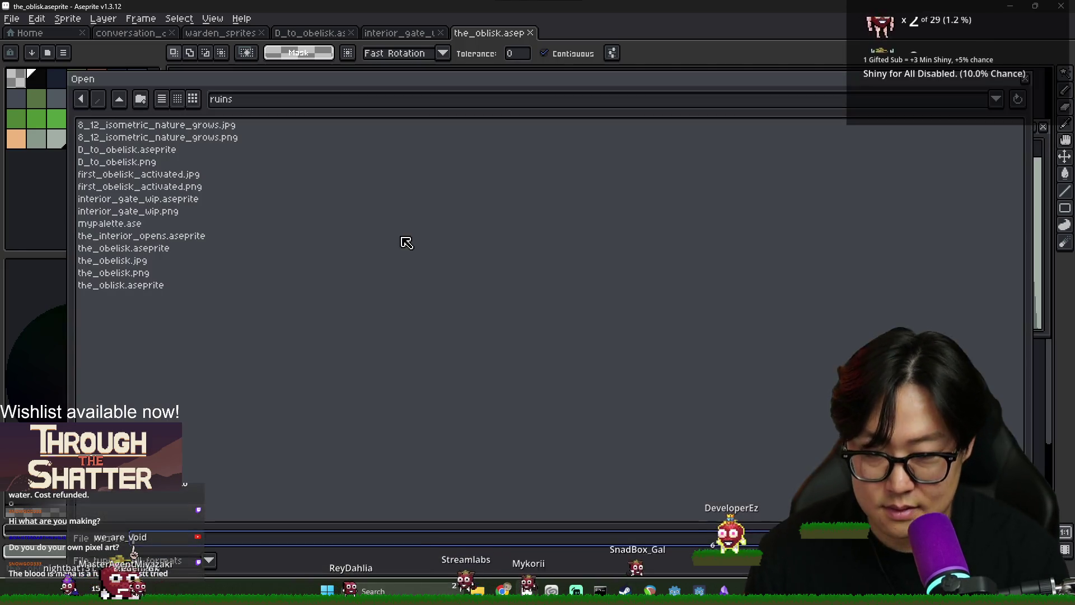
pyautogui.doubleClick(163, 287)
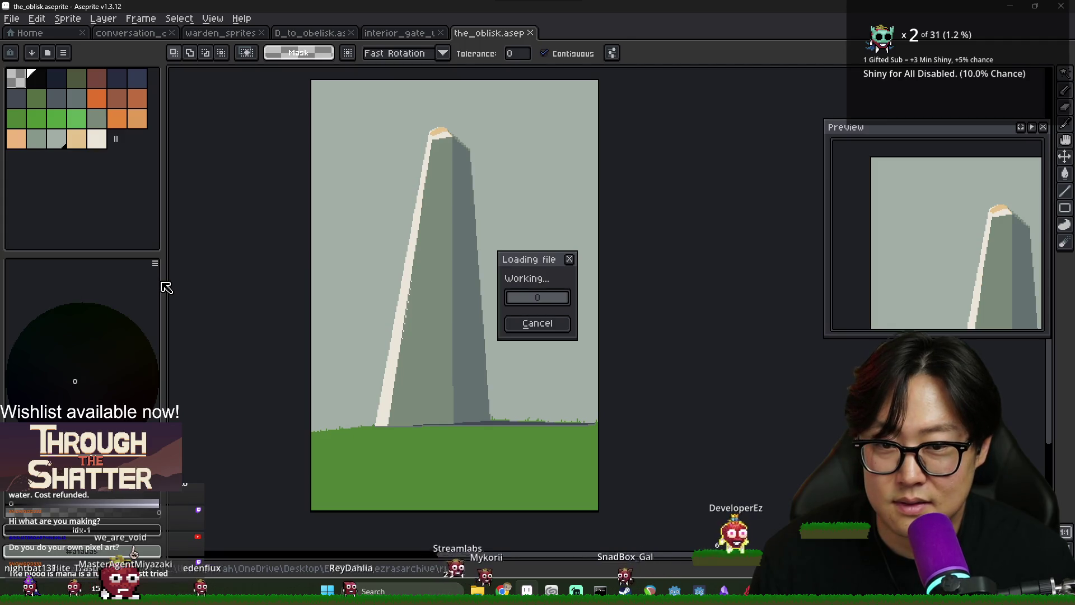
pyautogui.scroll(-5, 309, 294)
pyautogui.scroll(1, 308, 293)
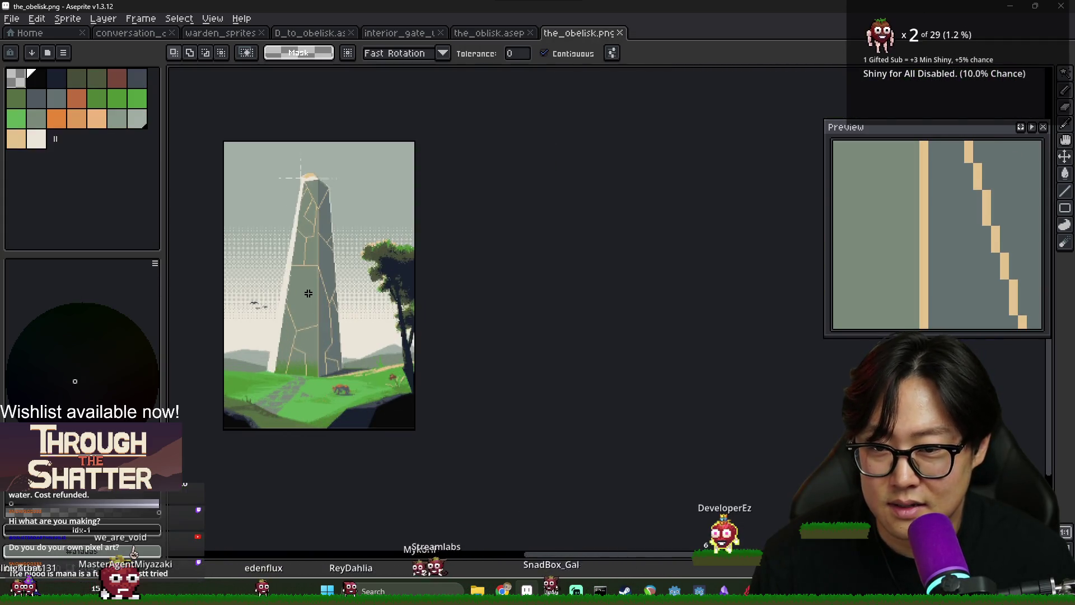
pyautogui.scroll(1, 308, 293)
pyautogui.moveTo(308, 293); pyautogui.dragTo(398, 314)
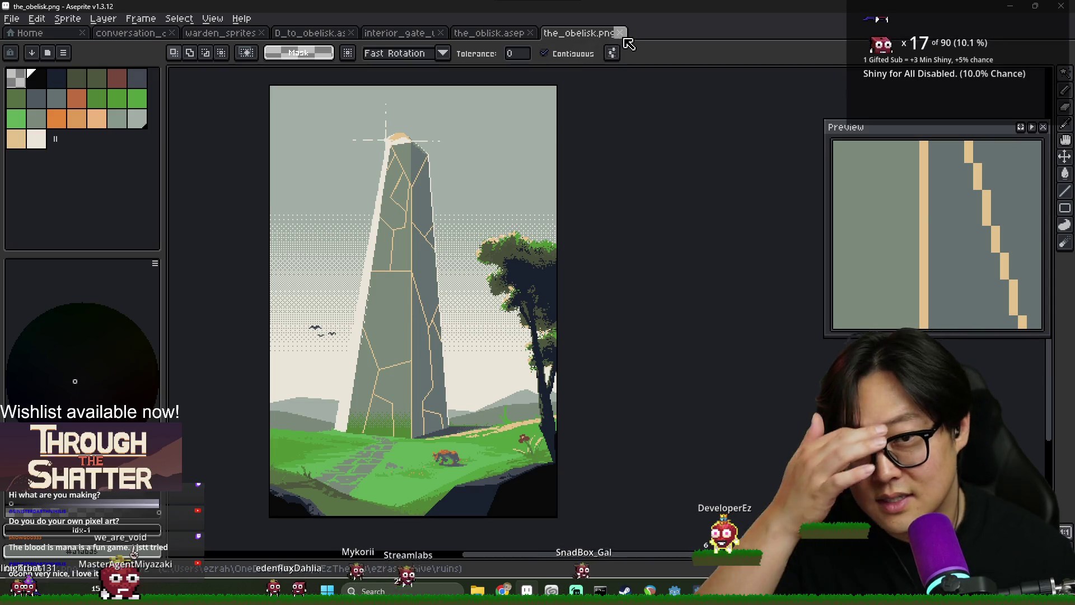
pyautogui.click(620, 33)
pyautogui.click(531, 33)
pyautogui.click(441, 32)
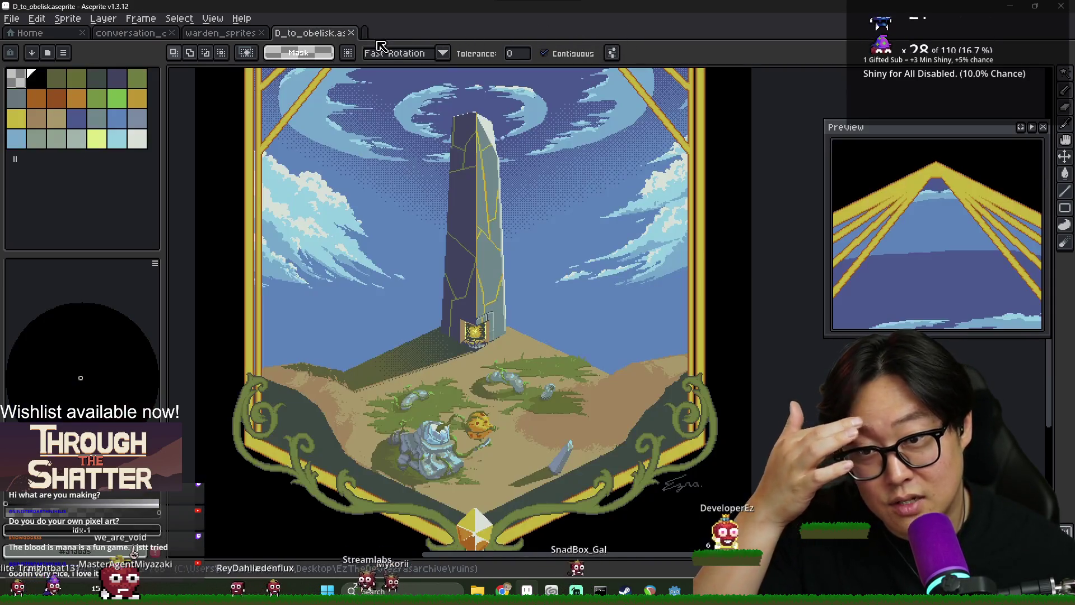
pyautogui.click(351, 32)
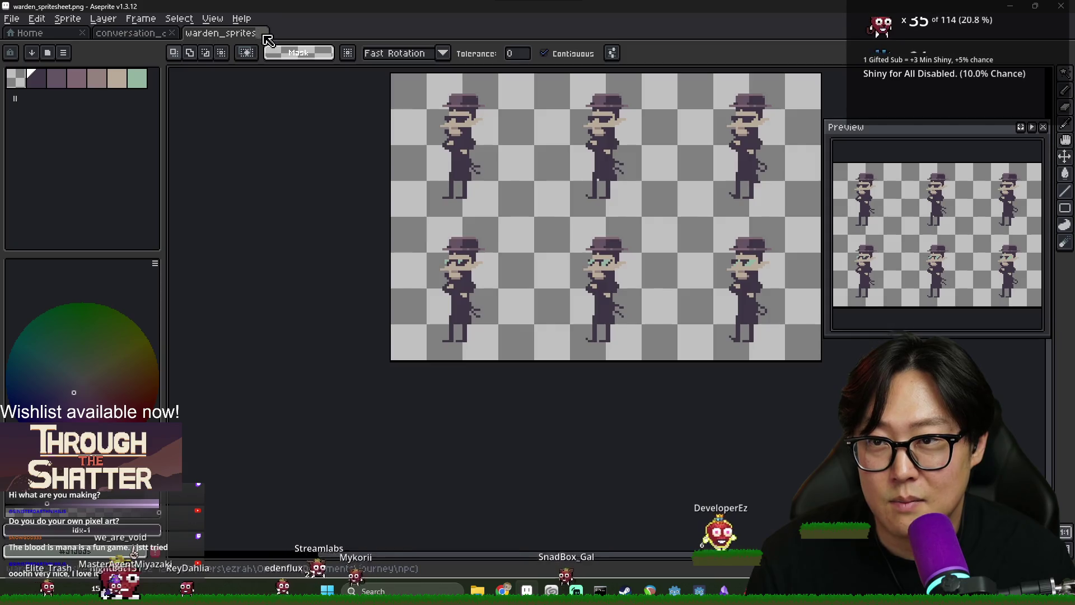
pyautogui.click(263, 34)
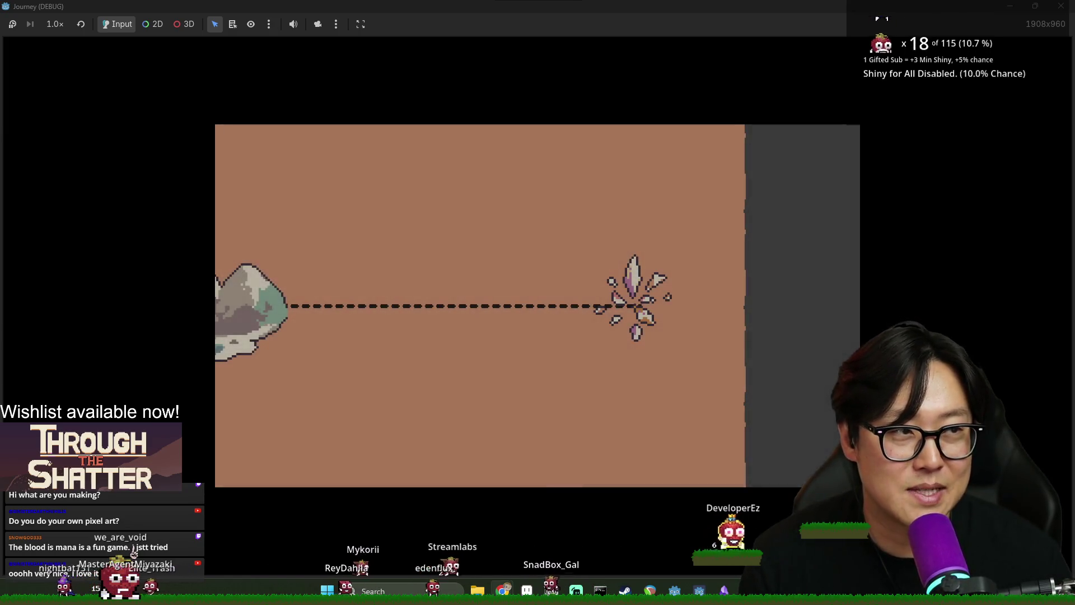
# Step: Drag the itch.io browser window onto the screen and maximize it
pyautogui.moveTo(1074, 96)
pyautogui.mouseDown()
pyautogui.moveTo(835, 96)
pyautogui.moveTo(395, 12)
pyautogui.mouseUp()
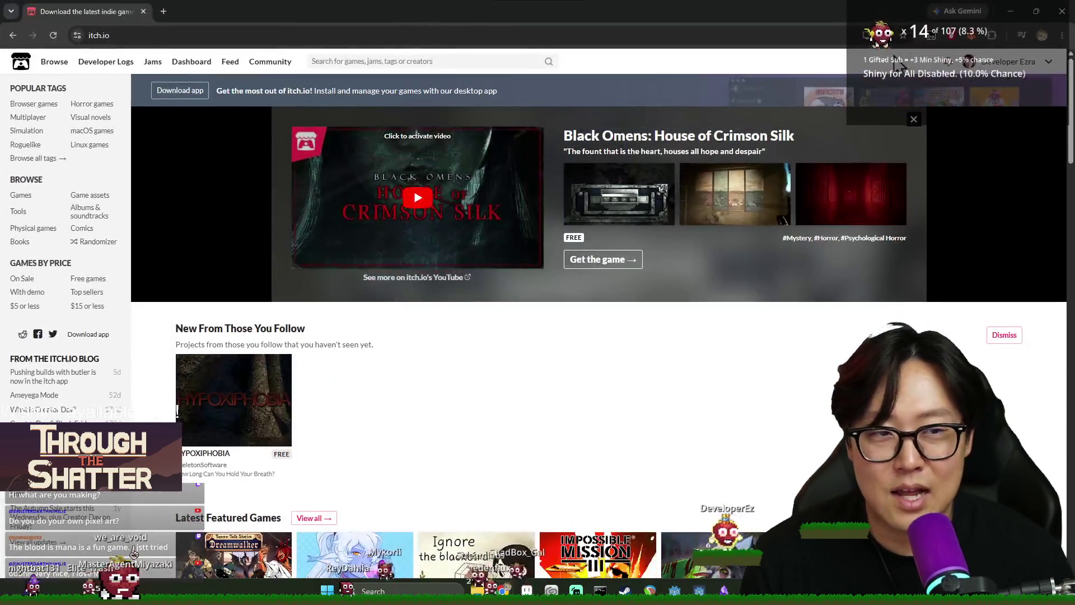
# Step: Open the Tactics Dungeon Tileset [Isometric] page from itch.io notifications and scroll through it
pyautogui.click(947, 61)
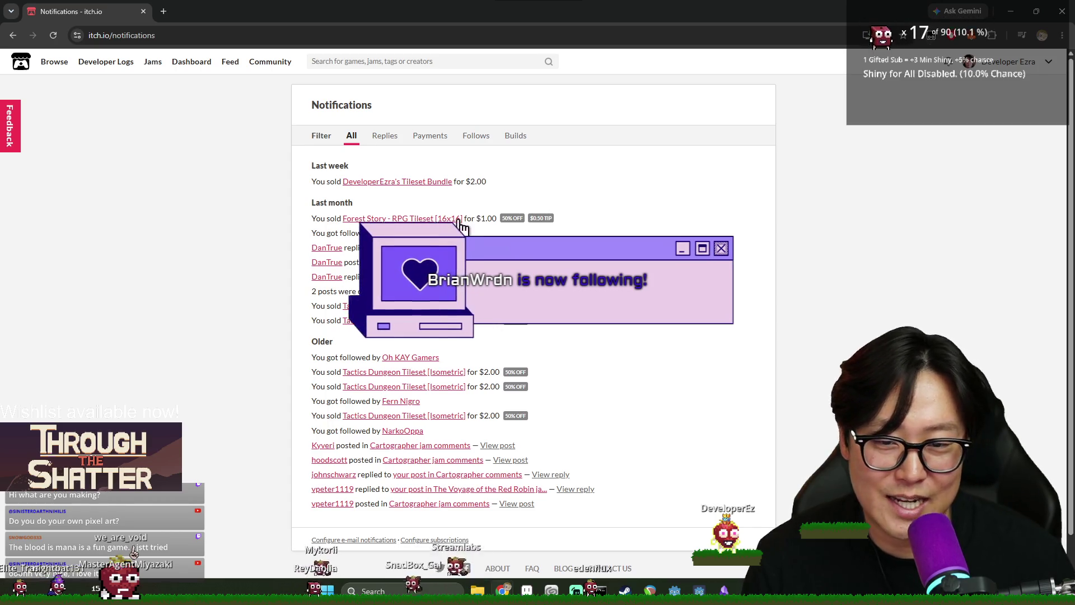
pyautogui.click(443, 371)
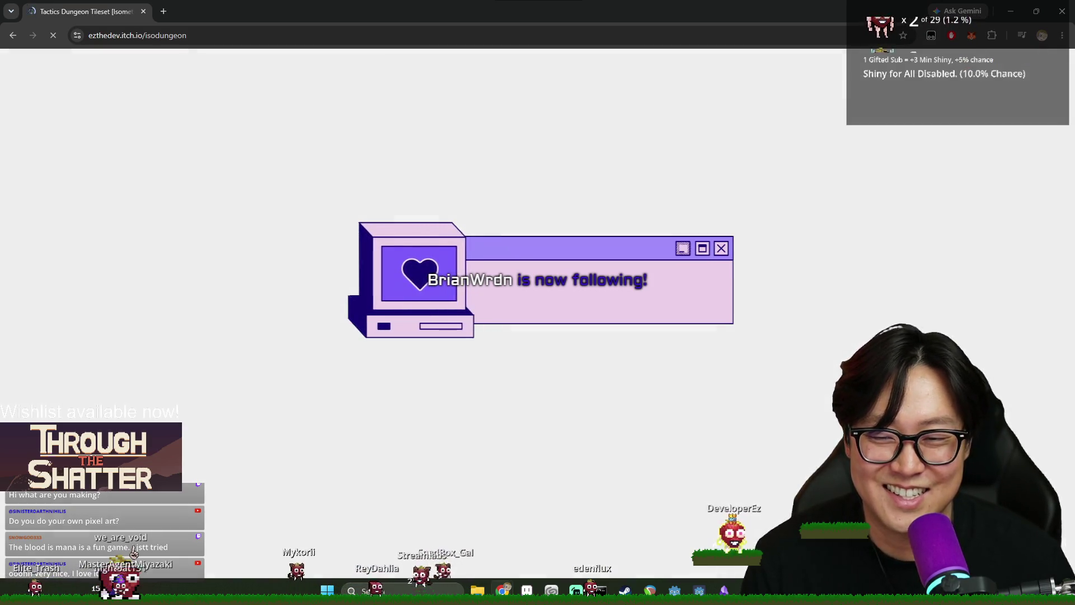
pyautogui.scroll(-15, 715, 336)
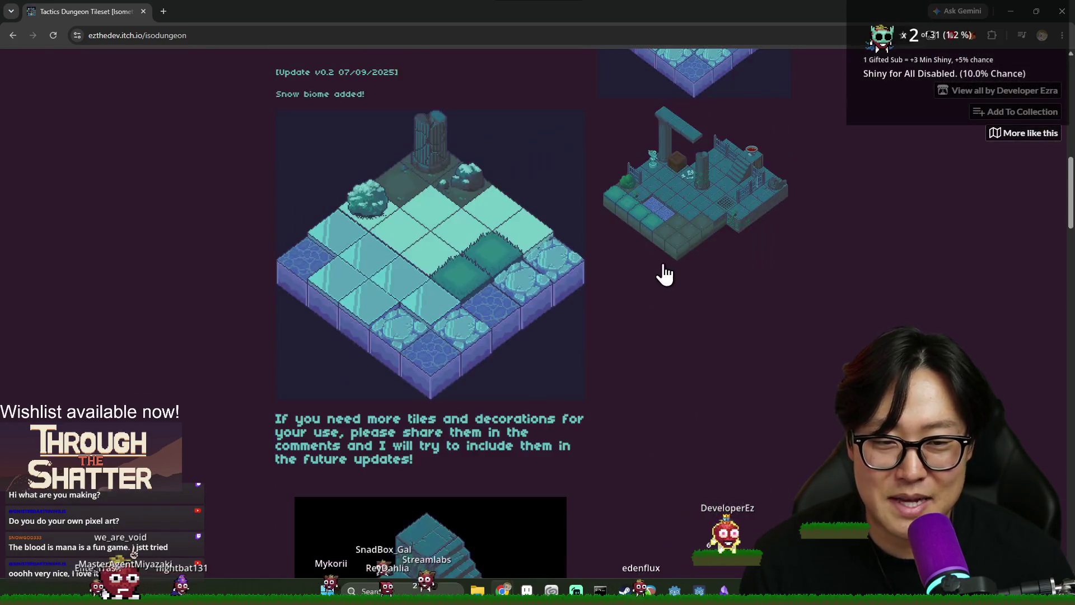
pyautogui.scroll(3, 649, 291)
pyautogui.scroll(-12, 528, 372)
pyautogui.scroll(-4, 521, 316)
pyautogui.scroll(13, 536, 318)
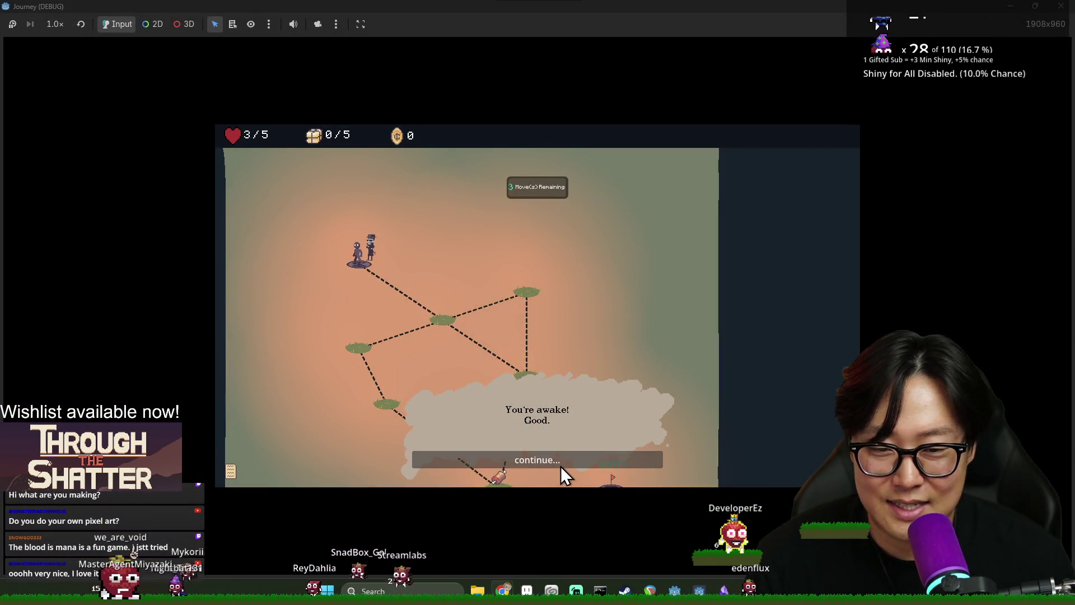
# Step: Click through the game's tutorial dialog and collect the floppy disk, reaching 1/5
pyautogui.click(561, 463)
pyautogui.click(564, 464)
pyautogui.click(566, 466)
pyautogui.click(565, 465)
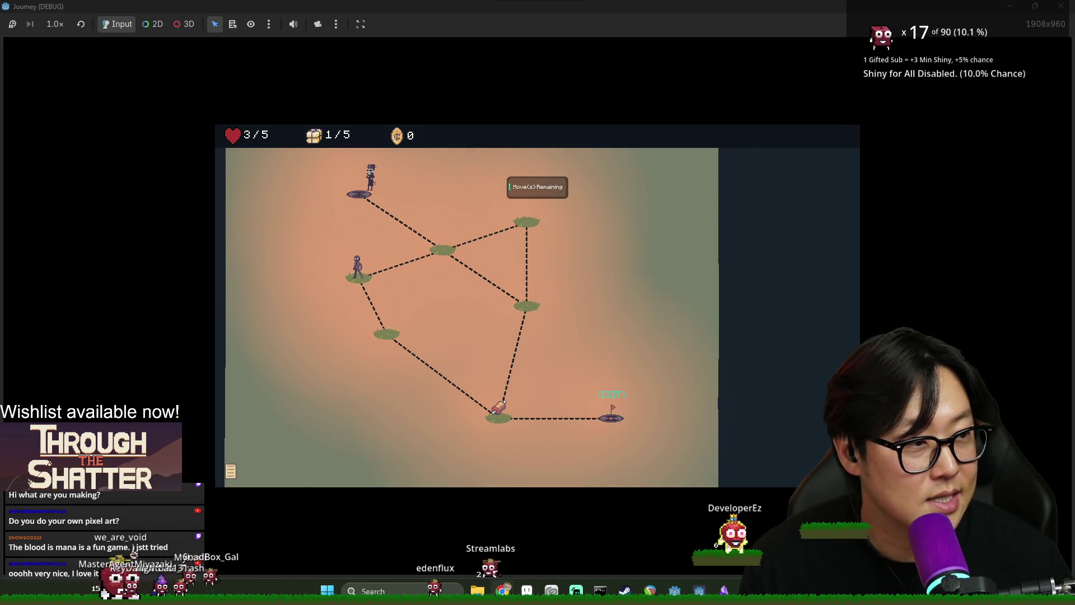
# Step: Walk the ninja via the lower-left and bottom nodes to the EXIT node
pyautogui.click(386, 272)
pyautogui.click(498, 424)
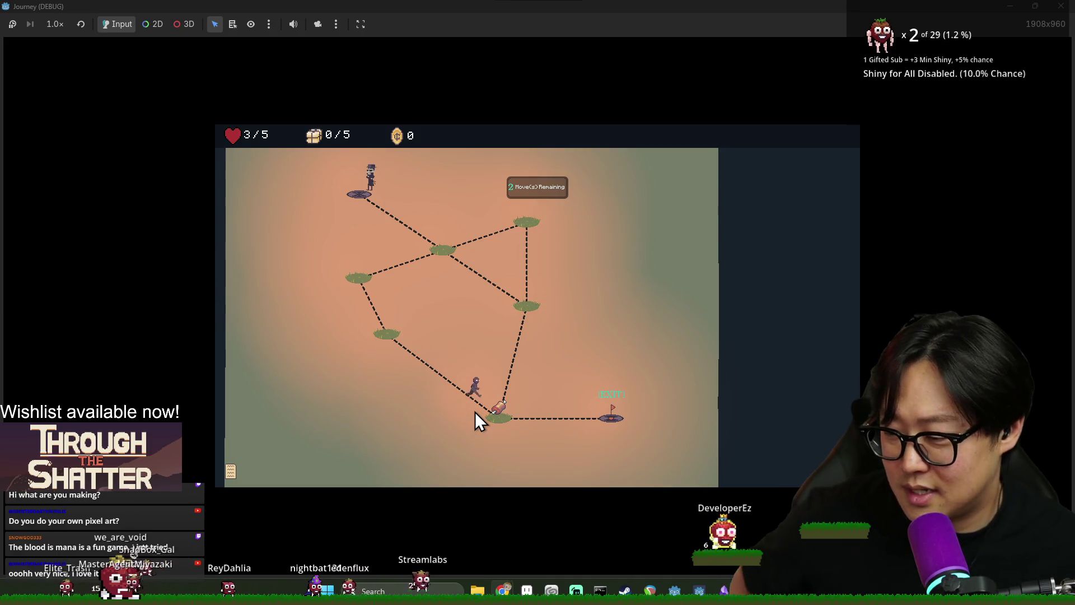
pyautogui.click(610, 419)
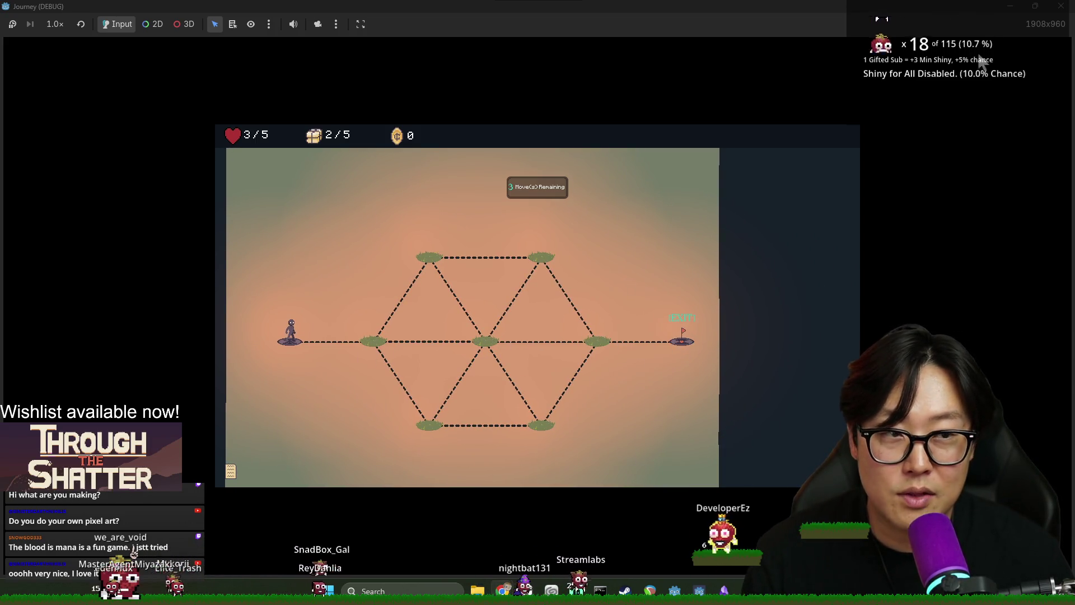
# Step: Switch from the Journey game window back to the Godot script editor
pyautogui.hotkey('alt', 'Tab')
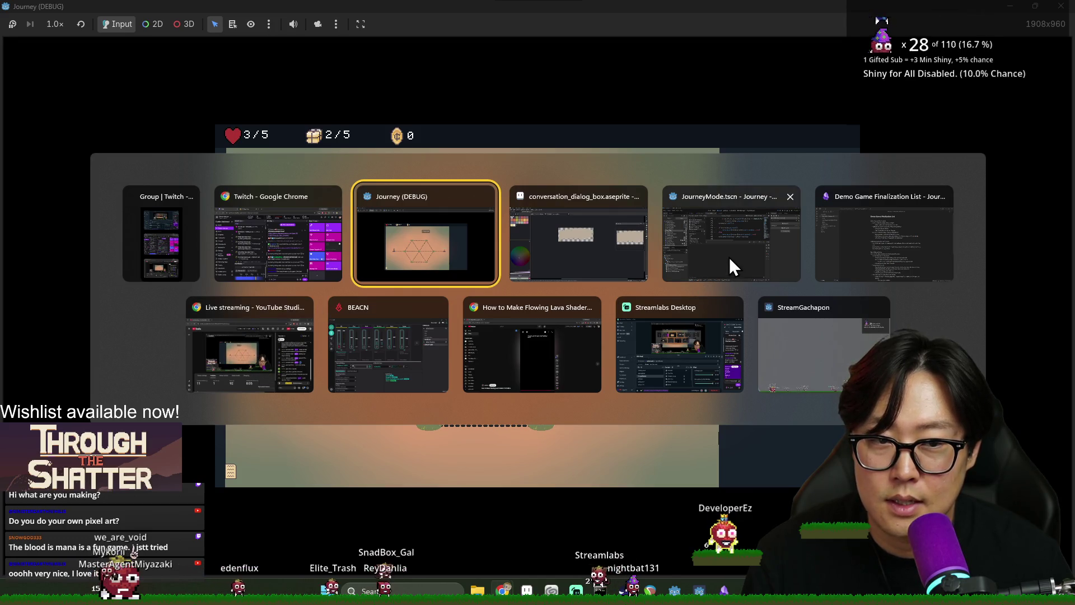
pyautogui.click(424, 256)
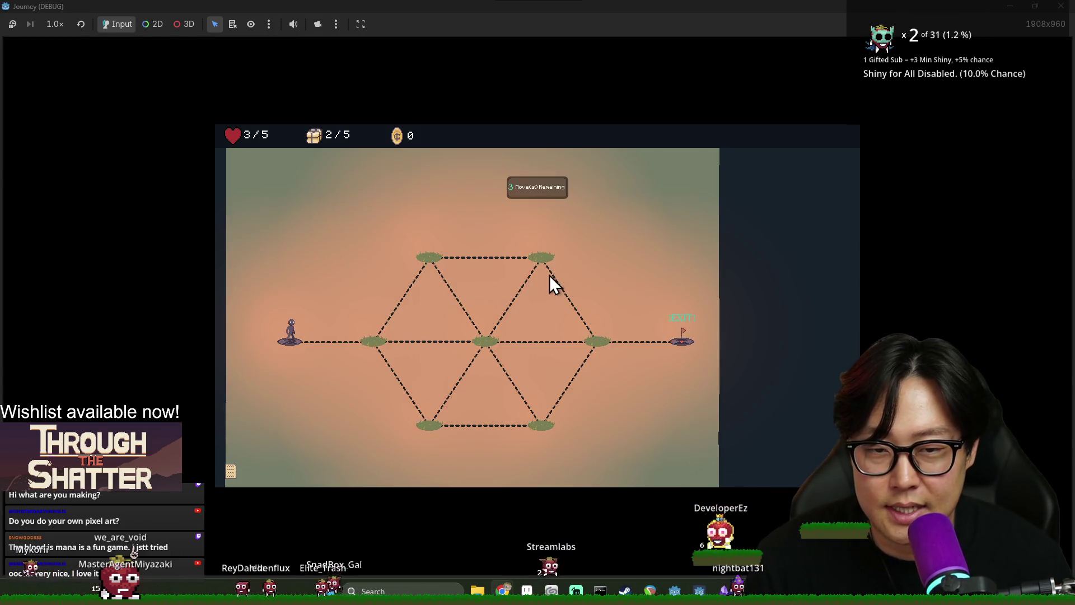
pyautogui.hotkey('alt', 'Tab')
pyautogui.click(607, 247)
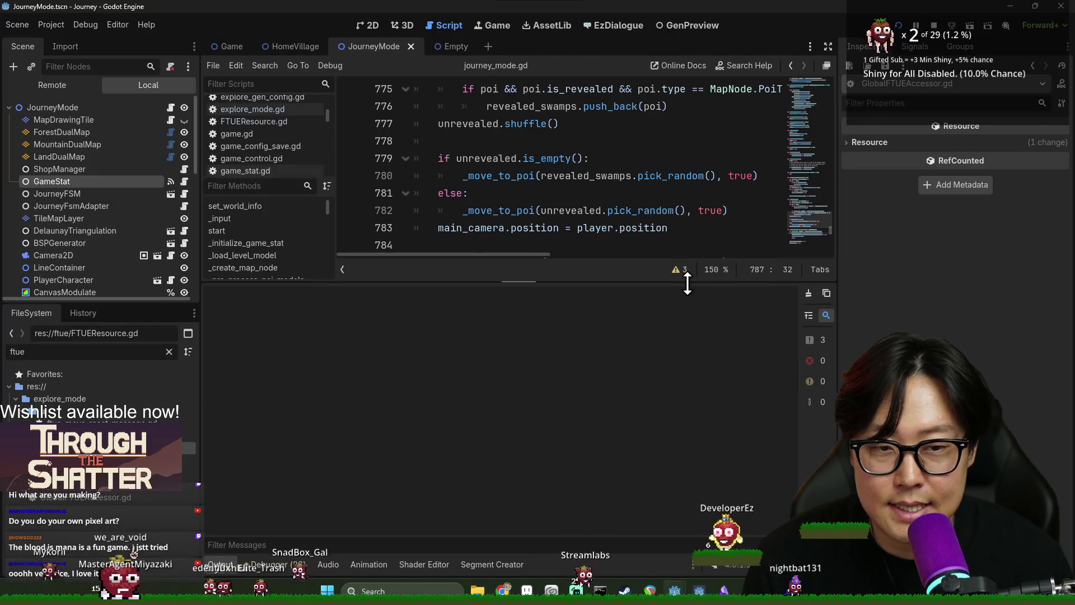
# Step: Enlarge the code editor, search for 'enter', and jump to the _enter_explore_mode definition
pyautogui.moveTo(687, 283); pyautogui.dragTo(688, 404)
pyautogui.doubleClick(495, 279)
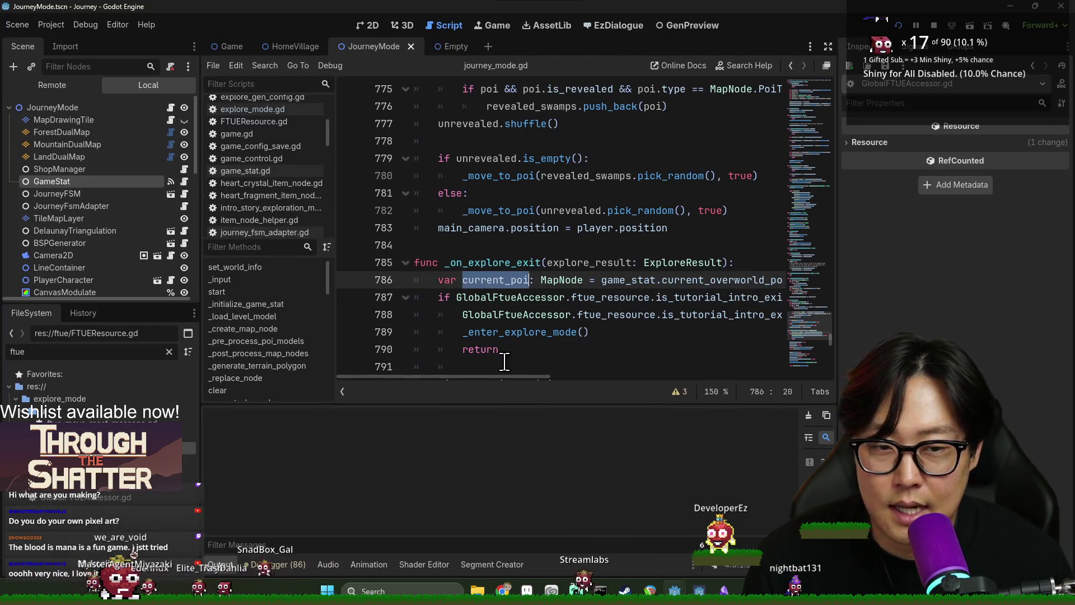
pyautogui.hotkey('ctrl', 'f')
pyautogui.write('enter')
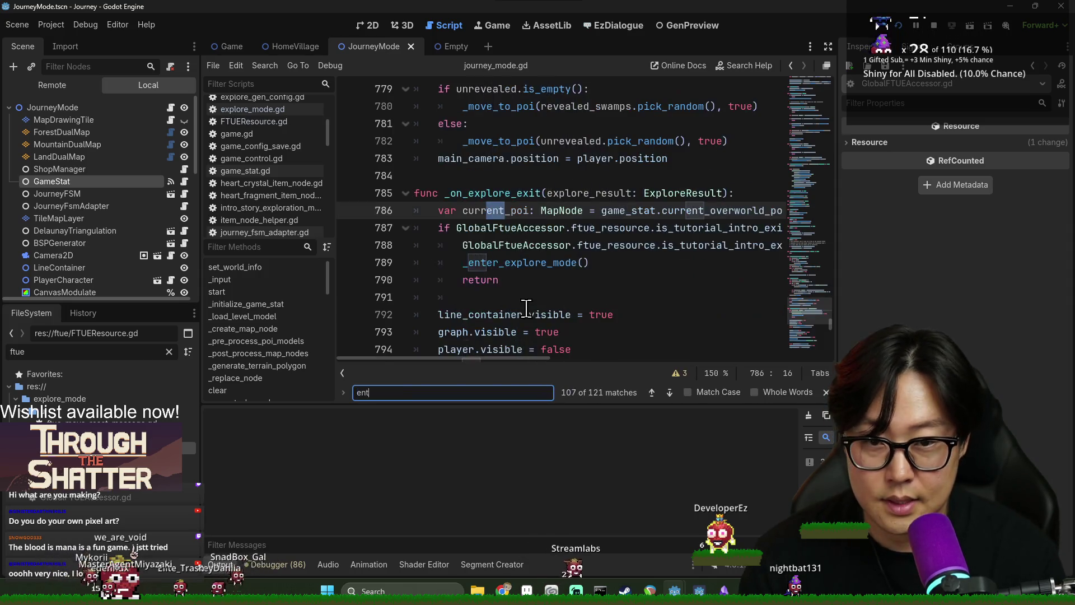
pyautogui.doubleClick(498, 211)
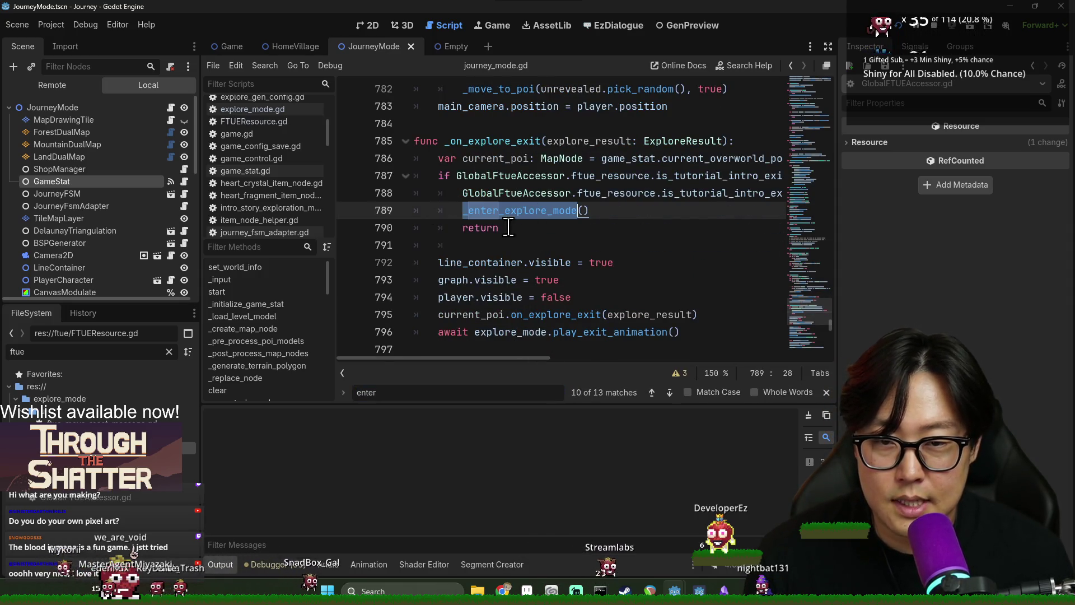
pyautogui.keyDown('ctrl'); pyautogui.click(495, 218); pyautogui.keyUp('ctrl')
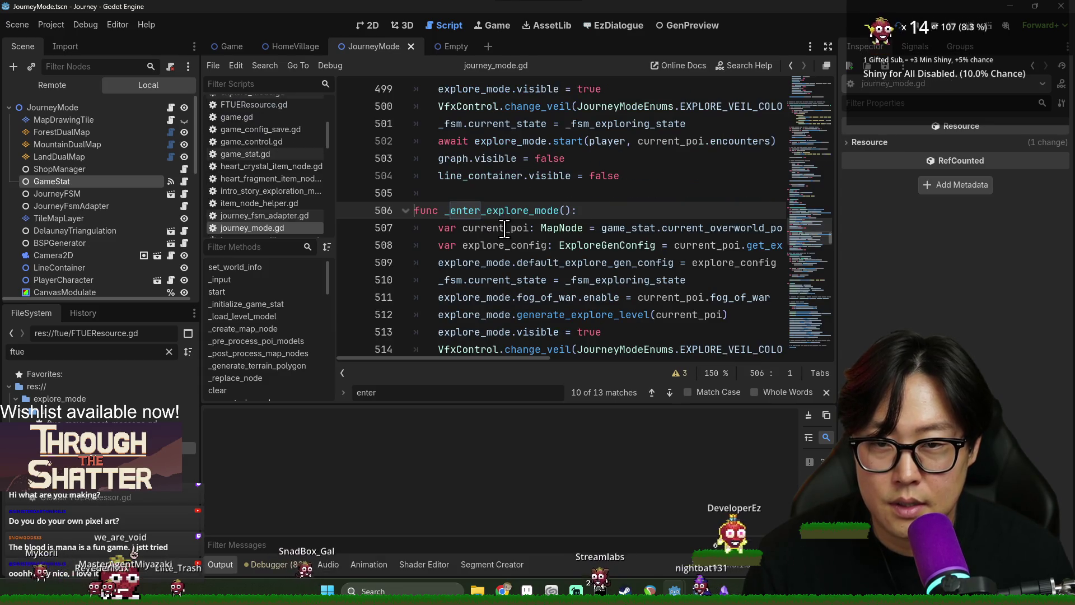
# Step: Follow the explore_mode.start call on line 515 into explore_mode.gd's start() function
pyautogui.scroll(-2, 504, 230)
pyautogui.doubleClick(554, 211)
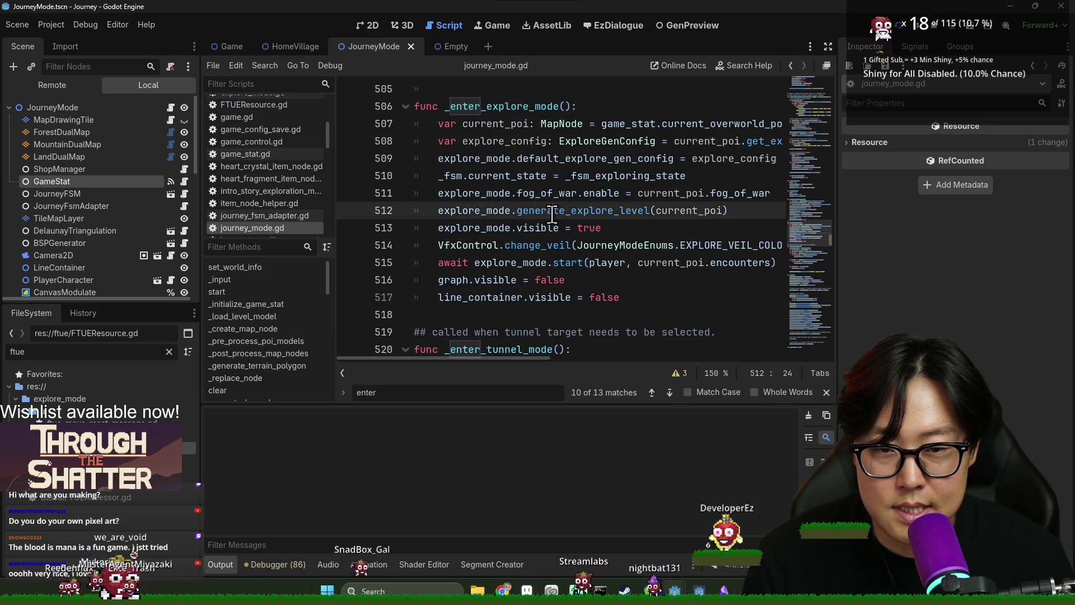
pyautogui.doubleClick(545, 246)
pyautogui.moveTo(536, 358)
pyautogui.mouseDown()
pyautogui.moveTo(603, 361)
pyautogui.moveTo(529, 364)
pyautogui.mouseUp()
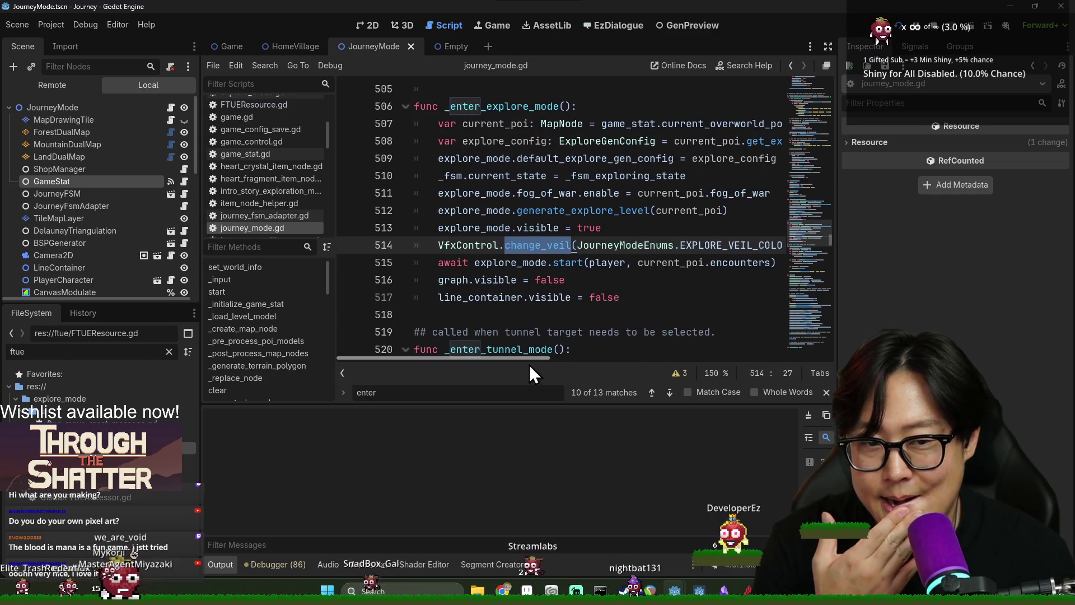
pyautogui.doubleClick(513, 263)
pyautogui.click(569, 263)
pyautogui.keyDown('ctrl'); pyautogui.click(569, 263); pyautogui.keyUp('ctrl')
pyautogui.scroll(-5, 508, 224)
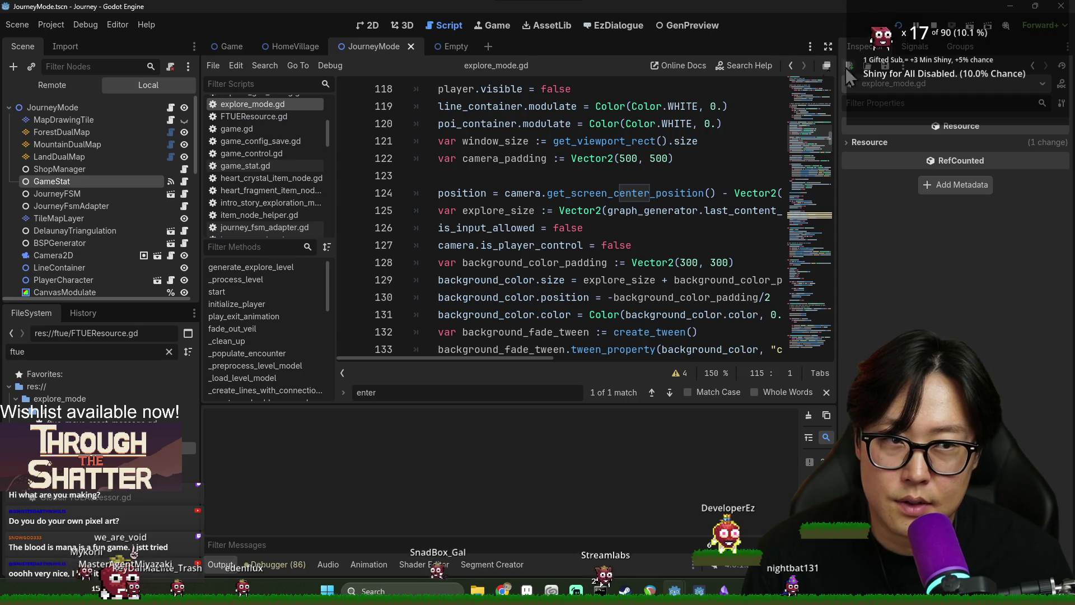
# Step: Inspect line 131 where start() sets background_color's Color alpha to zero
pyautogui.scroll(1, 731, 158)
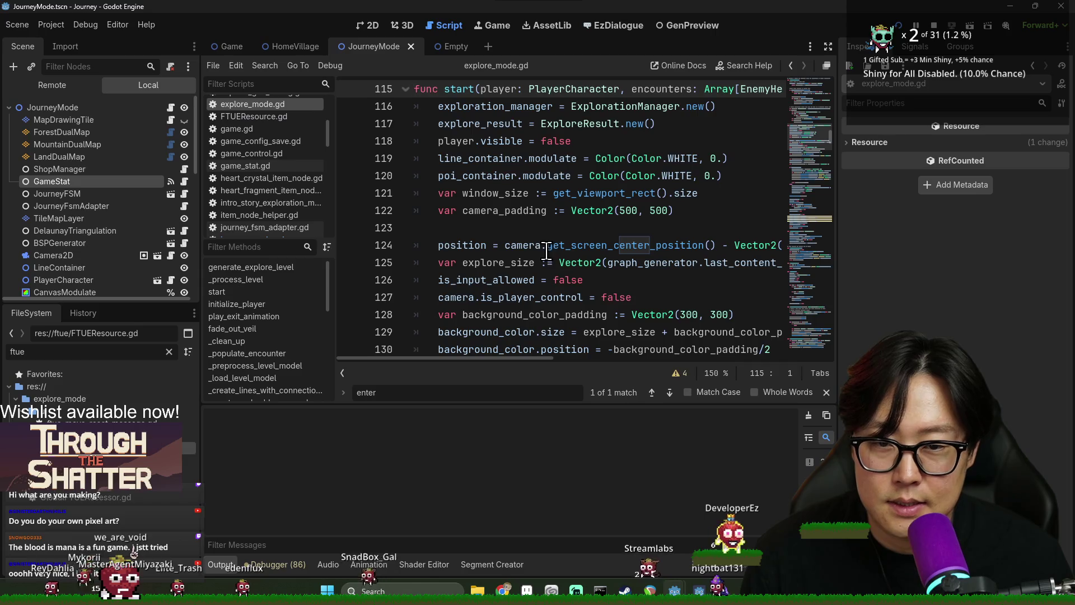
pyautogui.moveTo(529, 251)
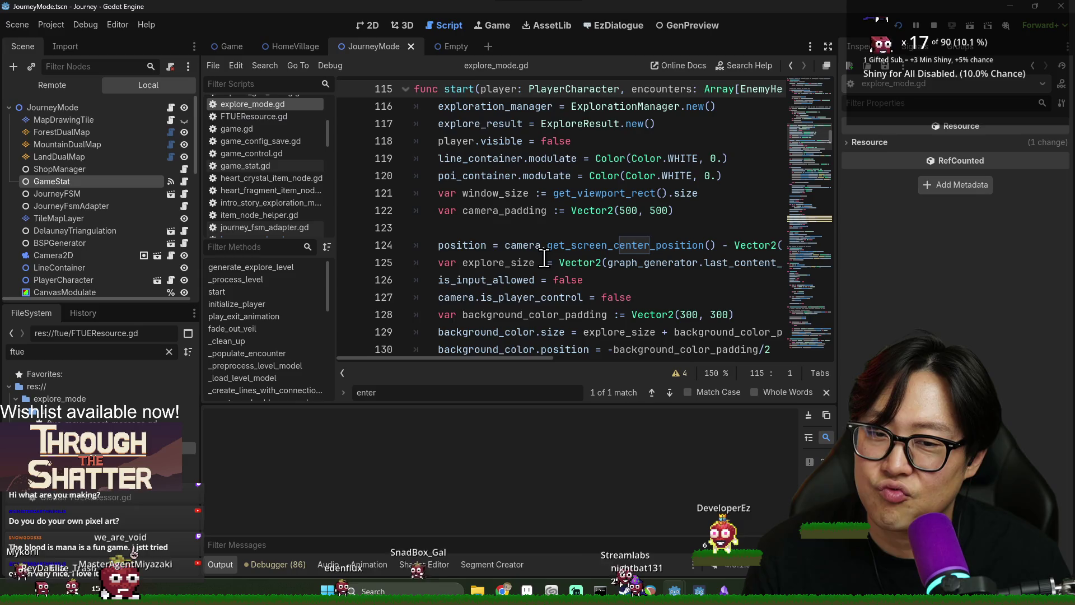
pyautogui.scroll(-2, 543, 259)
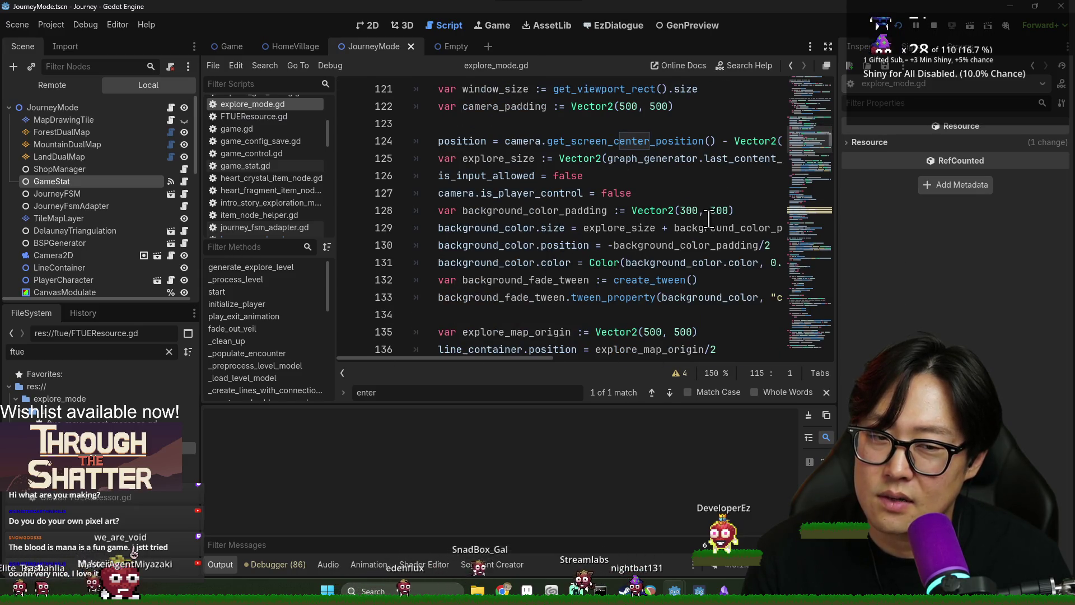
pyautogui.doubleClick(664, 263)
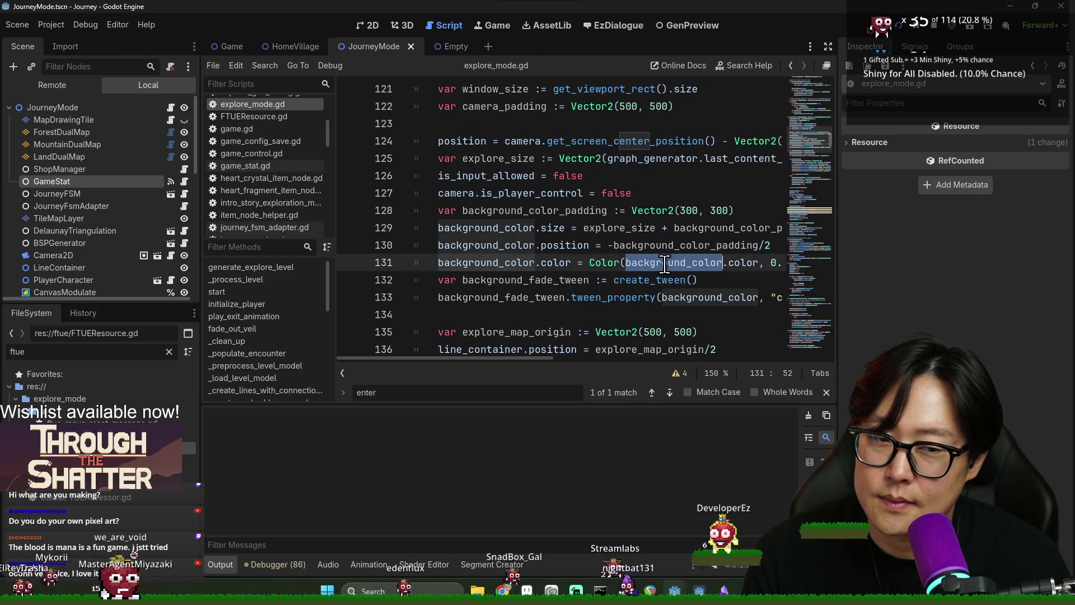
pyautogui.moveTo(540, 357); pyautogui.dragTo(543, 357)
pyautogui.moveTo(578, 356); pyautogui.dragTo(557, 357)
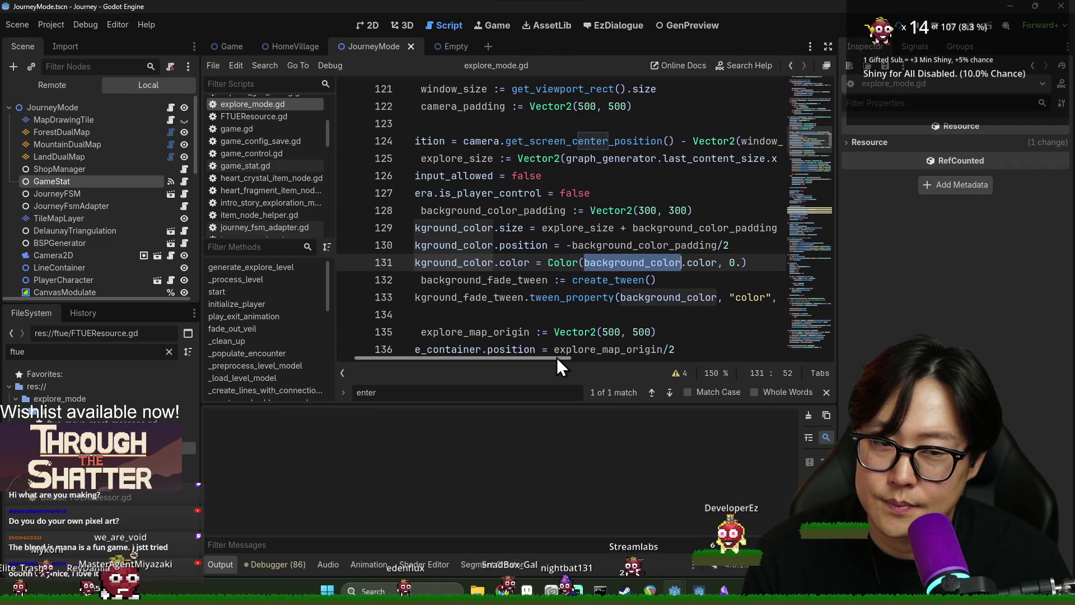
pyautogui.click(733, 262)
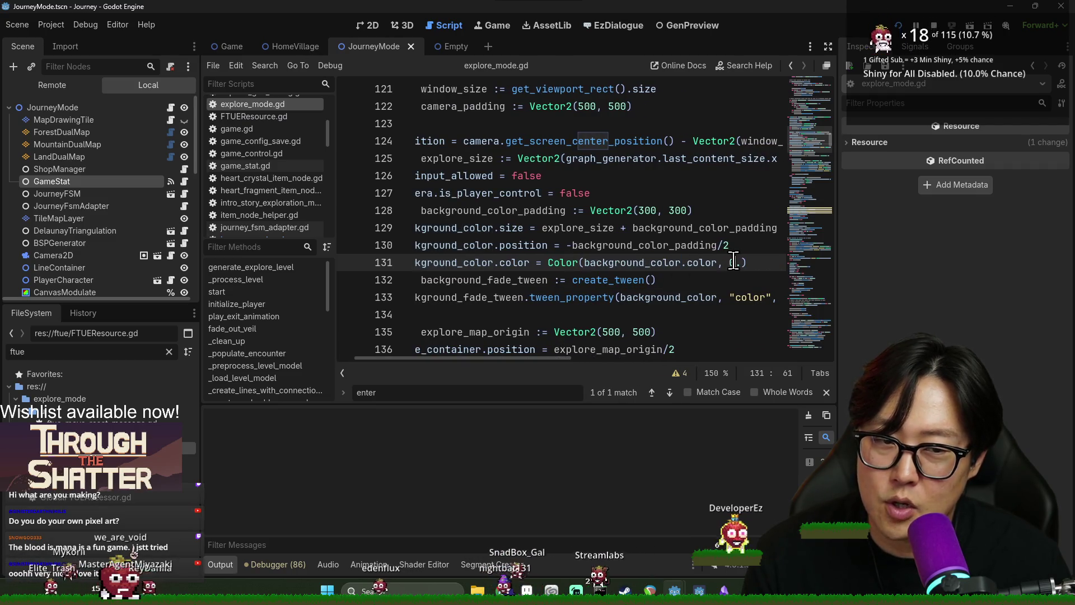
pyautogui.doubleClick(644, 262)
pyautogui.click(738, 263)
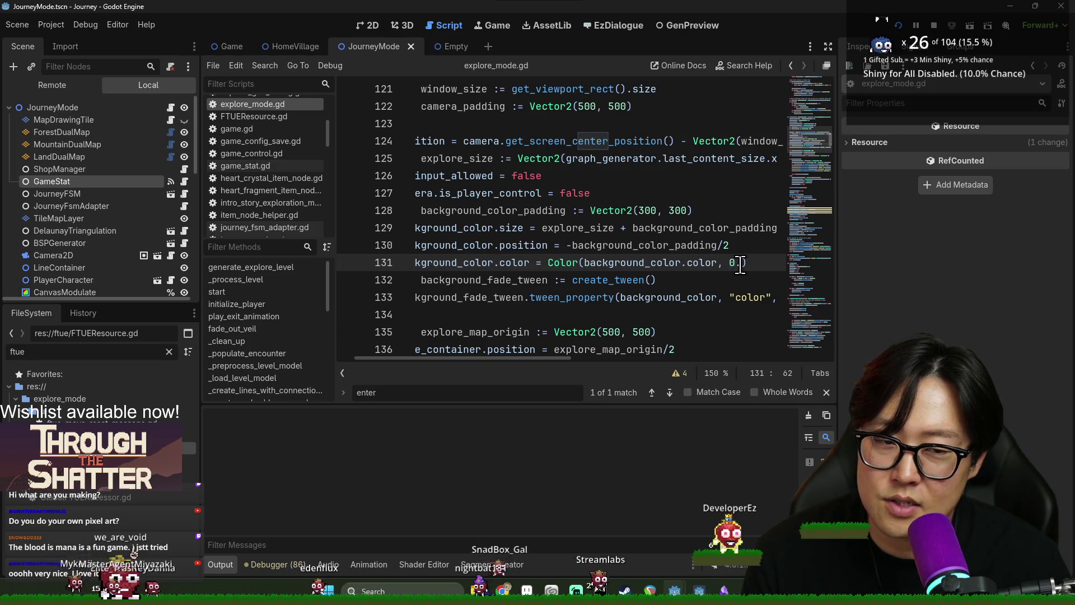
# Step: Delete the background_color alpha-reset line 131, save explore_mode.gd, and relaunch the game
pyautogui.doubleClick(463, 265)
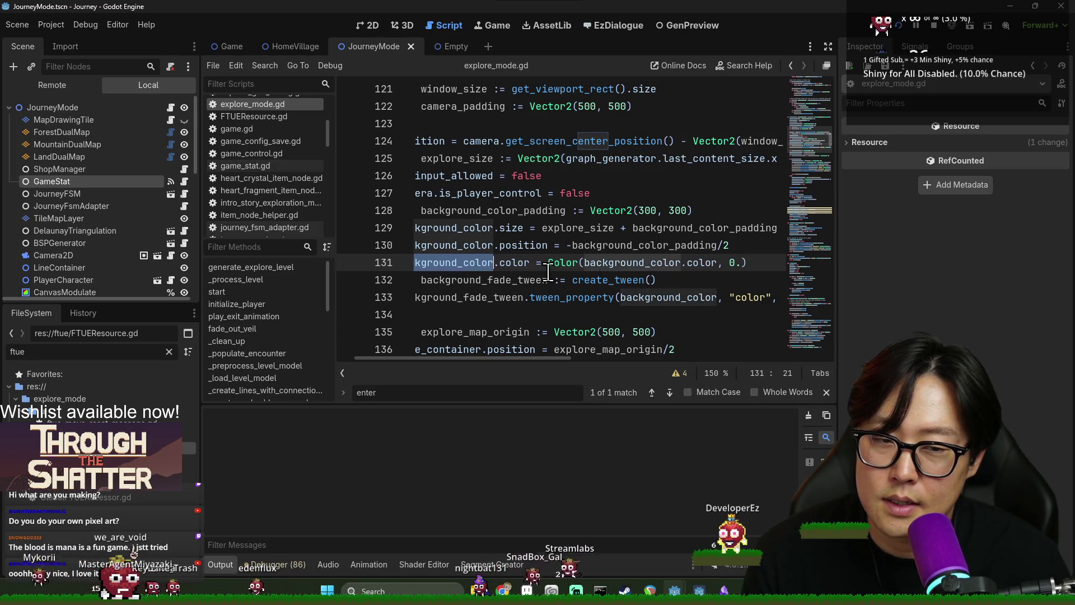
pyautogui.tripleClick(453, 264)
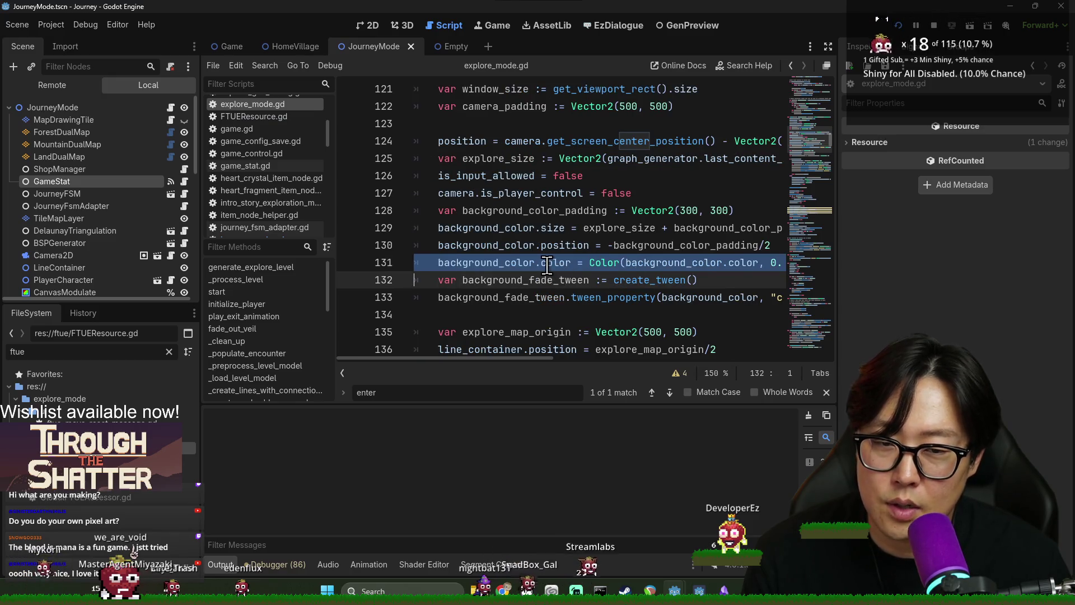
pyautogui.moveTo(545, 358)
pyautogui.mouseDown()
pyautogui.moveTo(579, 362)
pyautogui.moveTo(545, 359)
pyautogui.mouseUp()
pyautogui.press('BackSpace')
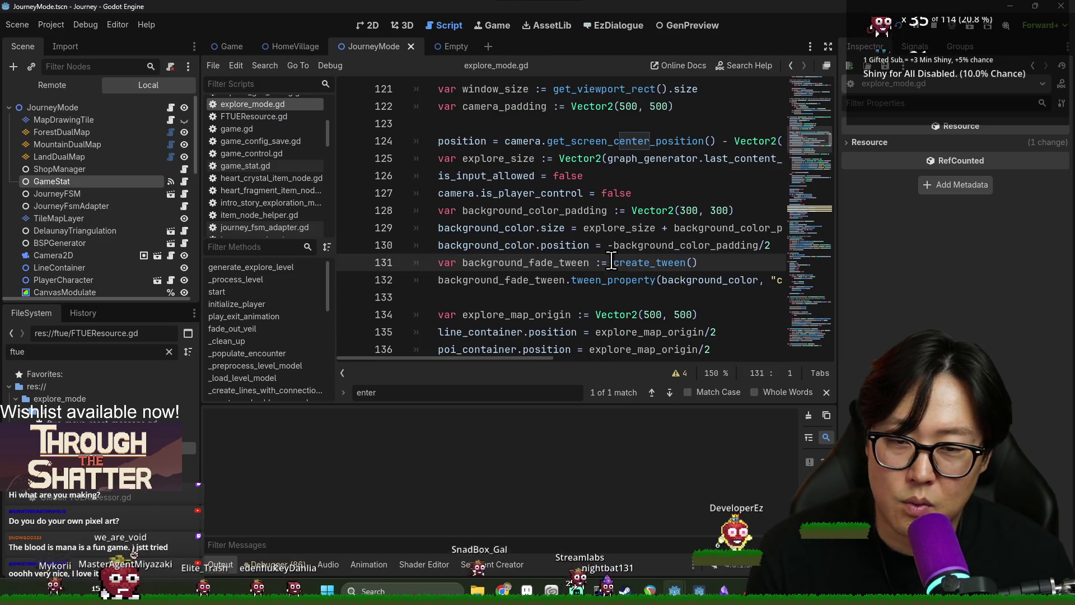
pyautogui.hotkey('ctrl', 's')
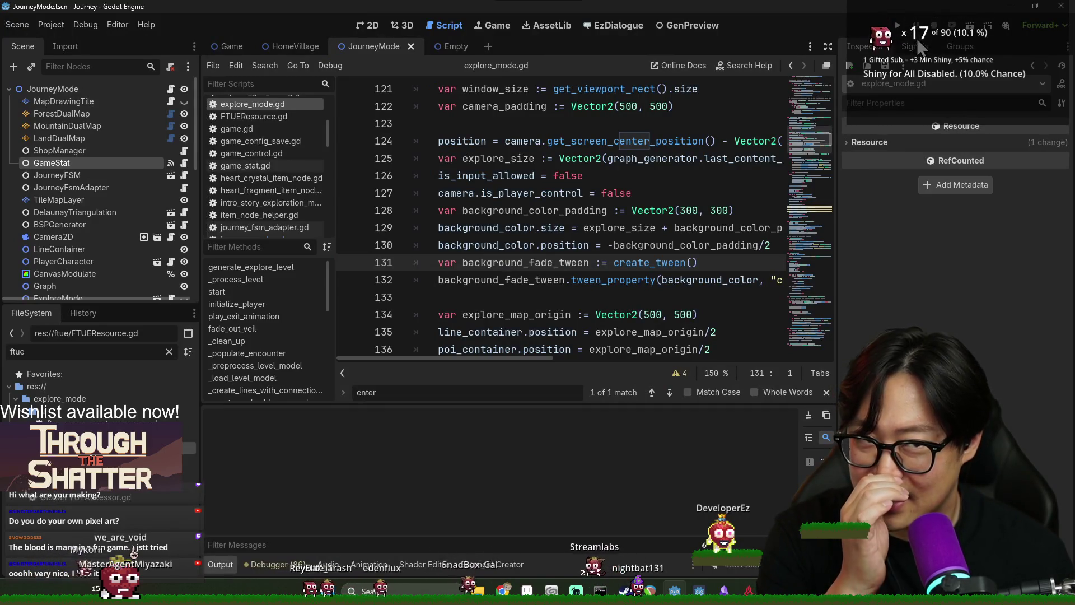
pyautogui.click(898, 28)
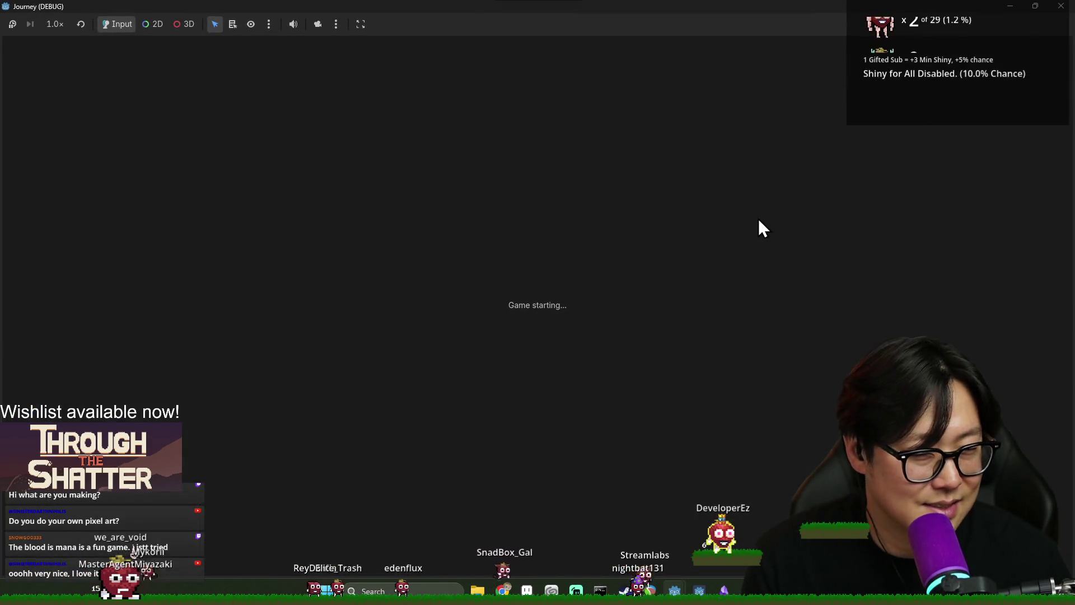